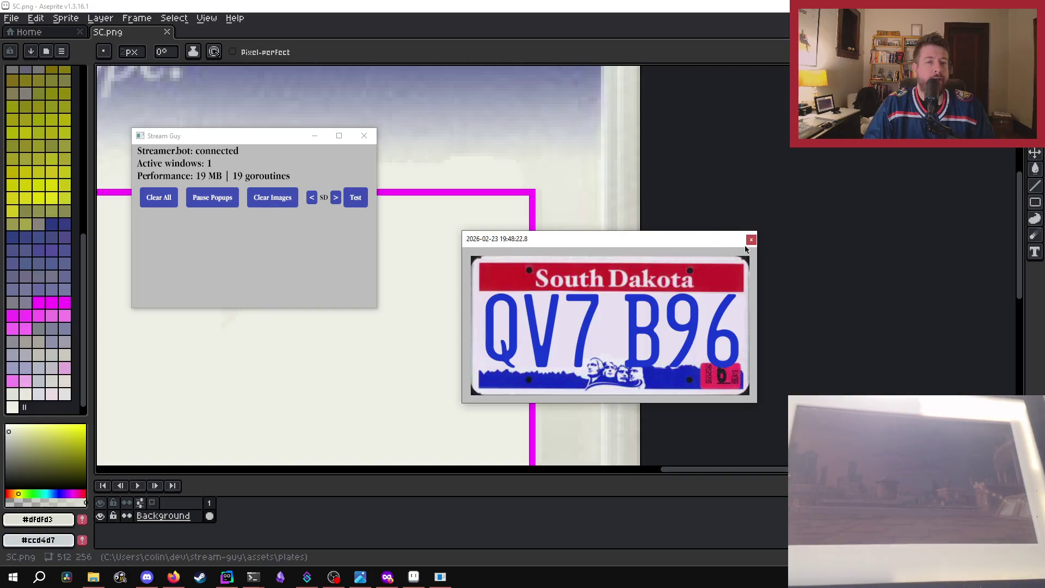
Close the South Dakota plate test popup and the Stream Guy window, then close SC.png
left_click(750, 240)
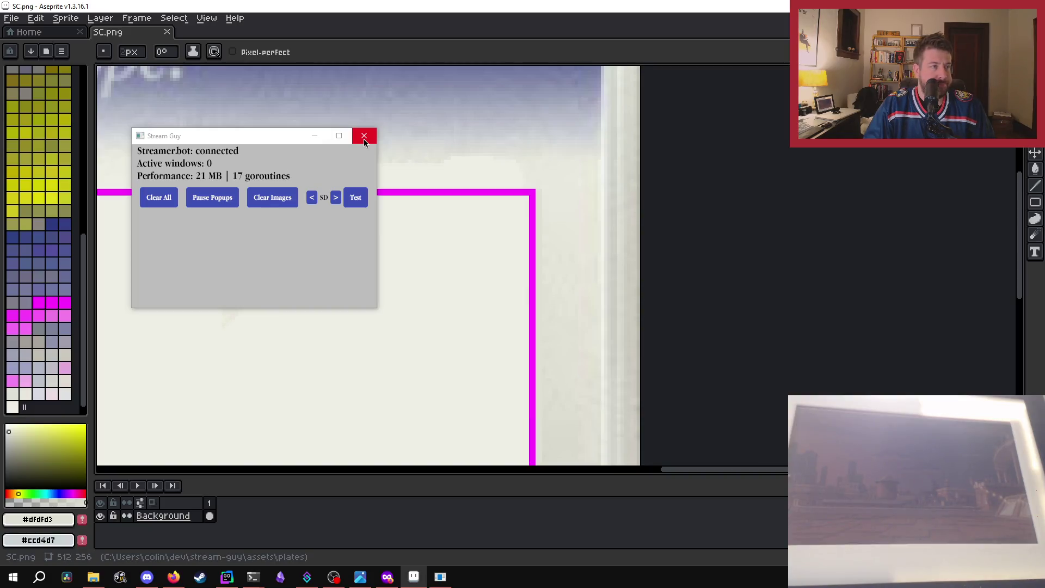
left_click(364, 137)
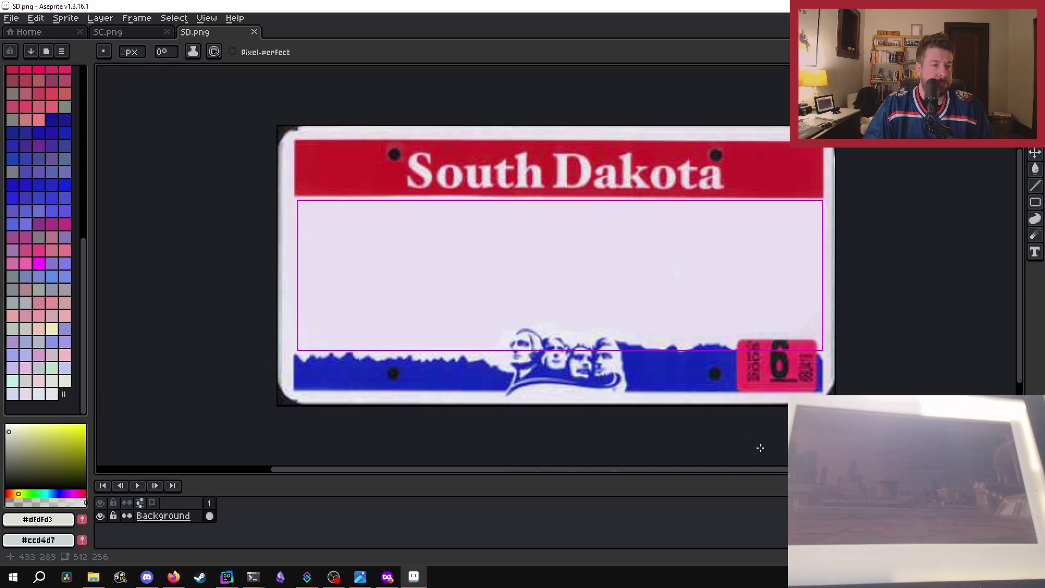
left_click_drag(784, 473, 762, 475)
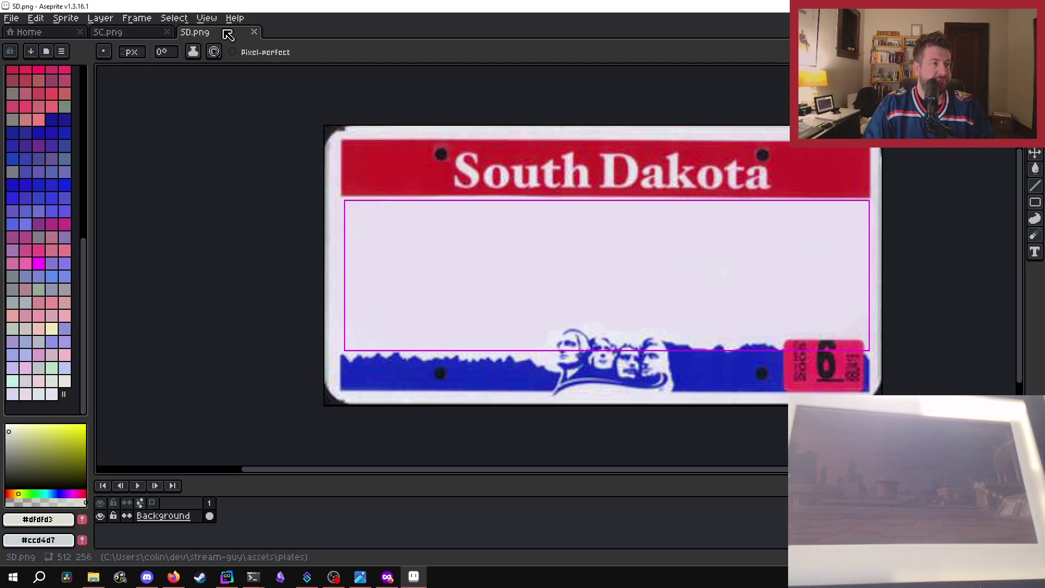
left_click(167, 32)
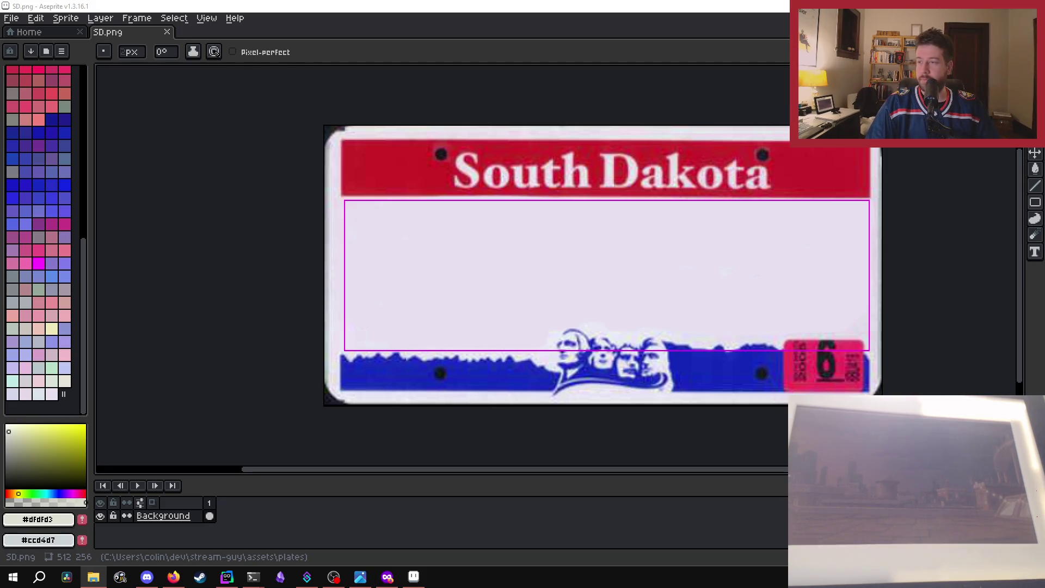
Close the SD.png tab and switch to File Explorer to open SD.jpg
left_click(168, 32)
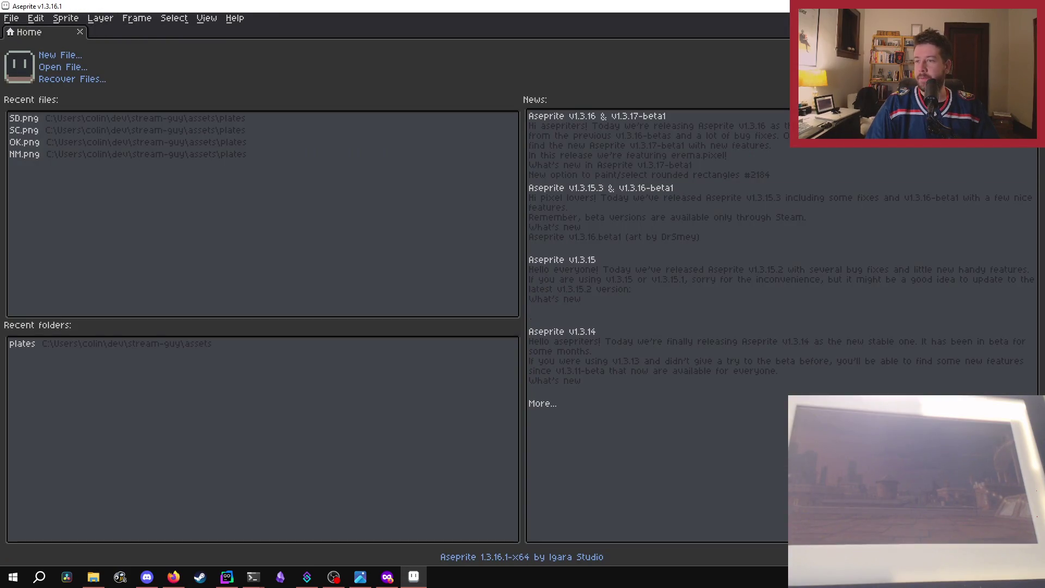
left_click(93, 576)
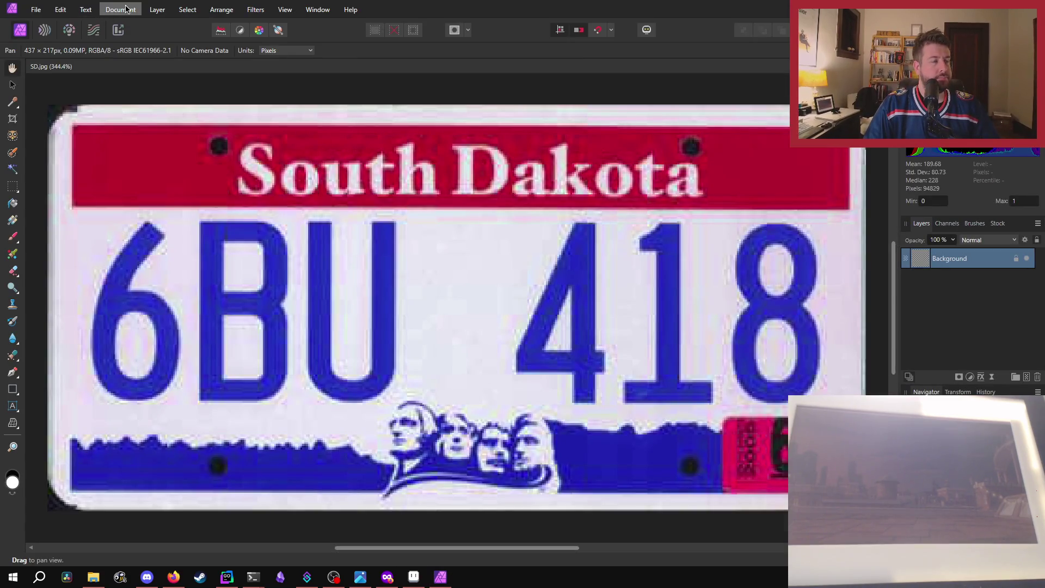
Resize SD.jpg from 437×217 to 512×256 px and save it
left_click(126, 9)
left_click(152, 78)
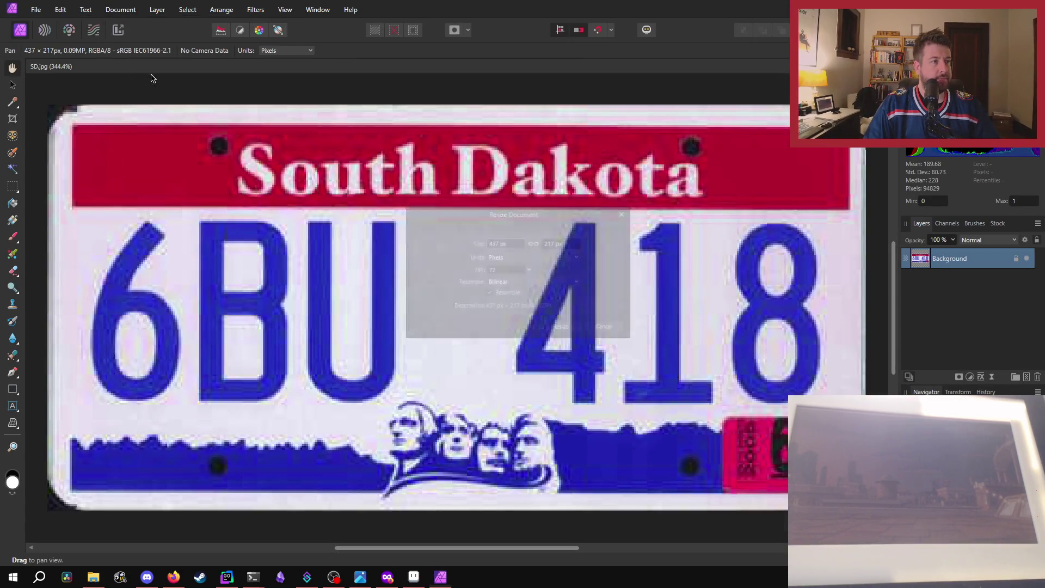
left_click(487, 243)
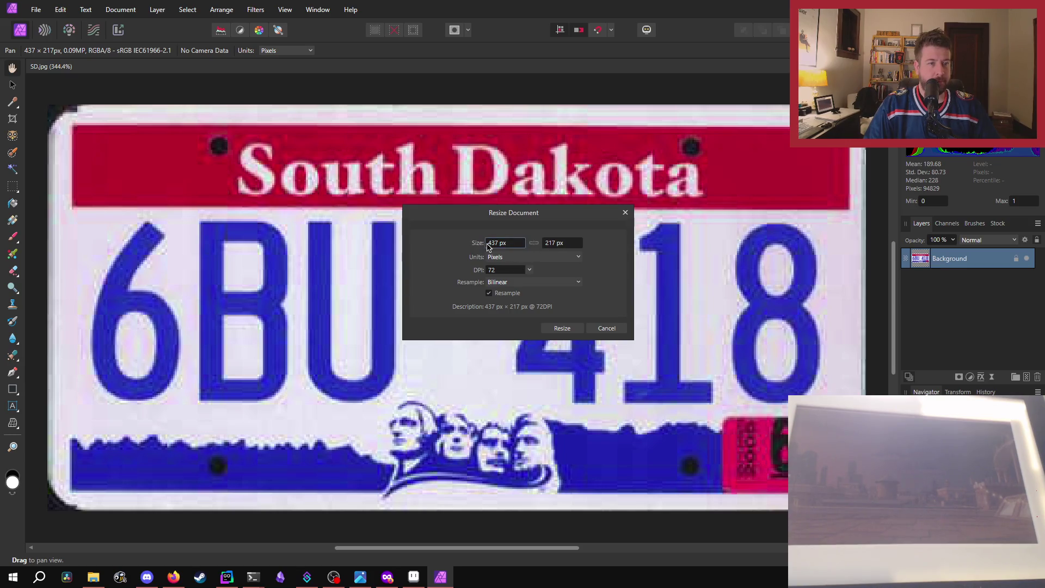
double_click(487, 243)
type("512")
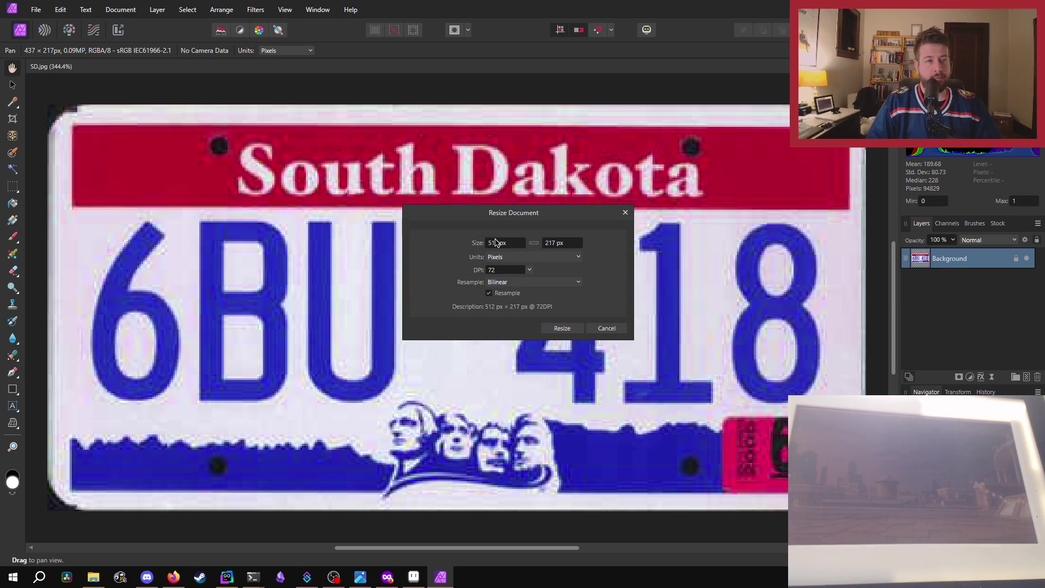
key("Tab")
type("256")
key("Tab")
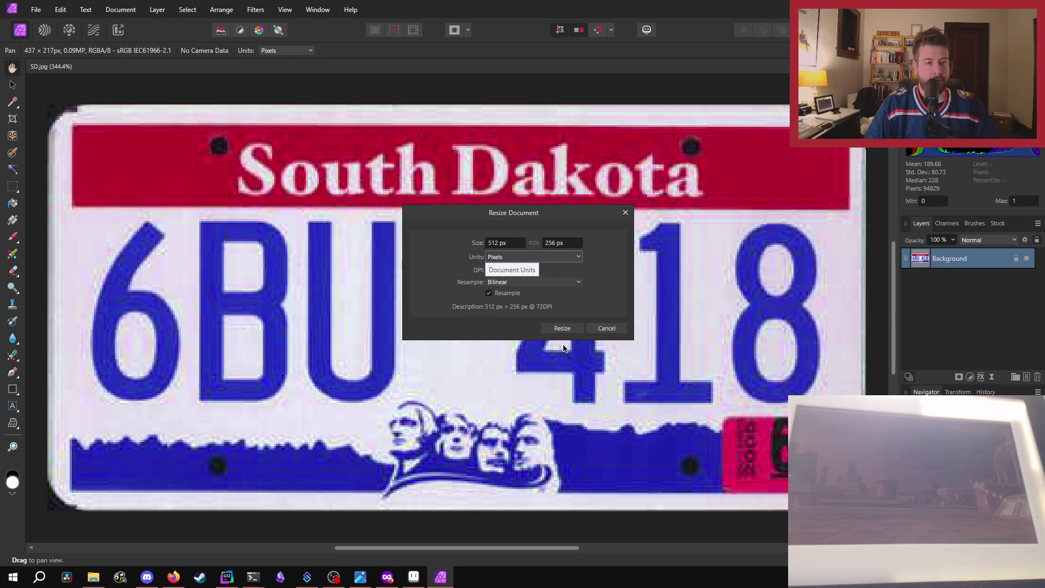
left_click(570, 329)
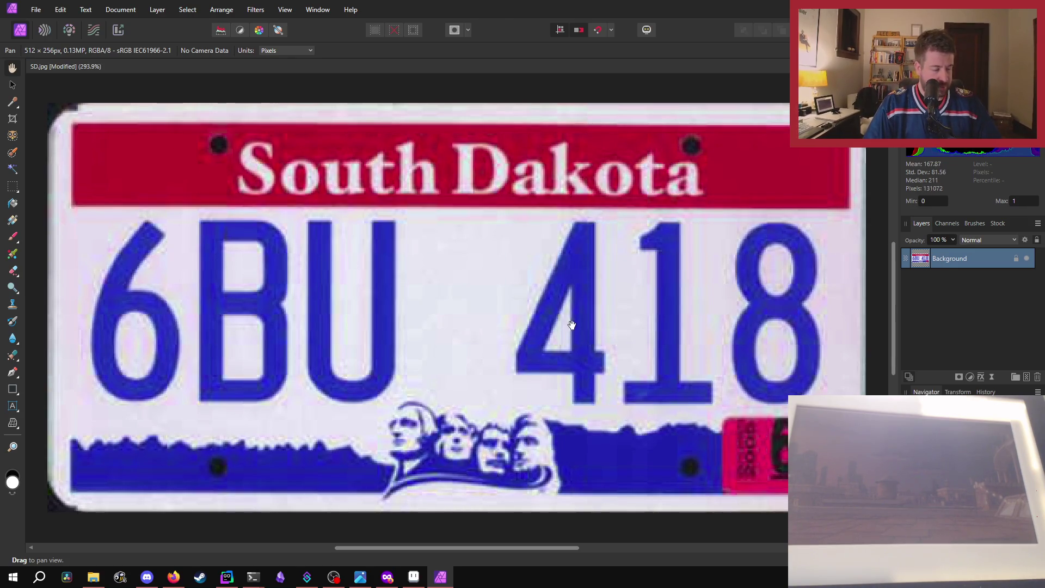
key("ctrl+s")
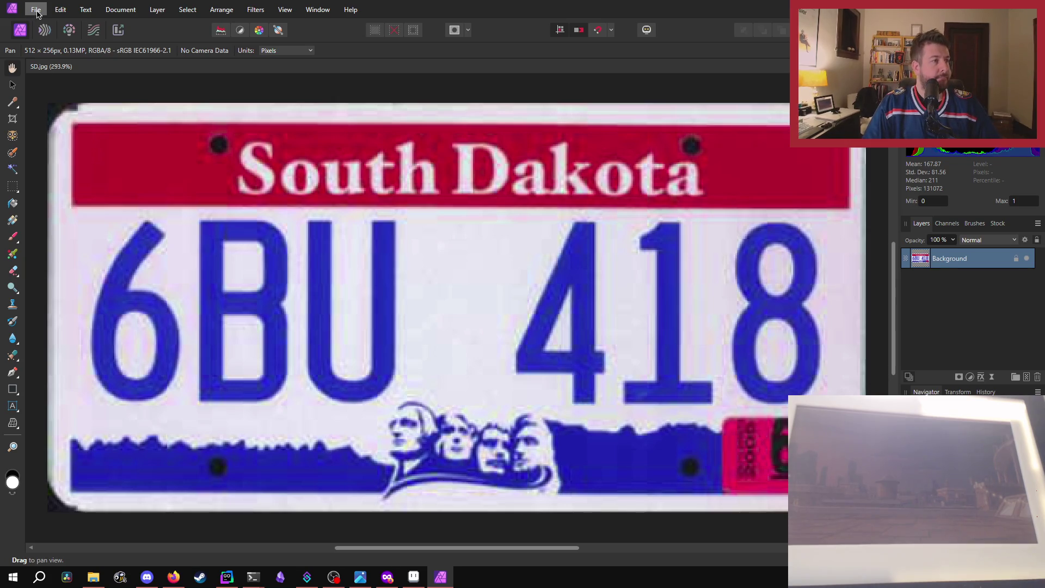
Export the resized plate as a PNG named SD.png in Downloads
key("ctrl+alt+shift+w")
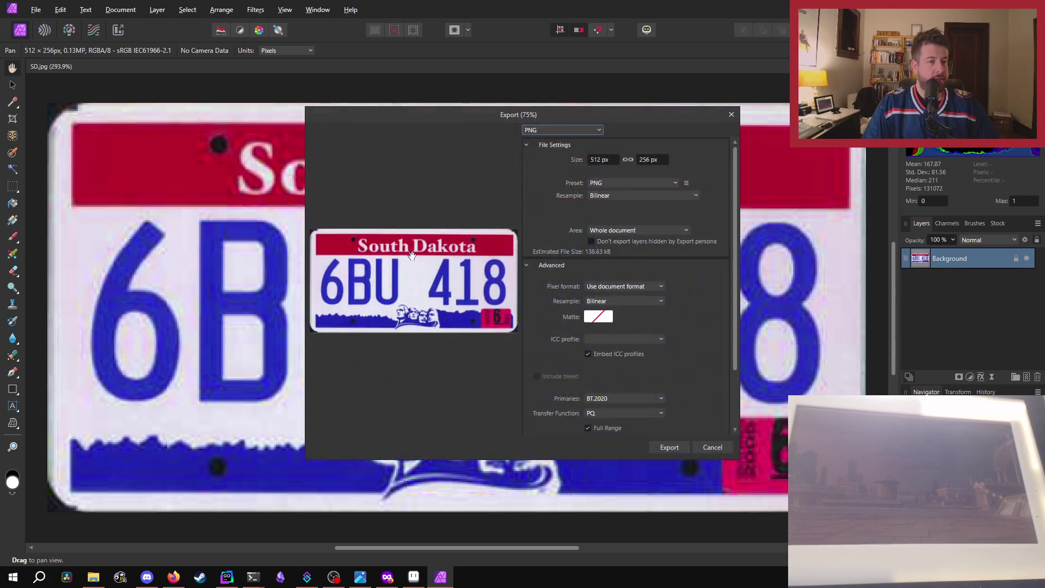
left_click(671, 449)
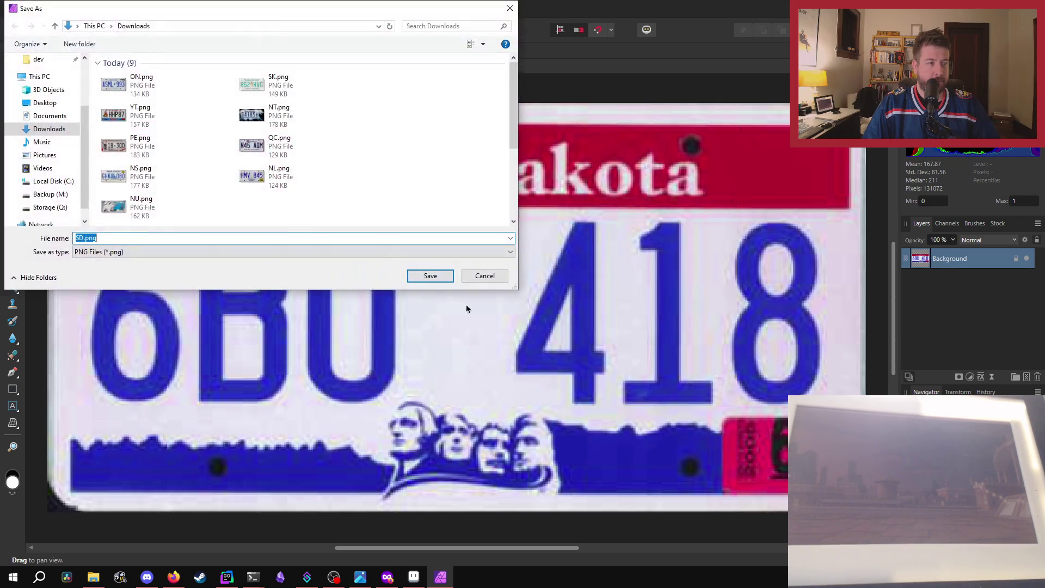
left_click(429, 275)
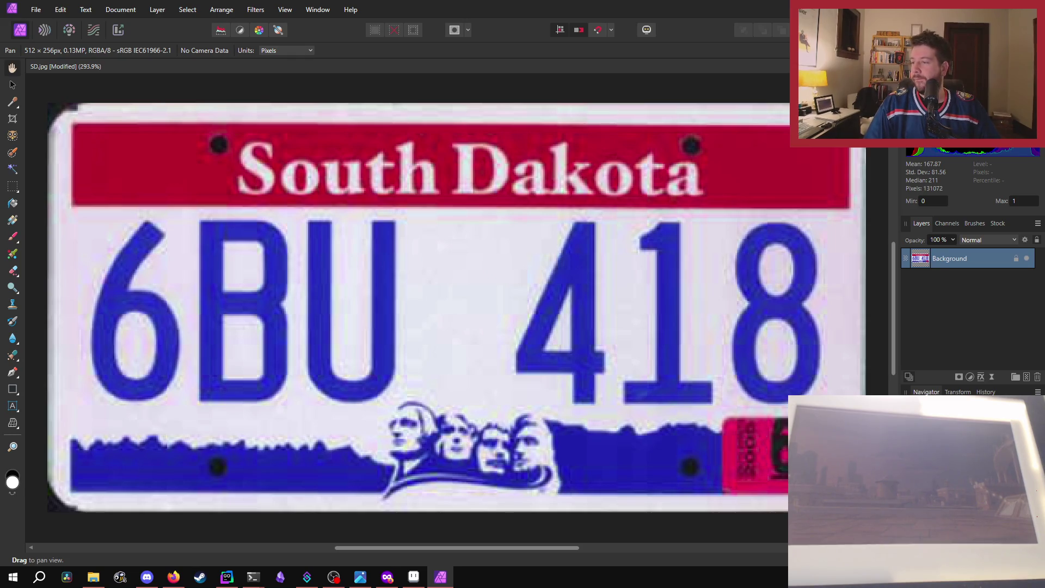
left_click(94, 577)
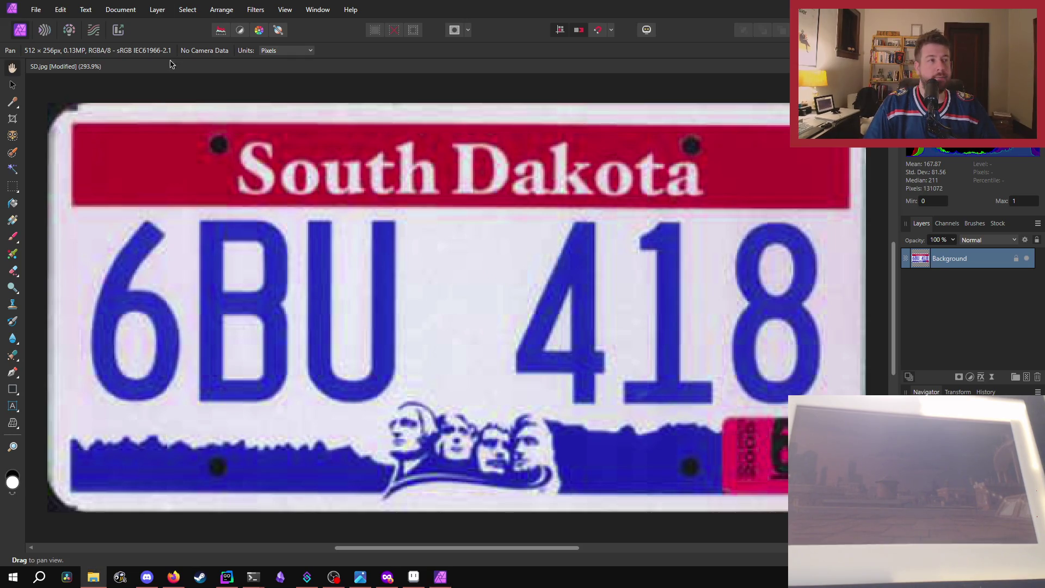
Close SD.jpg without saving changes and quit Affinity Photo
key("ctrl+w")
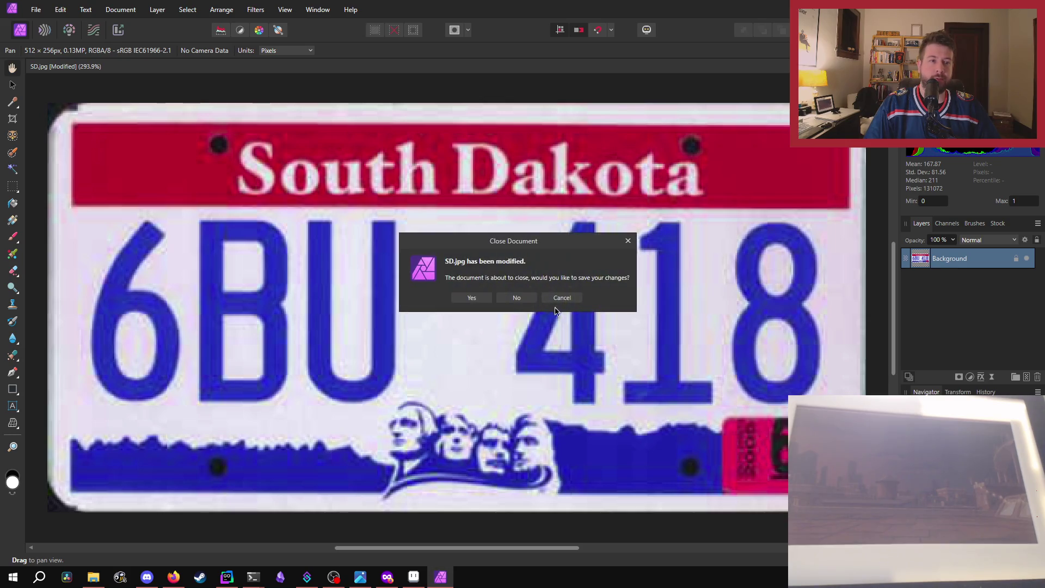
left_click(517, 297)
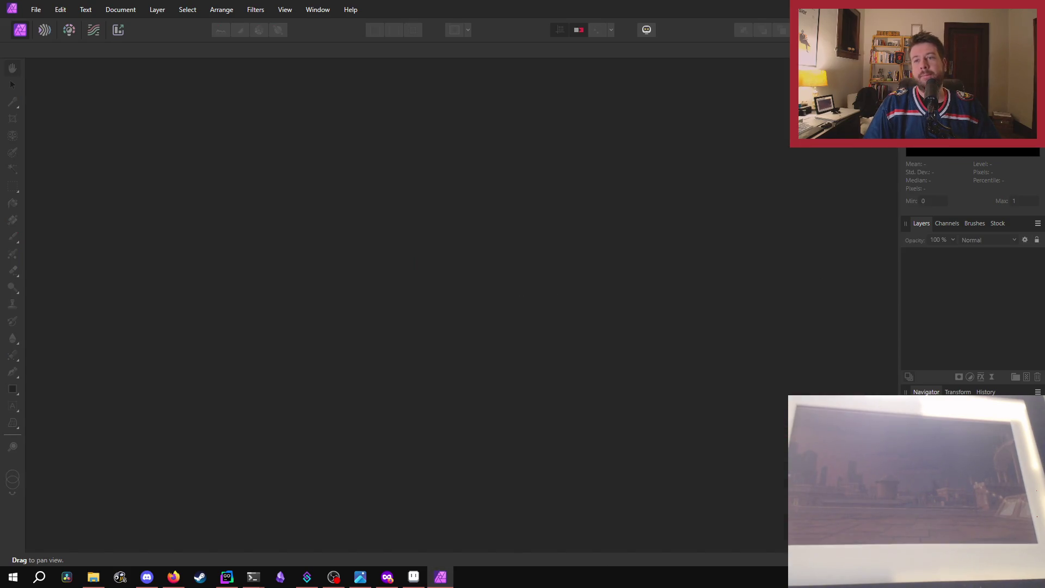
key("alt+F4")
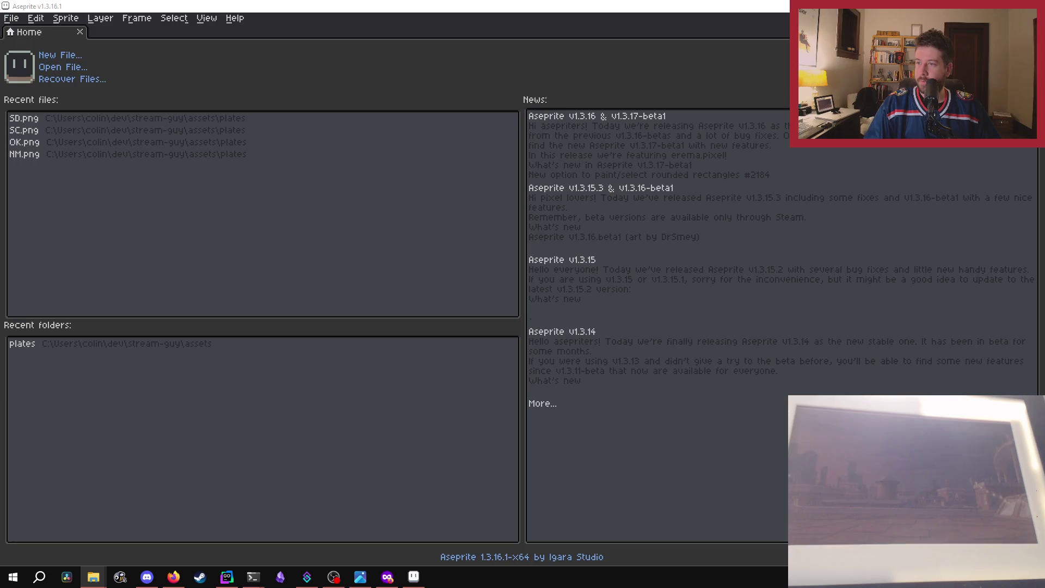
Open the new SD.png plate from Aseprite's recent files
left_click(158, 116)
scroll(337, 314, "up", 1)
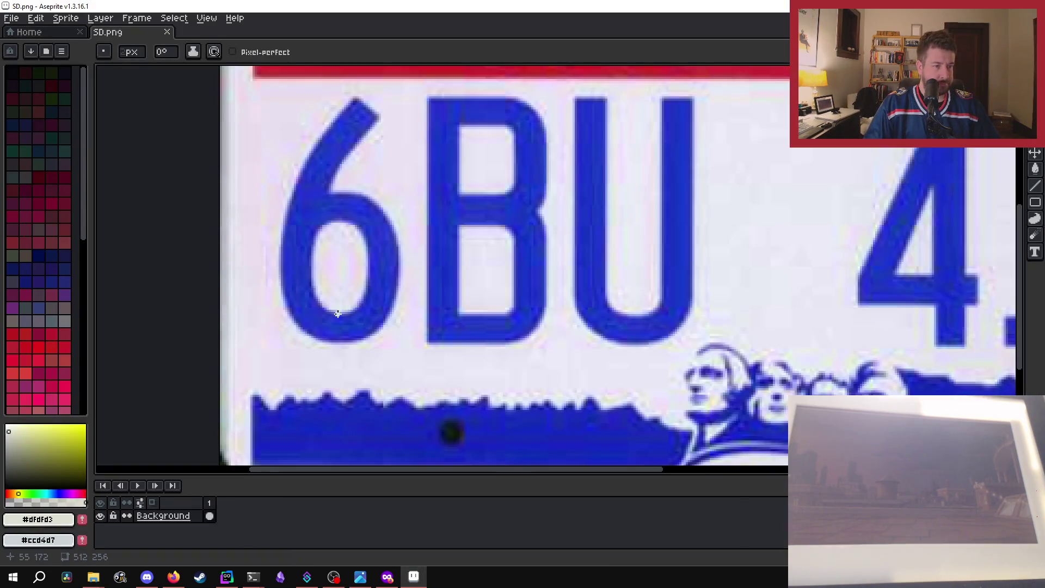
scroll(337, 314, "down", 1)
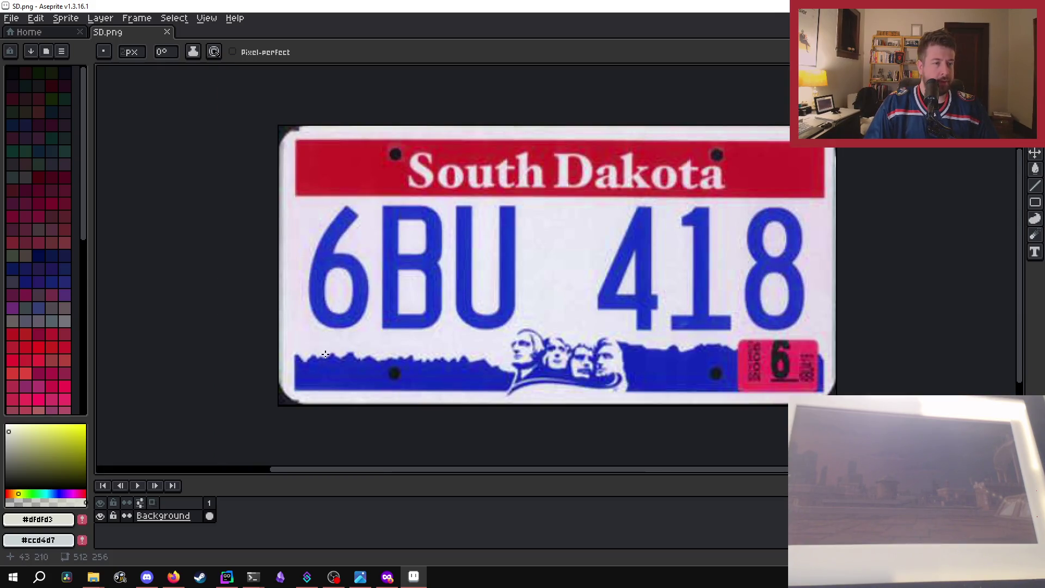
Sample the pale #c5c3f1 plate colour and paint over the top of 6BU with the pencil
key("i")
left_click(341, 336)
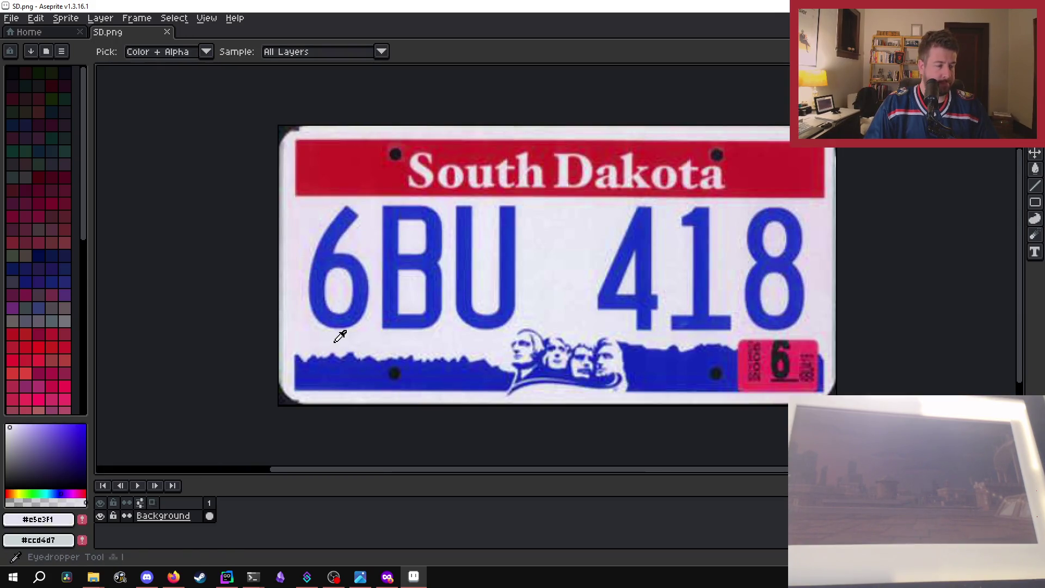
key("b")
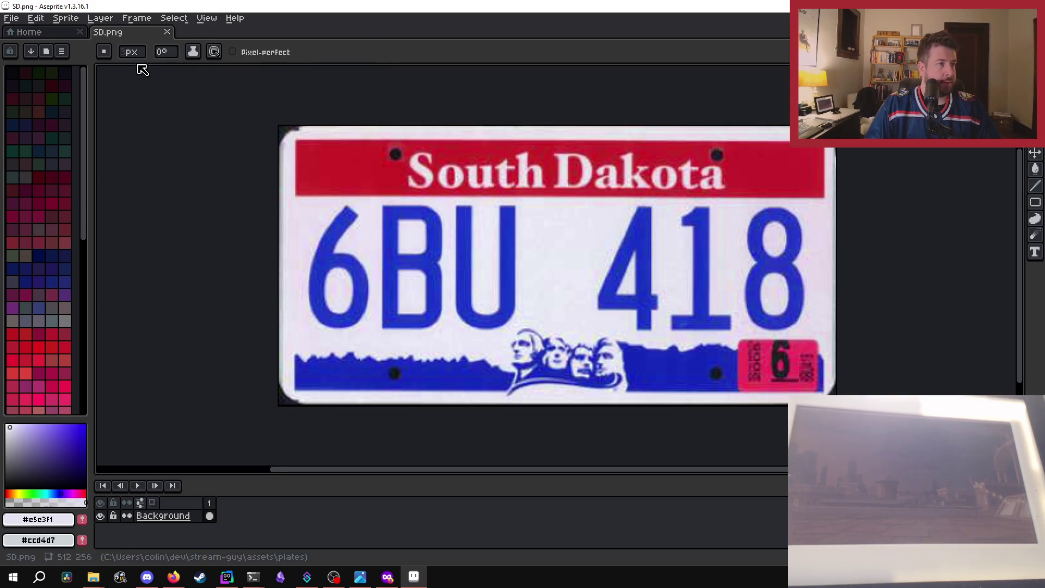
scroll(132, 51, "up", 9)
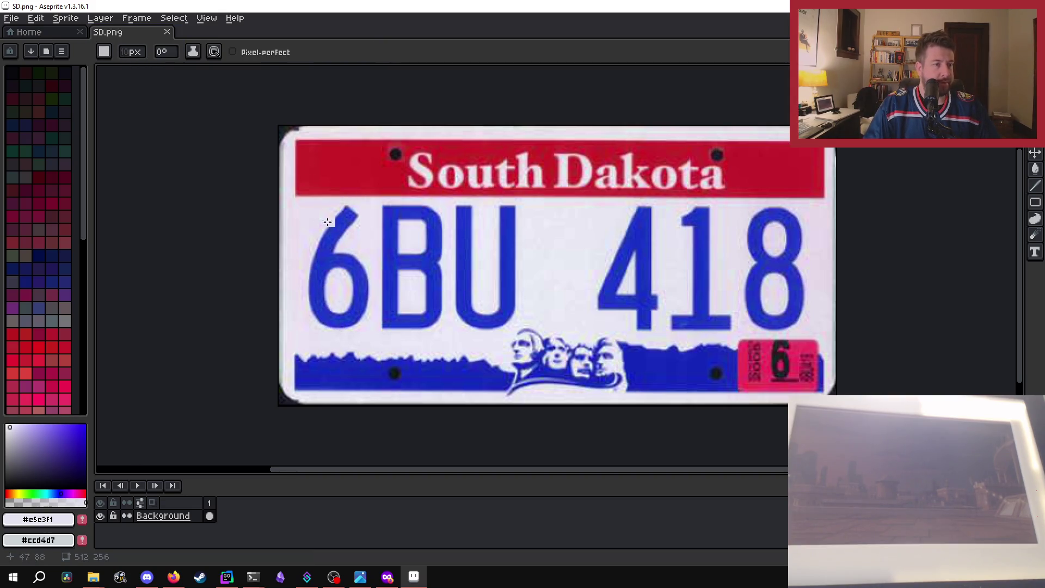
scroll(136, 57, "up", 6)
scroll(137, 59, "up", 2)
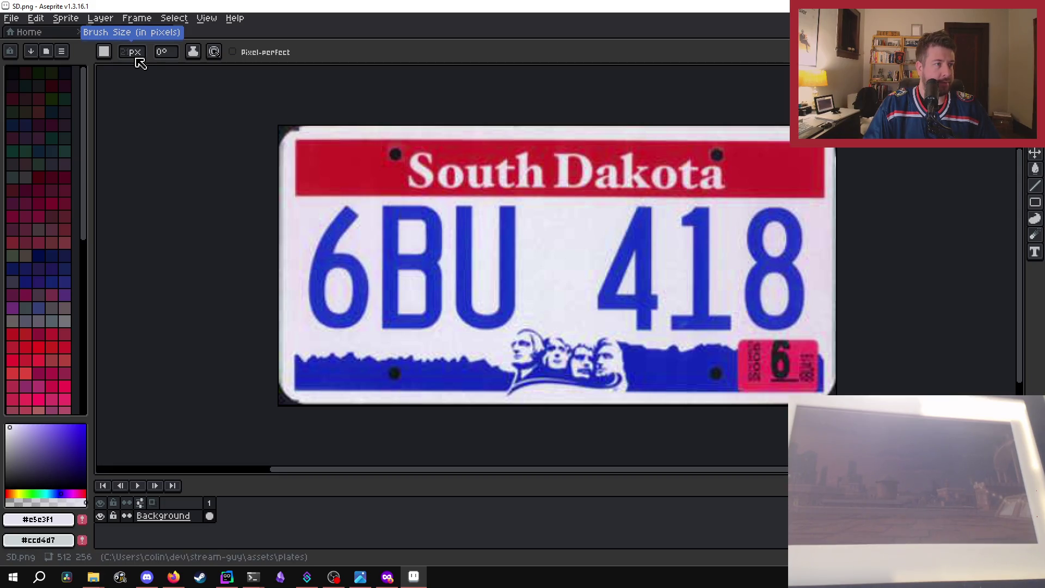
mouse_move(340, 223)
left_mouse_down()
mouse_move(512, 218)
mouse_move(462, 212)
mouse_move(476, 218)
mouse_move(322, 236)
mouse_move(506, 245)
mouse_move(312, 254)
mouse_move(500, 256)
mouse_move(376, 278)
mouse_move(490, 307)
mouse_move(340, 284)
mouse_move(318, 313)
mouse_move(458, 310)
mouse_move(357, 282)
mouse_move(324, 324)
mouse_move(502, 318)
left_mouse_up()
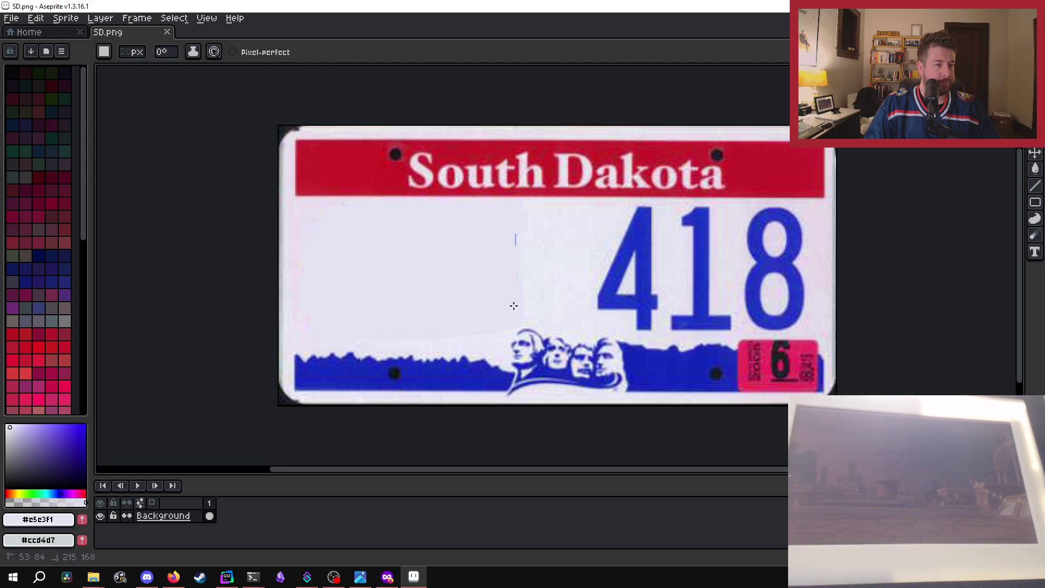
Paint over the stray blue mark, the final 8 and leftover number fragments in plate colour
mouse_move(515, 275)
left_mouse_down()
mouse_move(515, 227)
mouse_move(528, 209)
mouse_move(791, 218)
mouse_move(599, 227)
mouse_move(812, 240)
mouse_move(502, 240)
mouse_move(681, 264)
mouse_move(581, 279)
mouse_move(816, 265)
mouse_move(816, 240)
mouse_move(786, 280)
mouse_move(557, 294)
mouse_move(660, 303)
mouse_move(793, 297)
mouse_move(815, 282)
mouse_move(759, 308)
mouse_move(601, 307)
left_mouse_up()
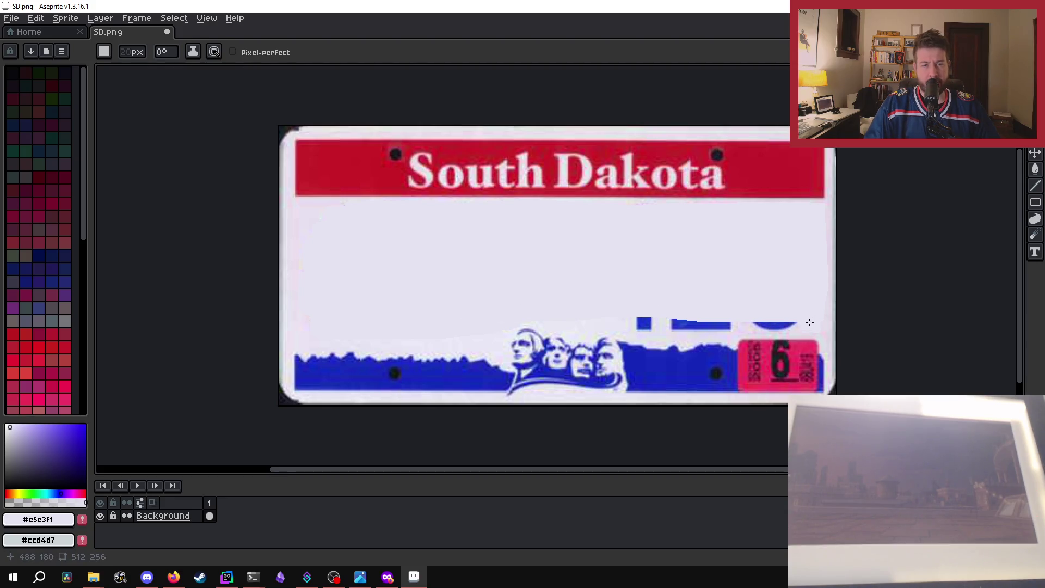
left_click_drag(803, 323, 622, 320)
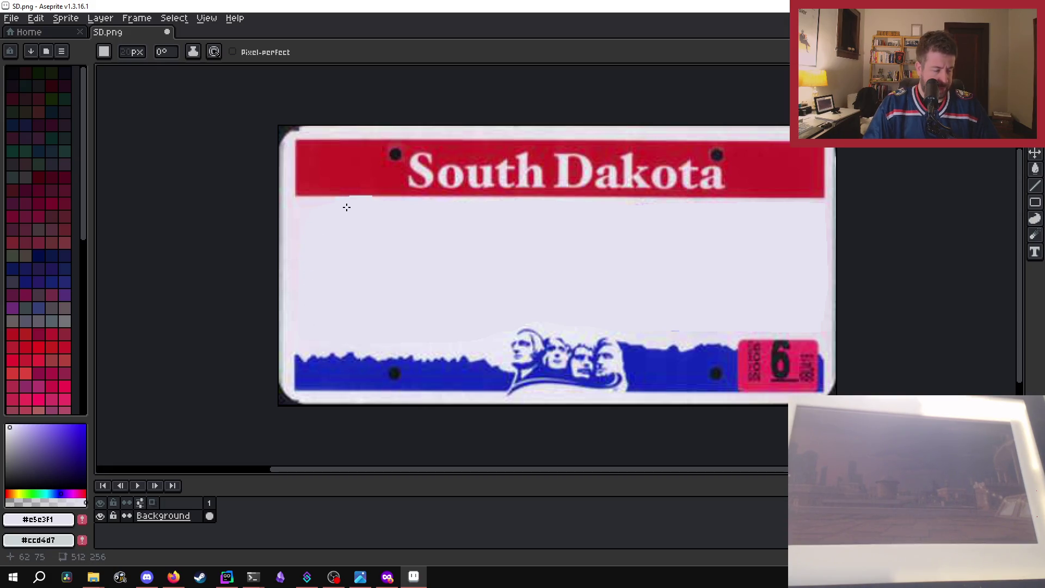
key("ctrl+v")
key("b")
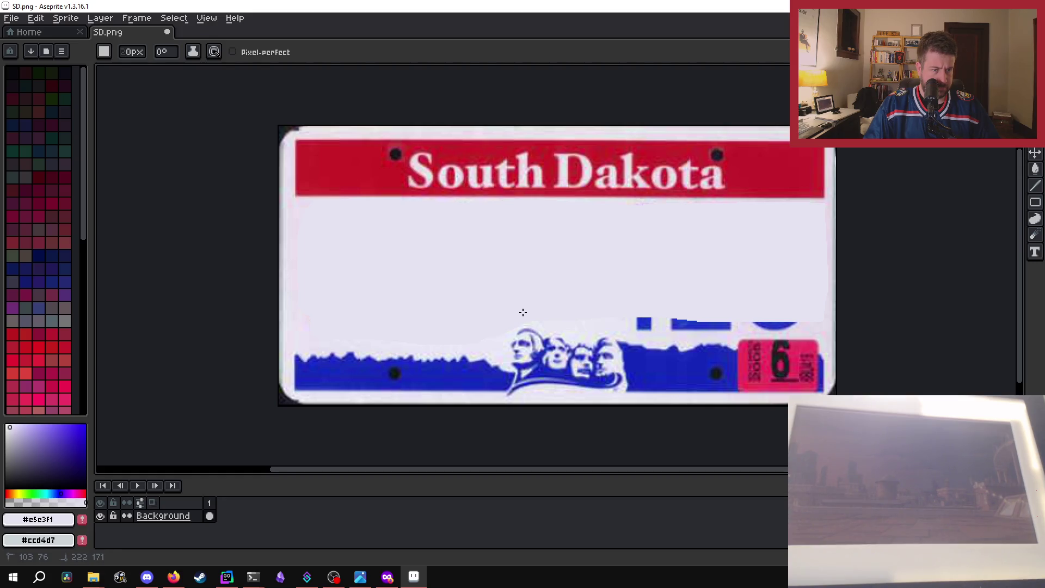
left_click_drag(574, 314, 826, 322)
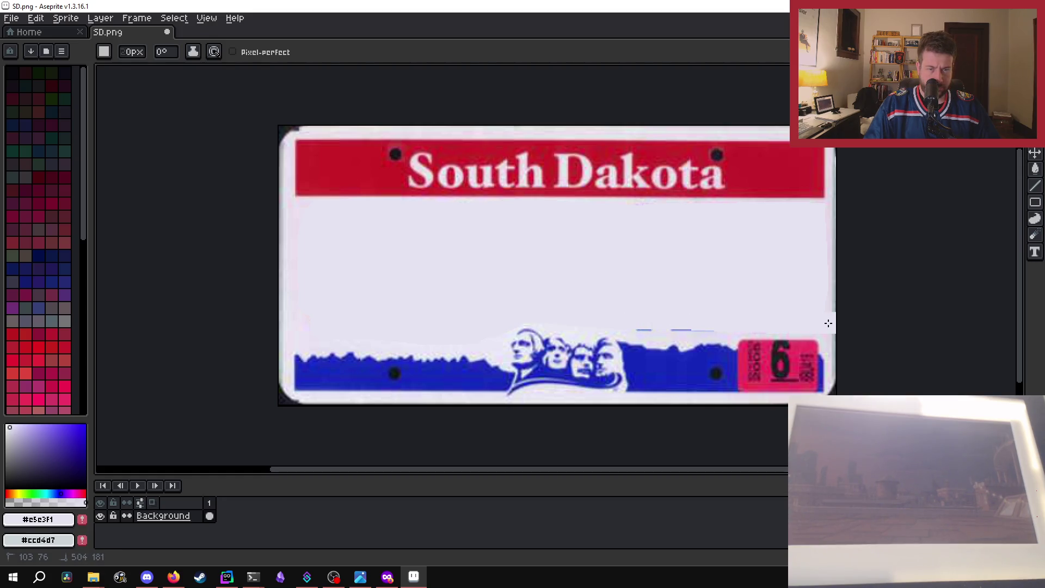
key("ctrl+z")
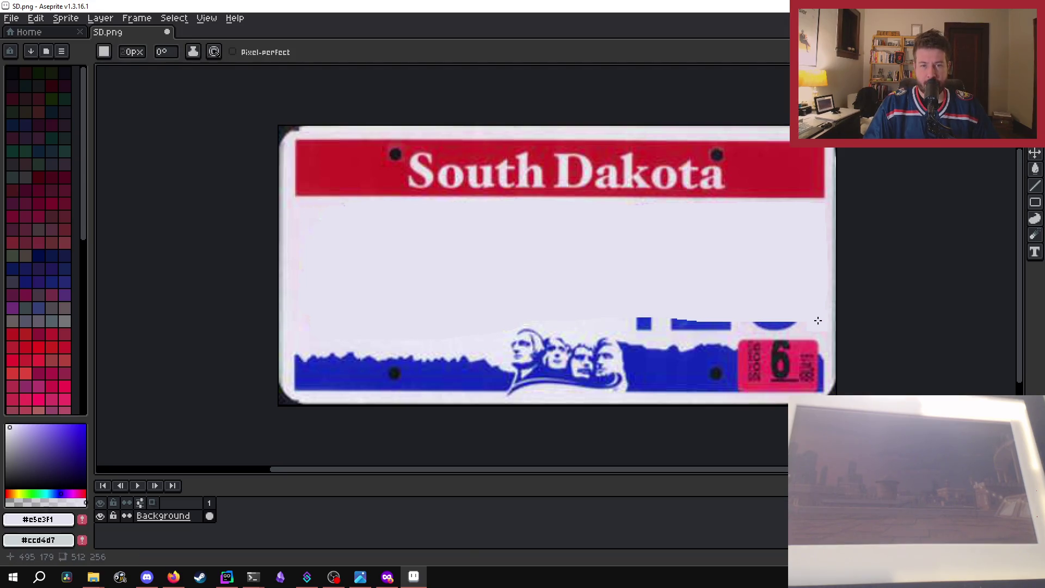
left_click_drag(766, 322, 616, 321)
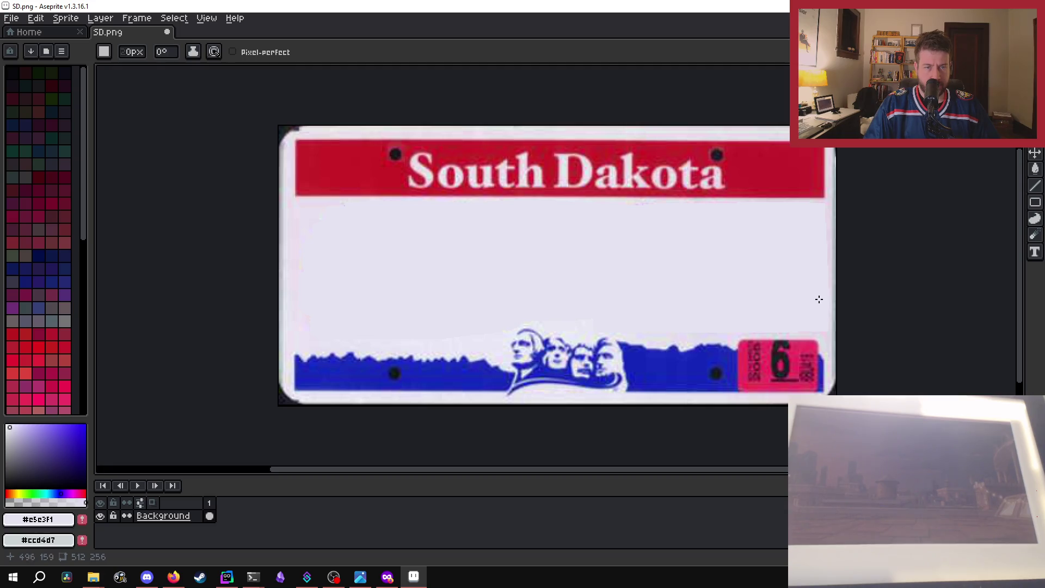
scroll(389, 315, "up", 3)
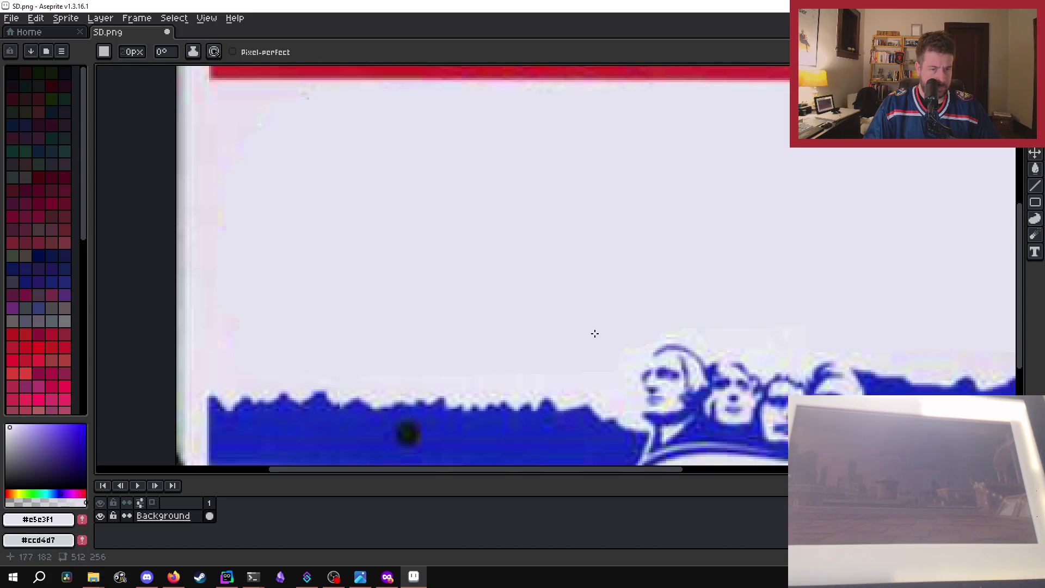
Touch up the white area just above the blue skyline on the lower-left of the plate
left_click_drag(651, 316, 795, 324)
scroll(720, 305, "down", 5)
scroll(672, 320, "up", 6)
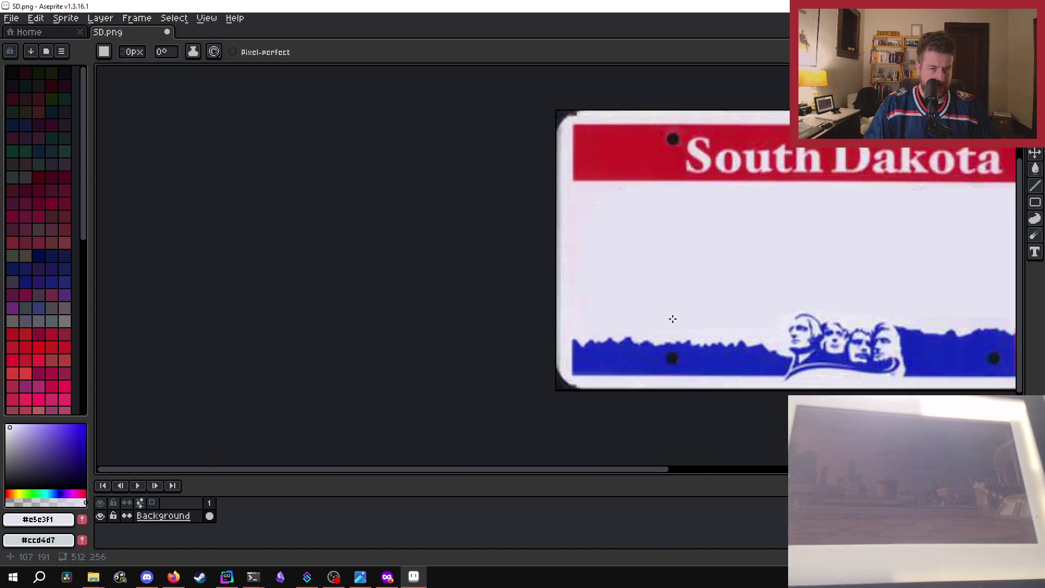
scroll(471, 319, "down", 4)
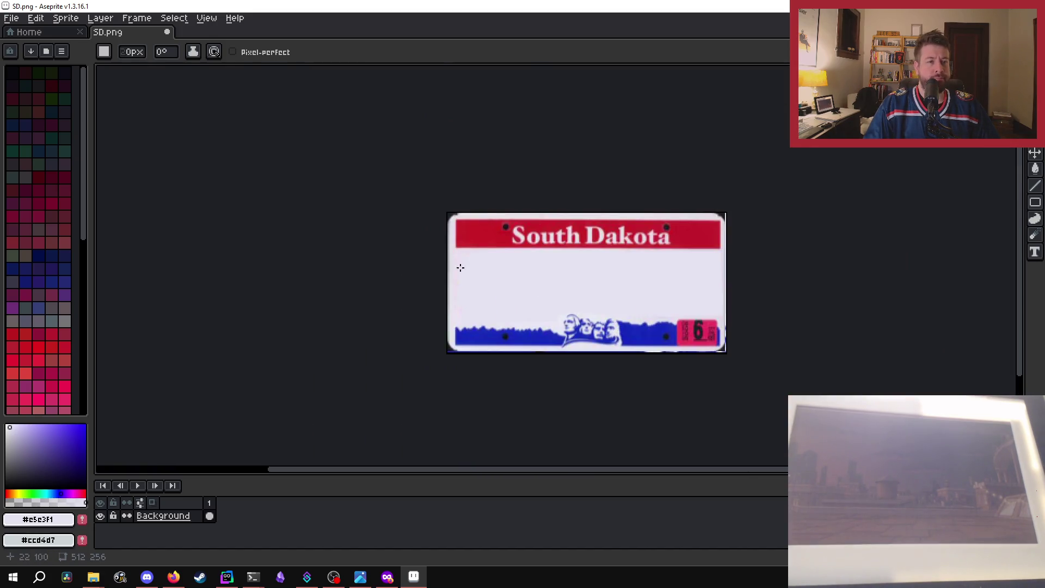
scroll(425, 322, "up", 2)
scroll(466, 385, "up", 1)
scroll(468, 376, "up", 1)
scroll(470, 369, "down", 1)
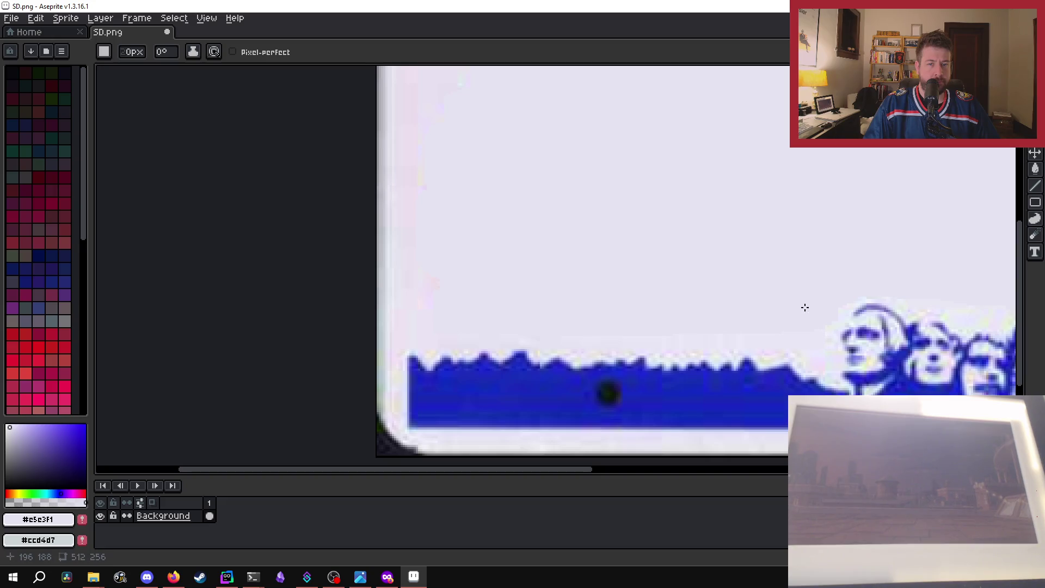
scroll(541, 299, "down", 1)
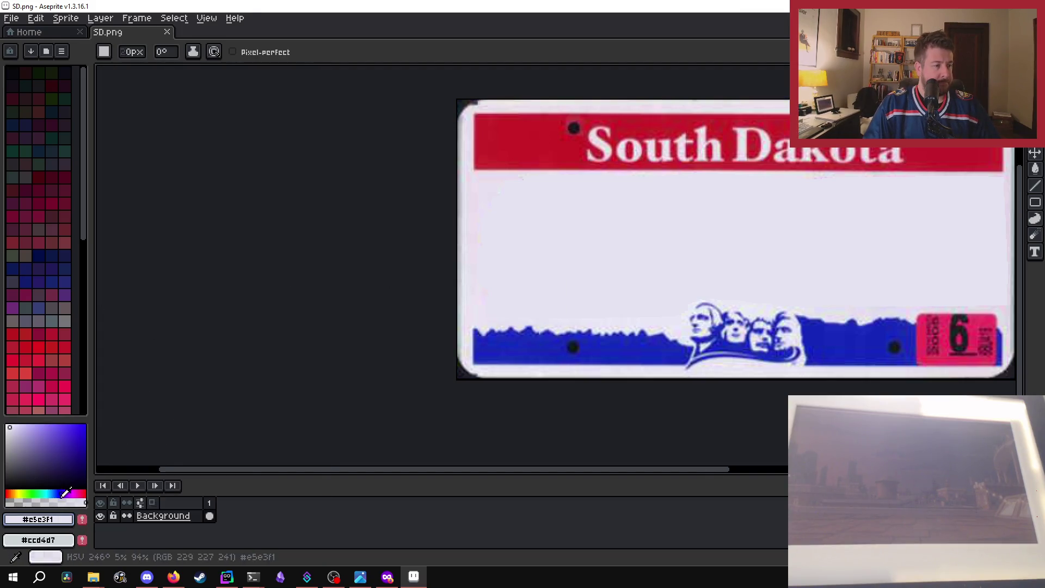
left_click(60, 522)
Set the foreground colour to magenta #FF00FF
double_click(185, 428)
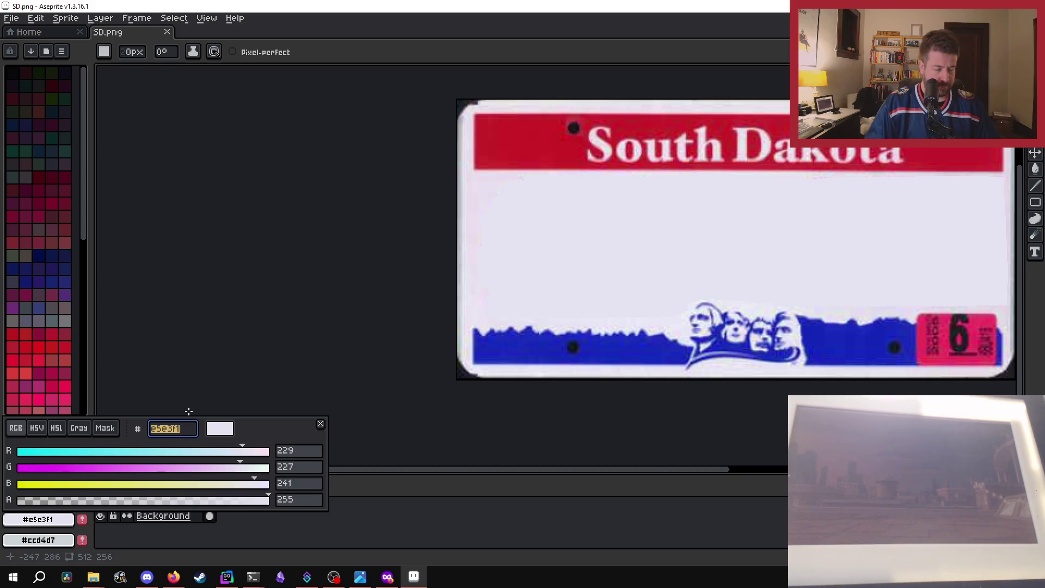
type("ff00ff")
key("Return")
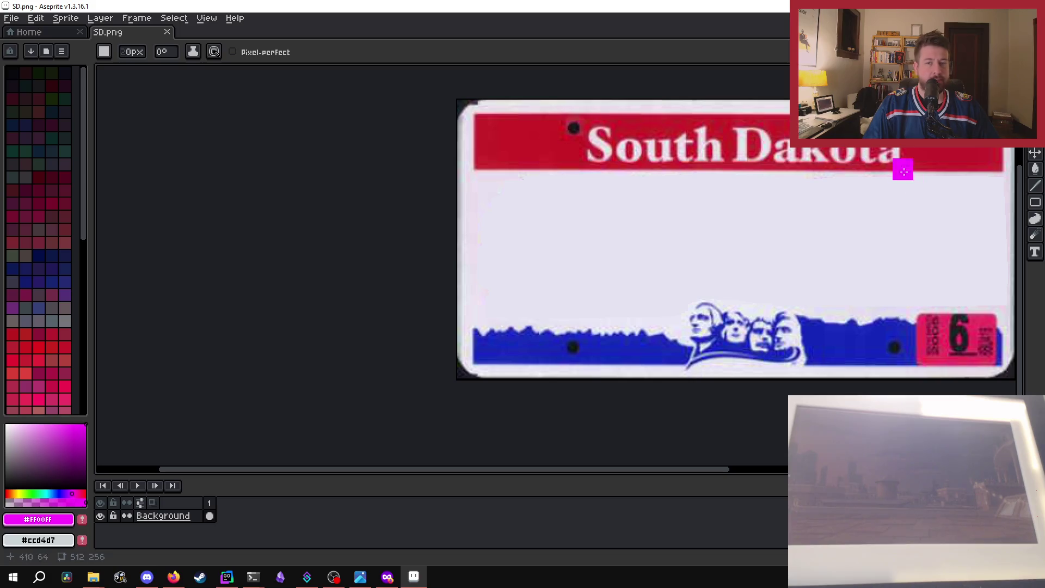
Switch to the Rectangle tool for drawing boxes
key("d")
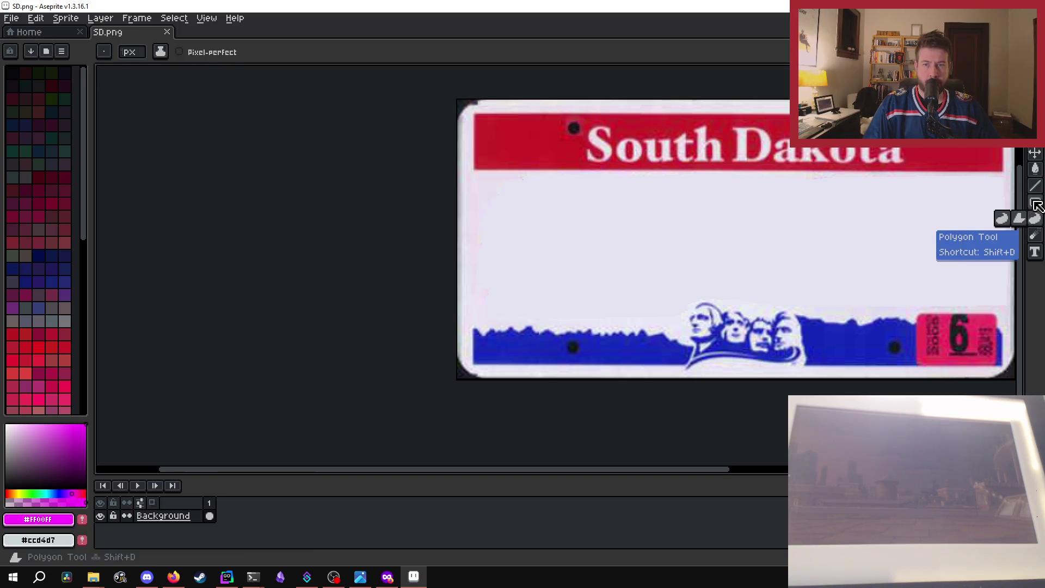
key("u")
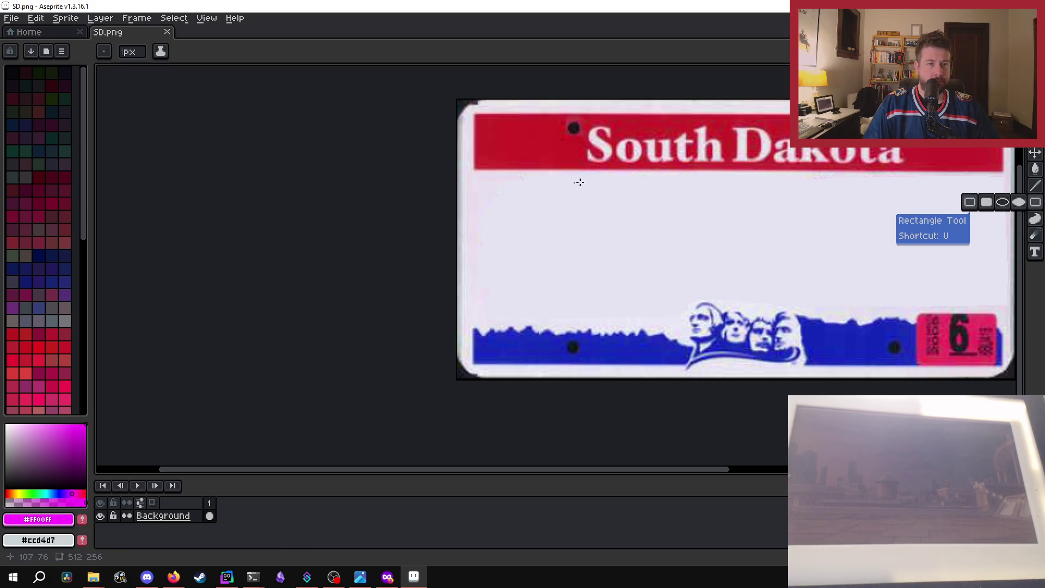
key("shift+u")
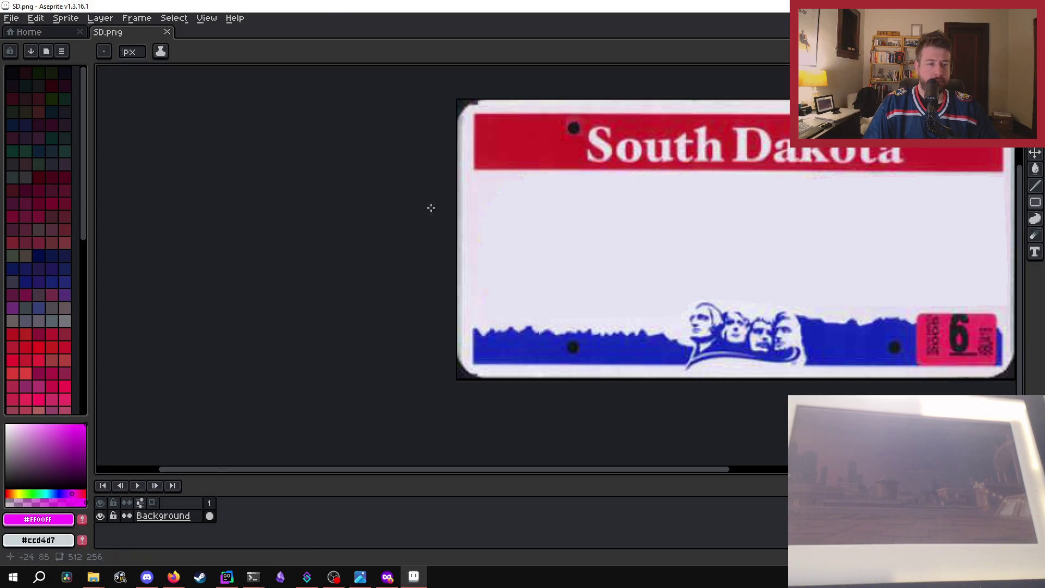
Paint a light plate-coloured pencil line along the red bar's bottom edge
scroll(430, 207, "right", 3)
scroll(456, 248, "right", 8)
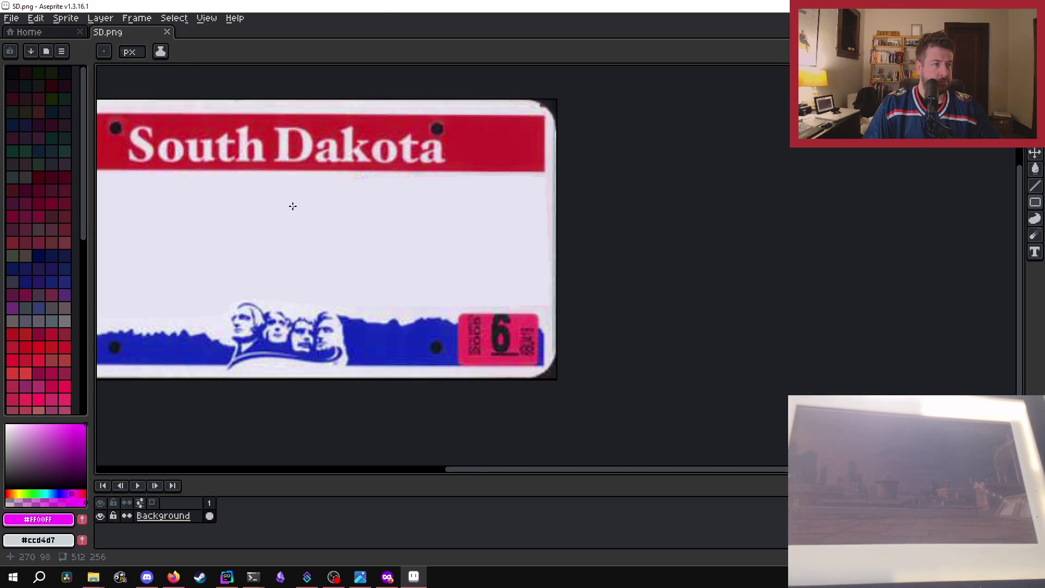
scroll(293, 207, "left", 14)
scroll(295, 205, "right", 14)
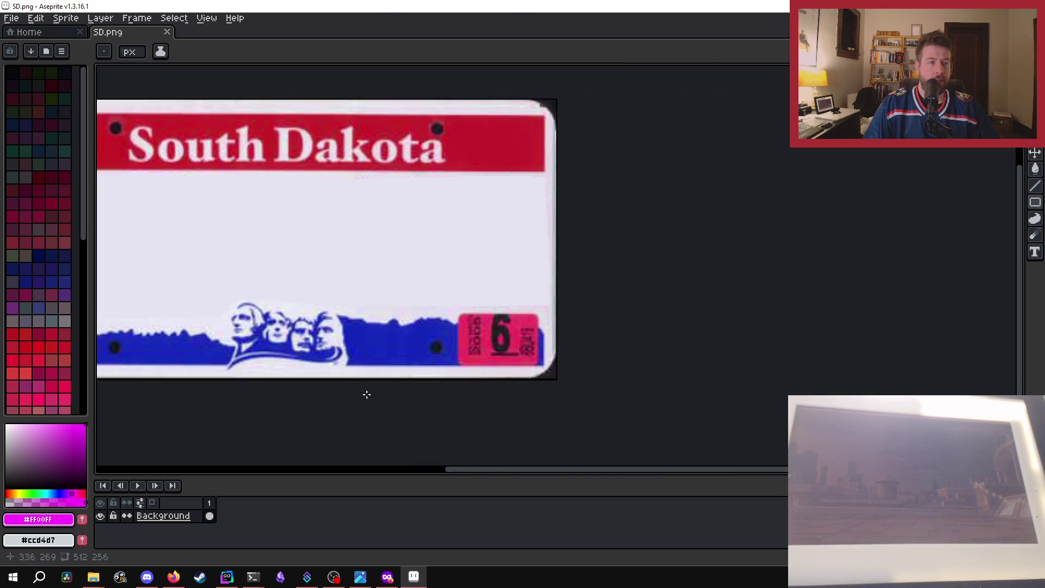
left_click_drag(521, 470, 436, 469)
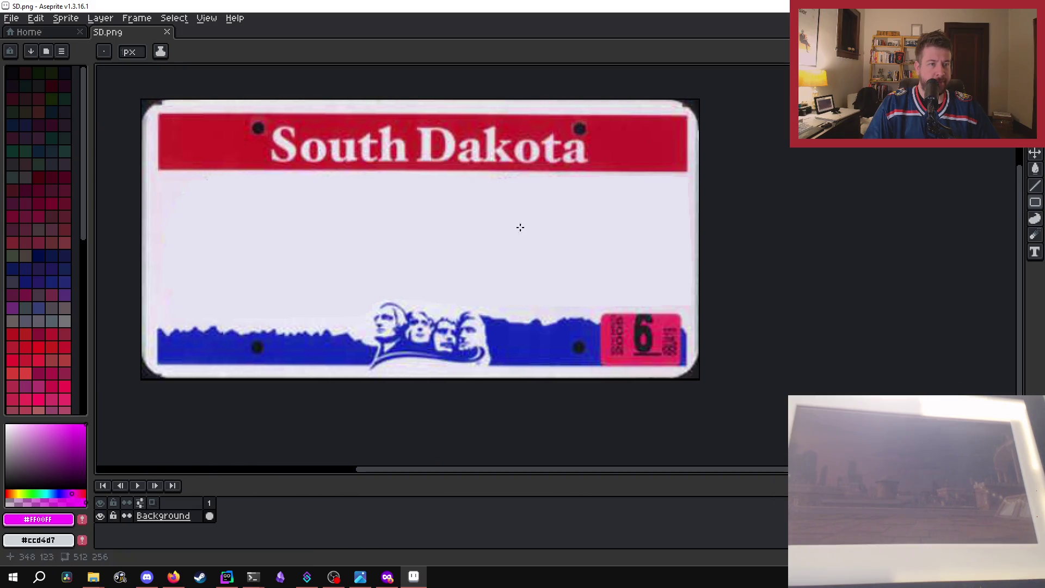
key("b")
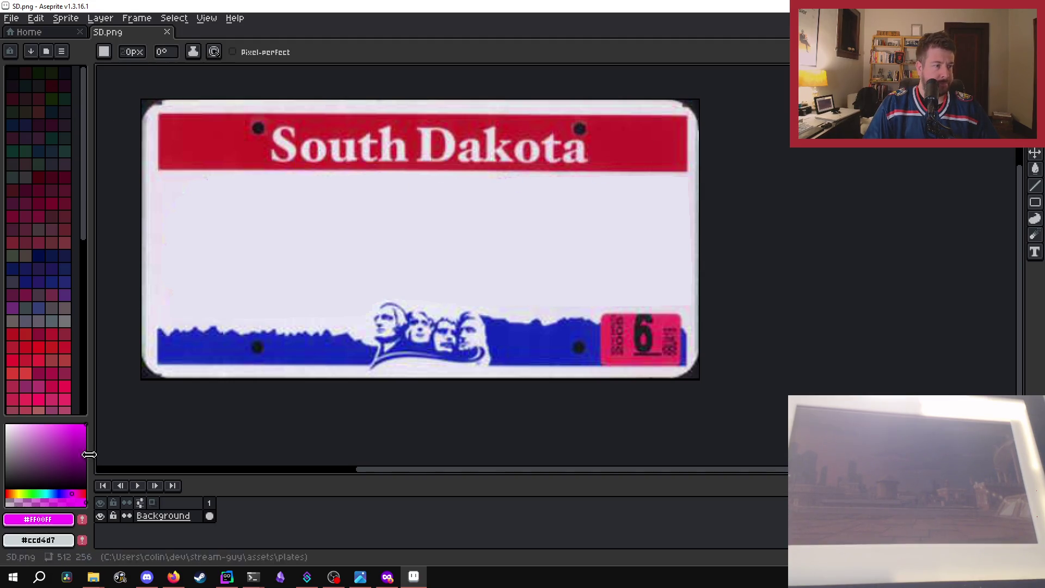
left_click(530, 229, "alt")
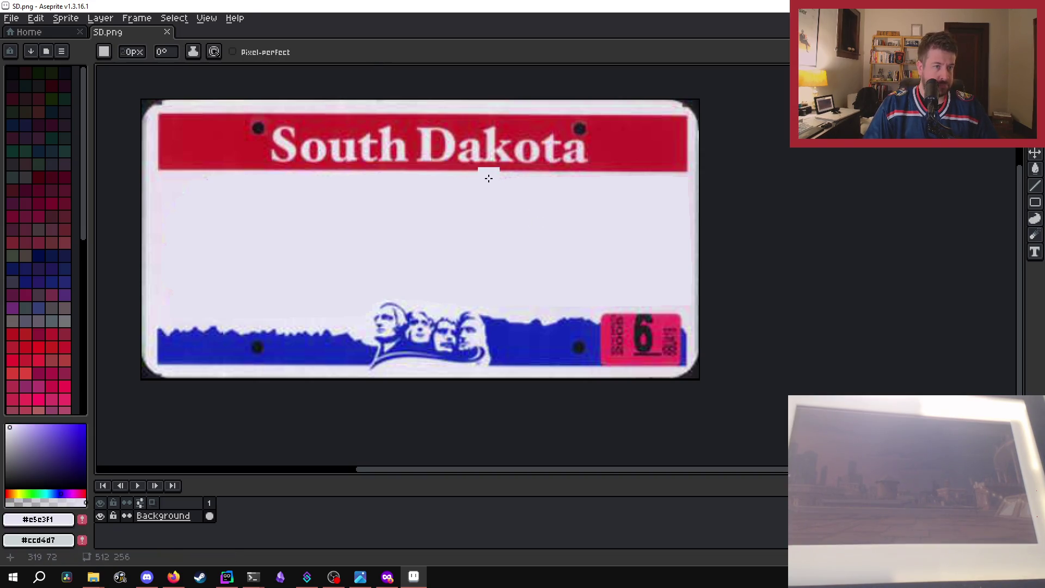
left_click(584, 181, "shift")
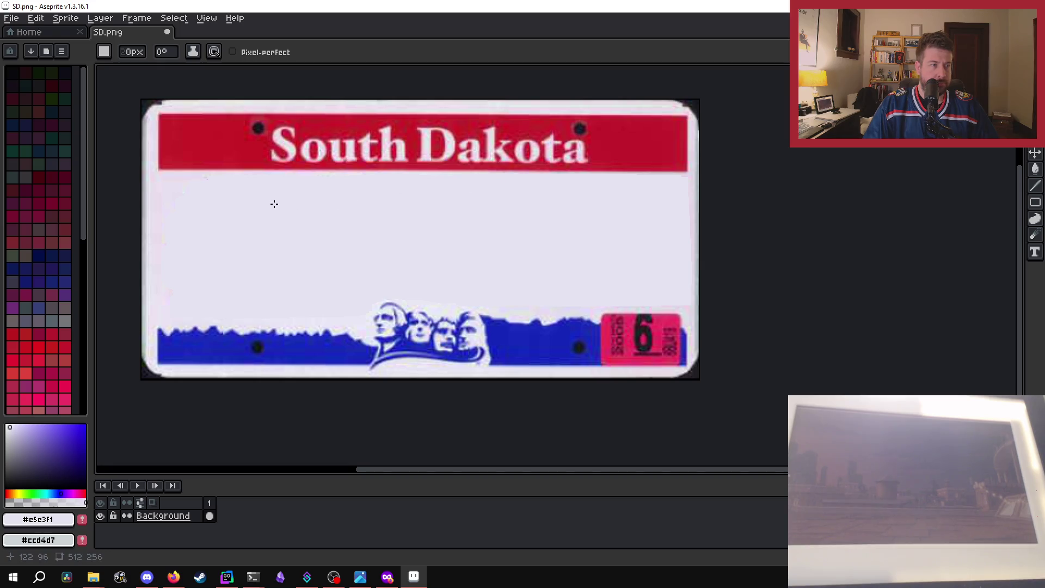
Save SD.png and set the foreground colour back to magenta #FF00FF
key("ctrl+s")
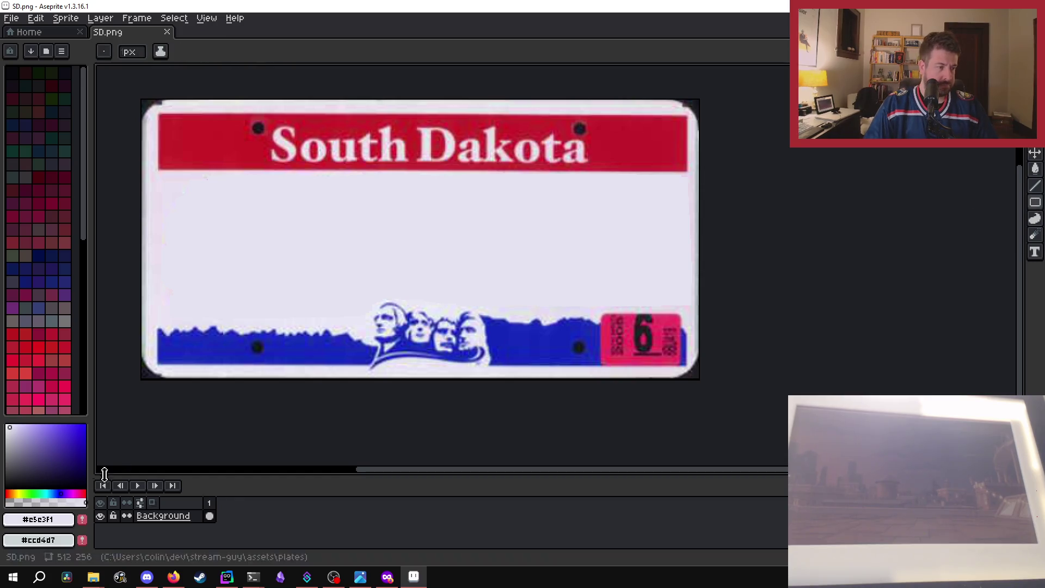
left_click(60, 522)
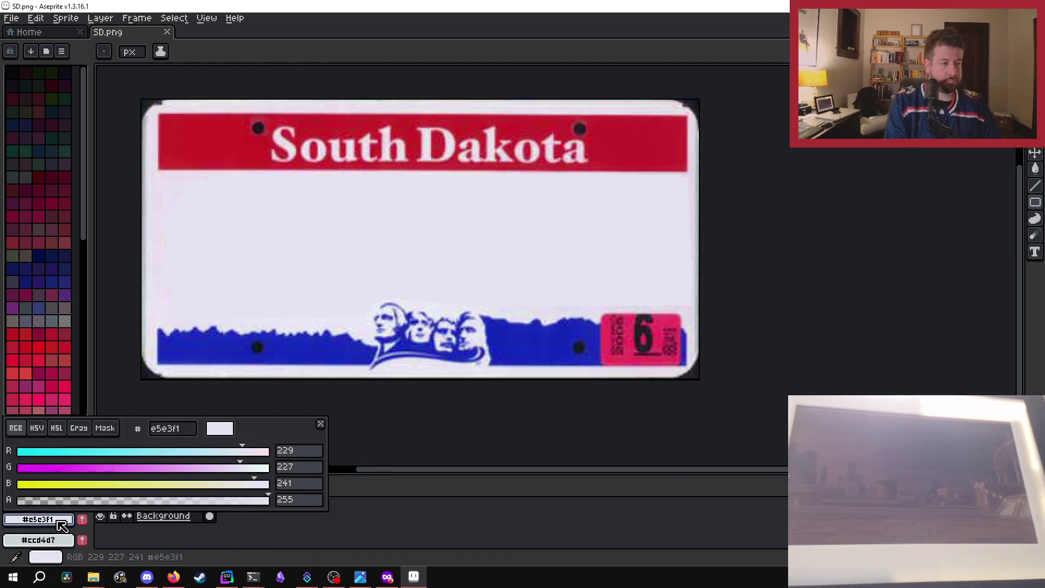
key("bracketright")
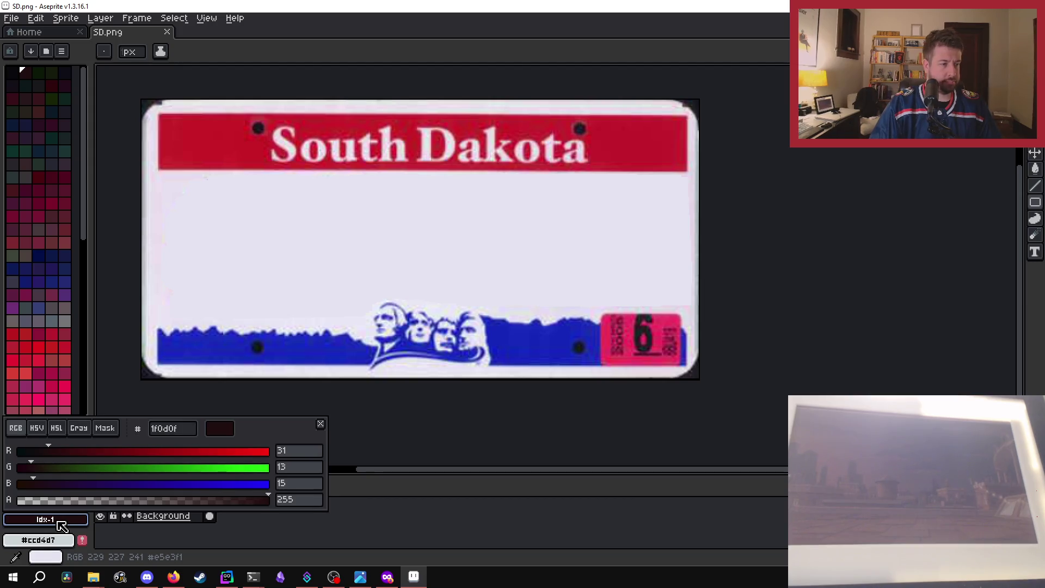
left_click(166, 429)
type("ff0")
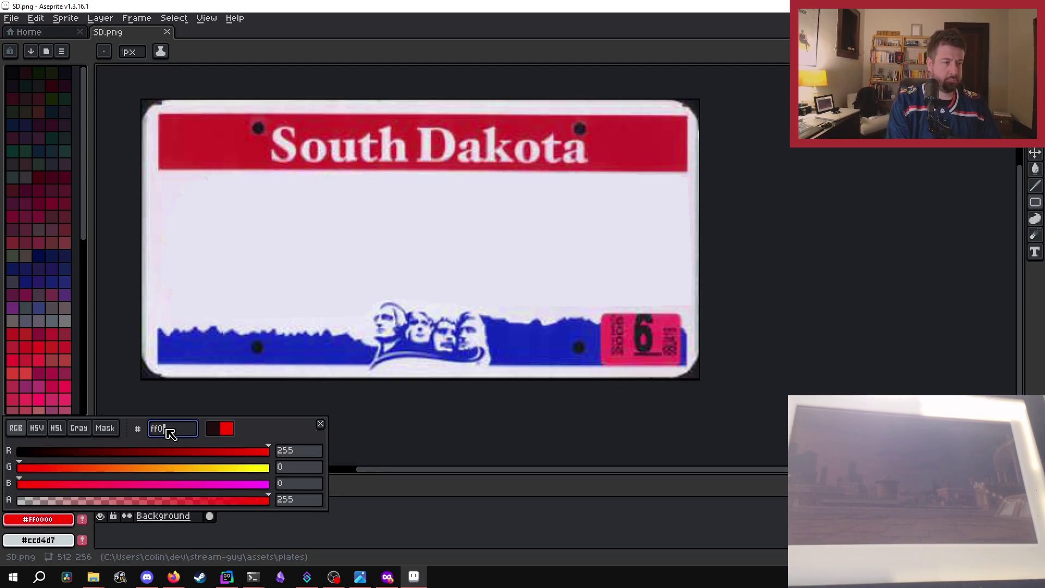
type("0ff")
key("Return")
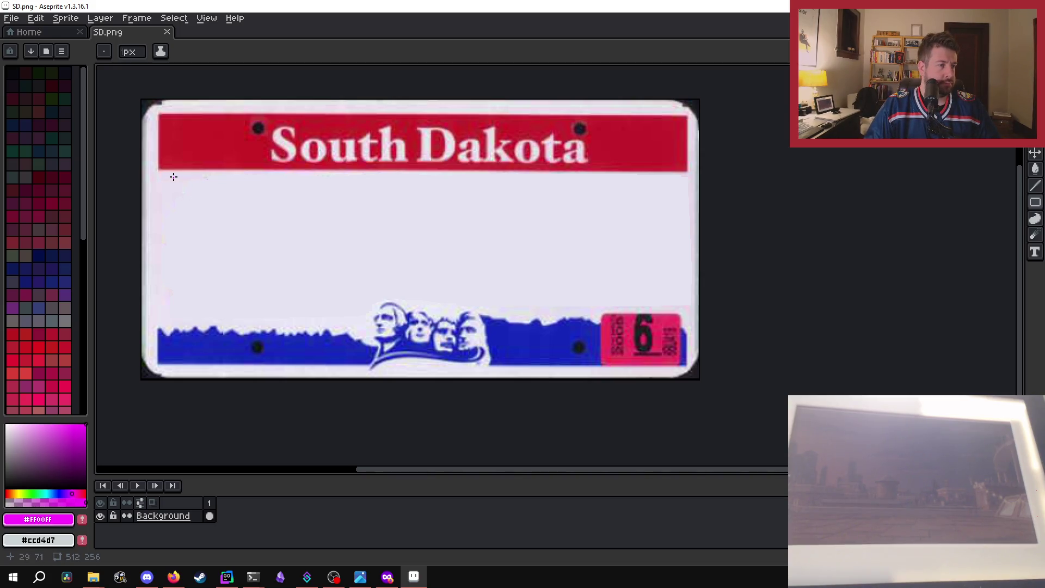
Draw a magenta rectangle outlining the plate's blank centre and save SD.png
mouse_move(169, 175)
left_mouse_down()
mouse_move(329, 239)
mouse_move(665, 313)
mouse_move(665, 300)
mouse_move(680, 299)
left_mouse_up()
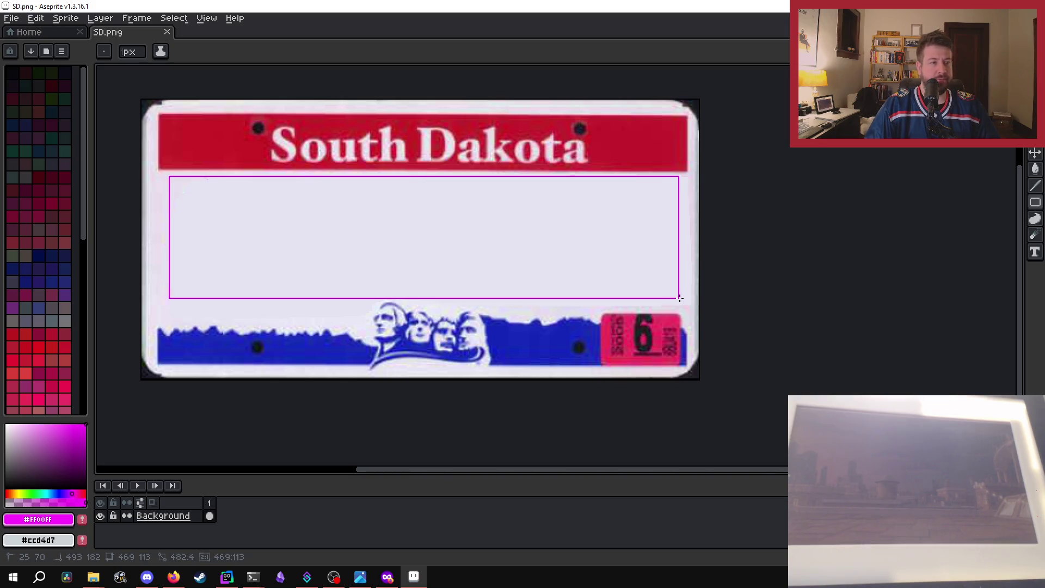
left_click_drag(680, 299, 679, 298)
key("v")
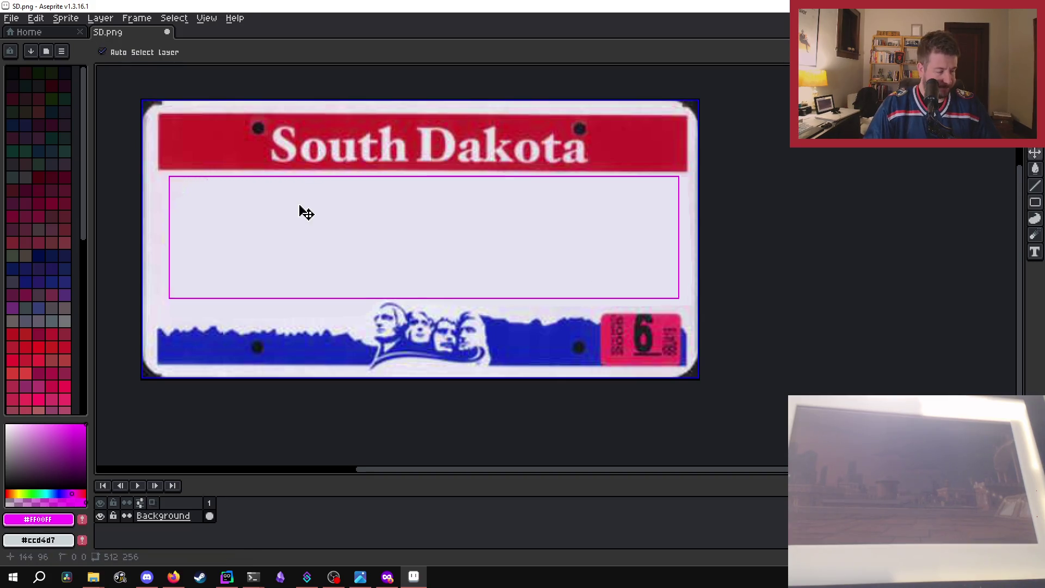
key("ctrl+s")
Rerun 'go run .' in PowerShell to relaunch Stream Guy with the updated plate
mouse_move(254, 585)
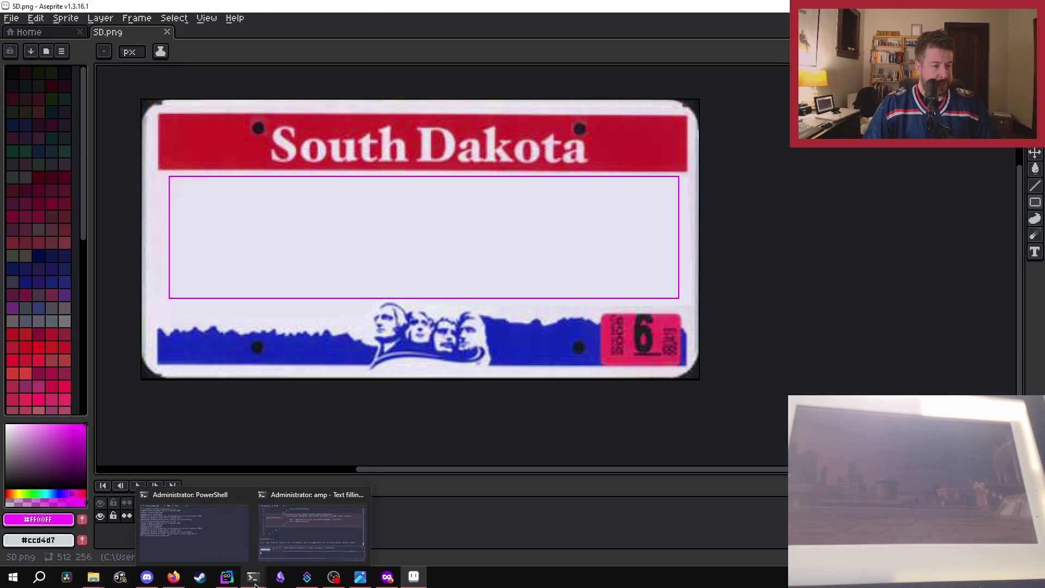
left_click(224, 544)
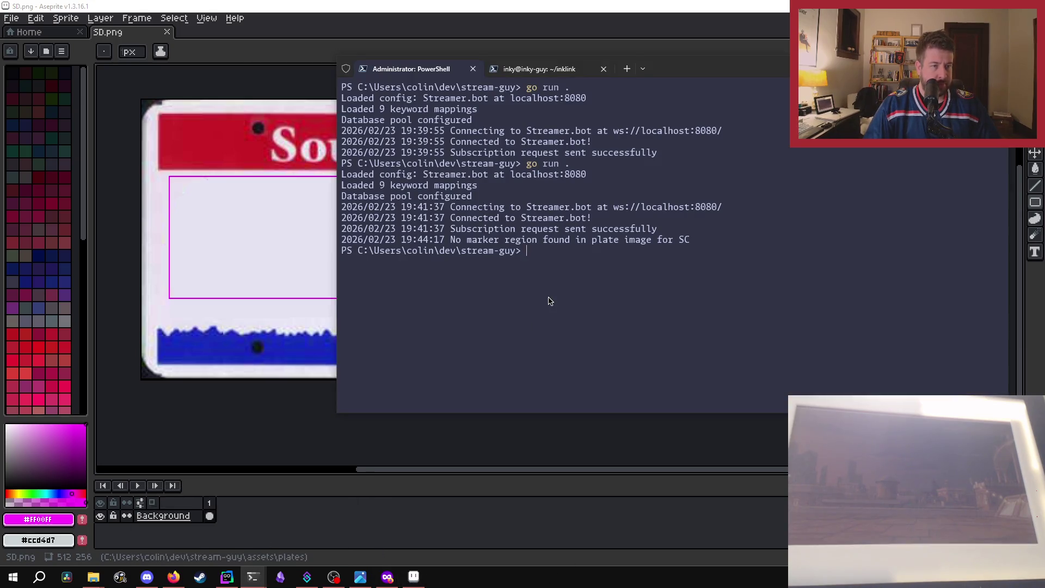
type("4")
key("Up")
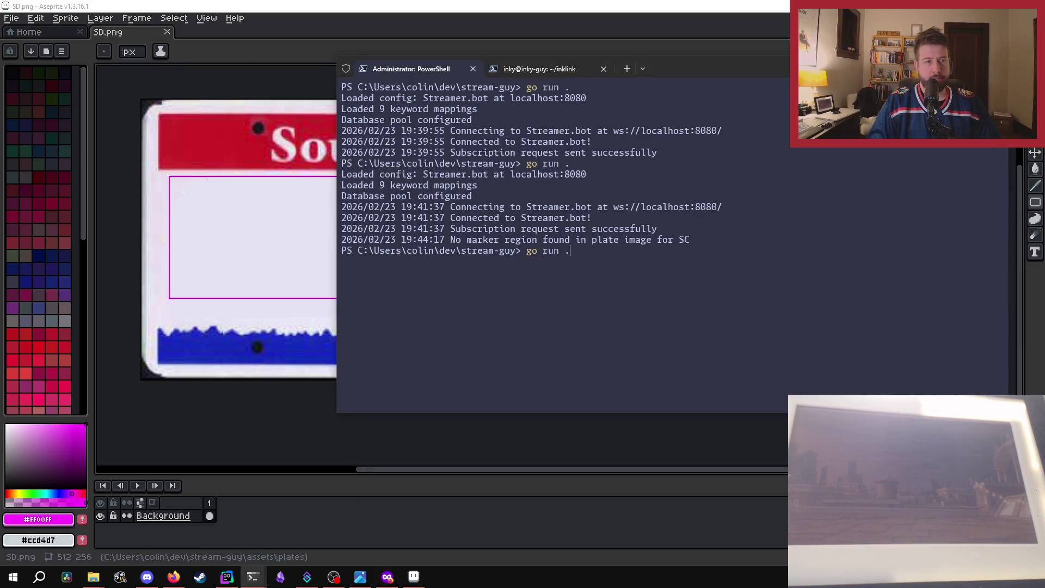
key("Return")
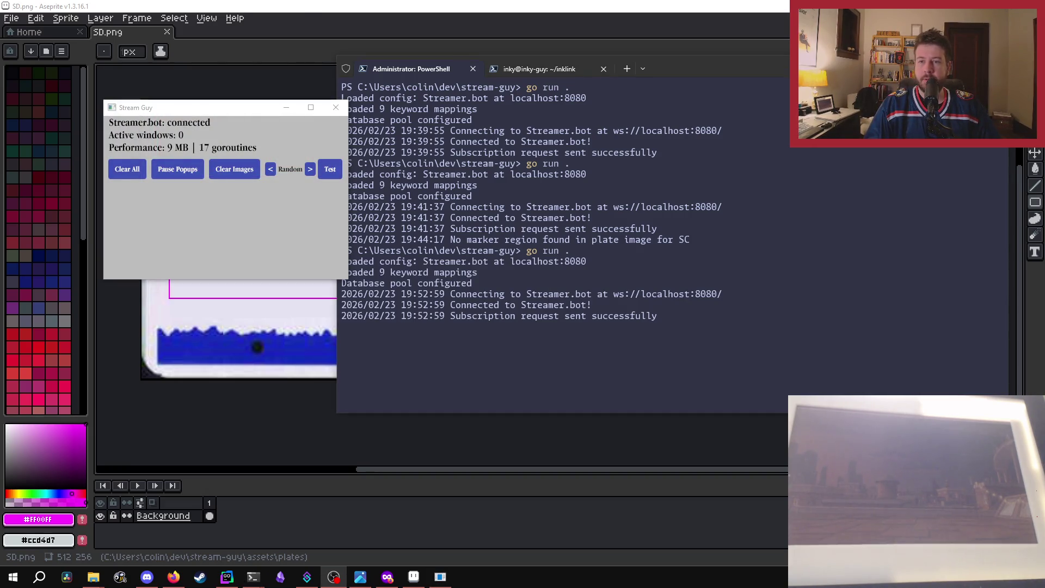
Step through Stream Guy's state list and show a South Dakota test plate popup at screen centre
left_click(273, 192)
left_click(268, 170)
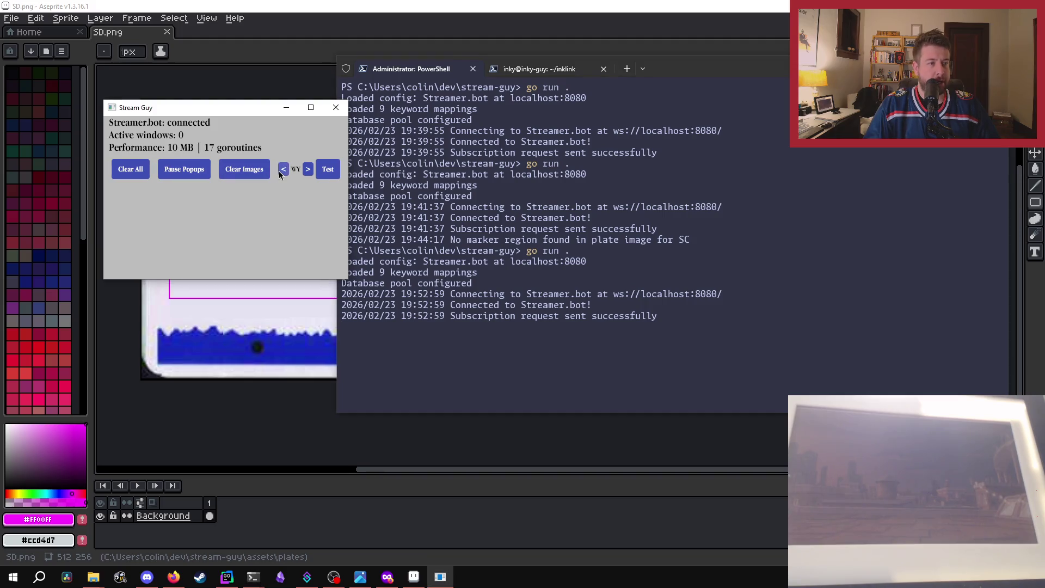
left_click(280, 174)
left_click(282, 174)
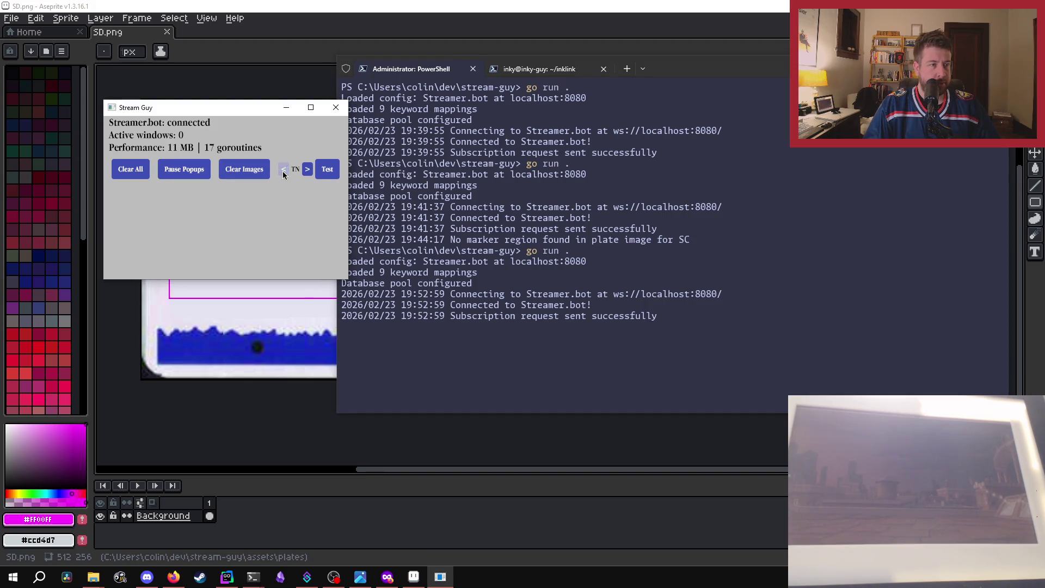
left_click(304, 172)
left_click(331, 175)
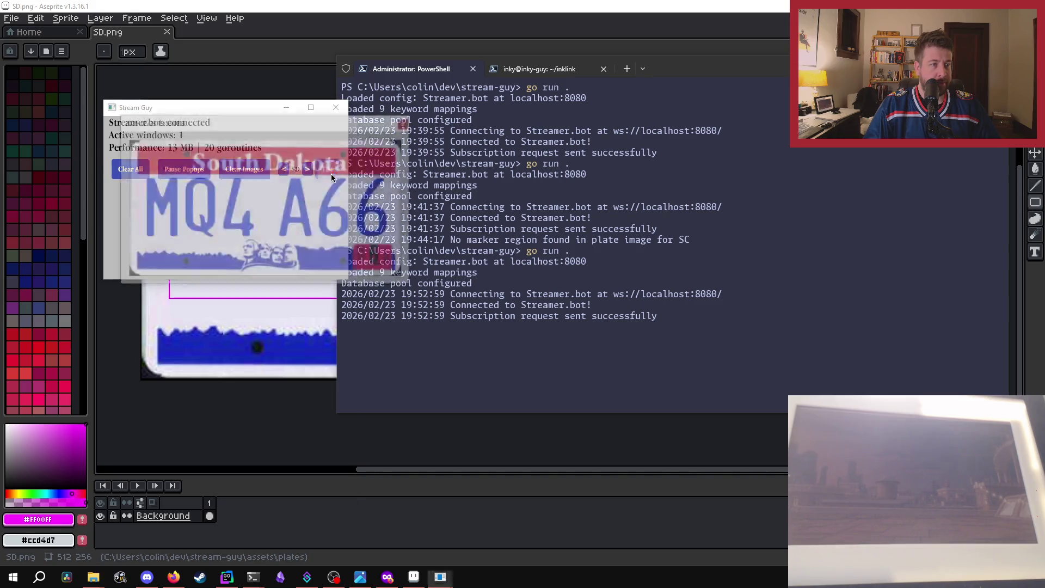
mouse_move(261, 376)
left_mouse_down()
mouse_move(502, 306)
mouse_move(557, 235)
mouse_move(578, 227)
left_mouse_up()
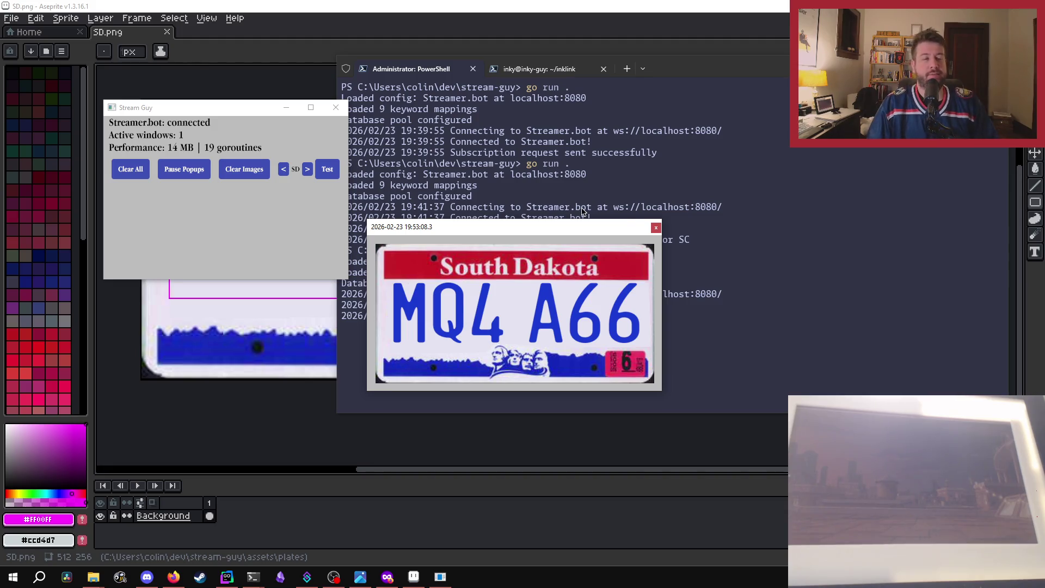
Close the South Dakota popup, hide the PowerShell terminal and dismiss the chat popup
left_click(656, 228)
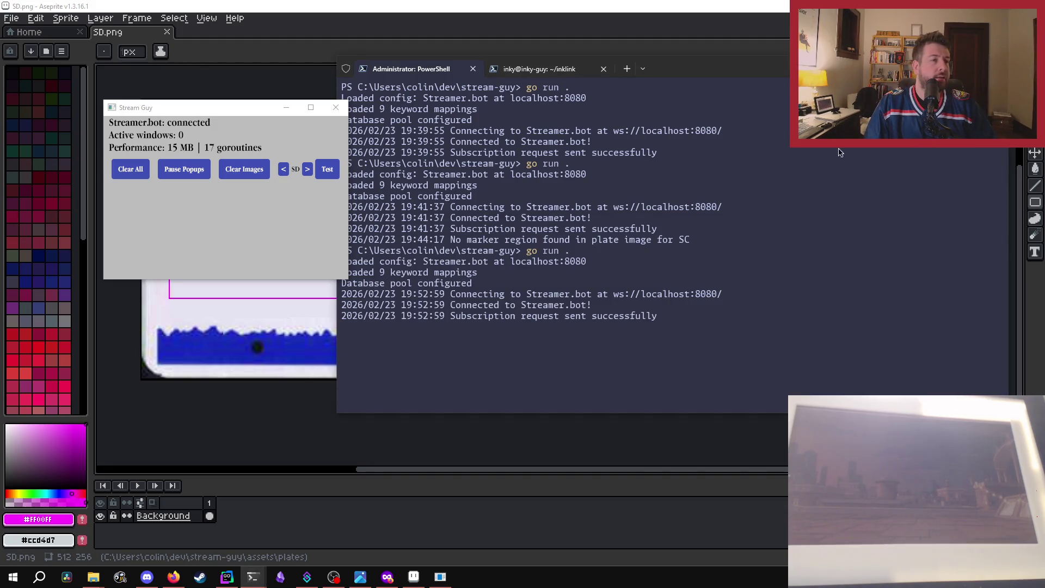
key("alt+Tab")
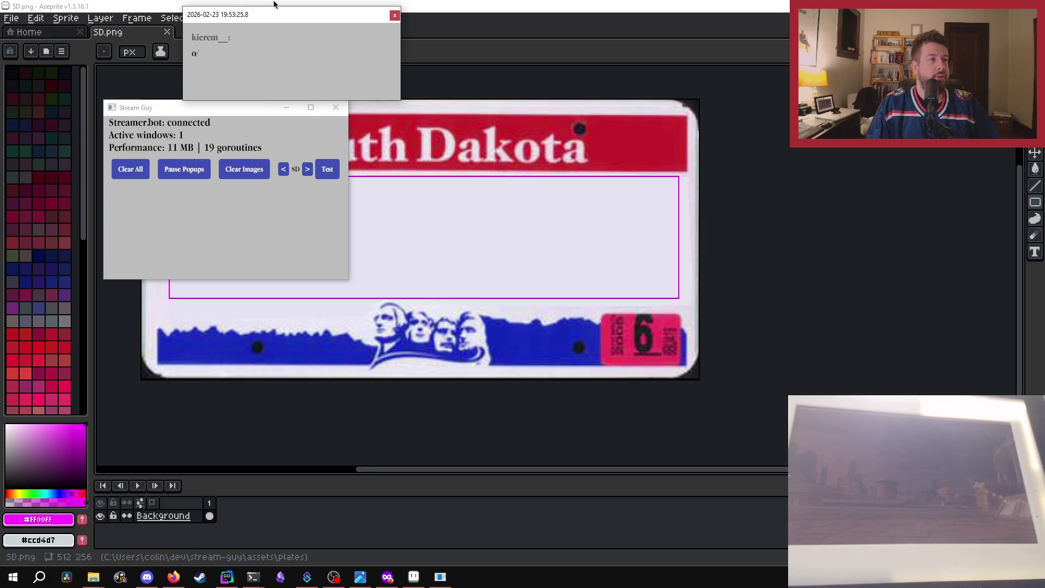
left_click(635, 38)
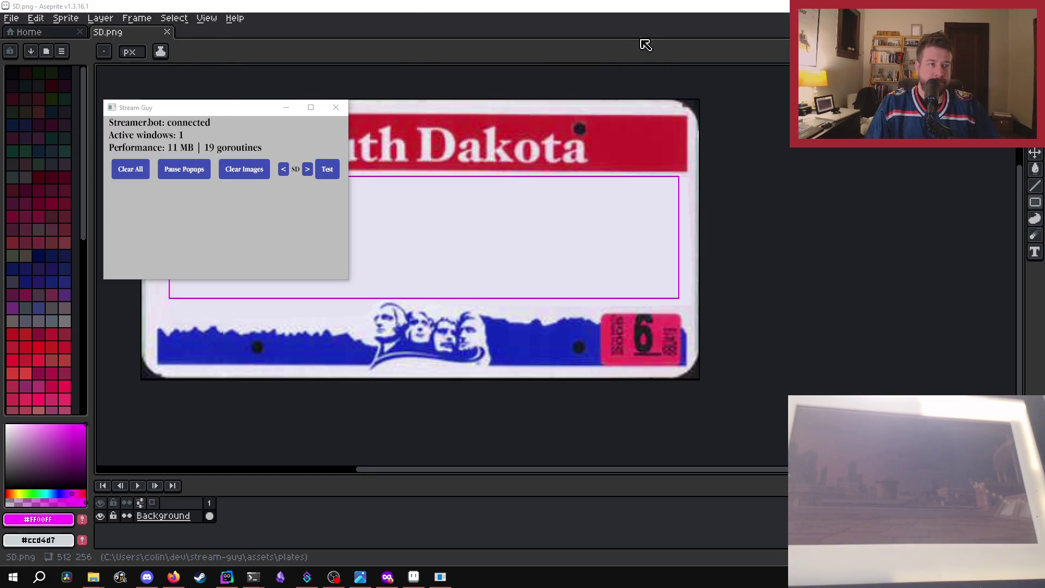
Step the state choice to WA, test the Washington plate popup, then close it
left_click(308, 170)
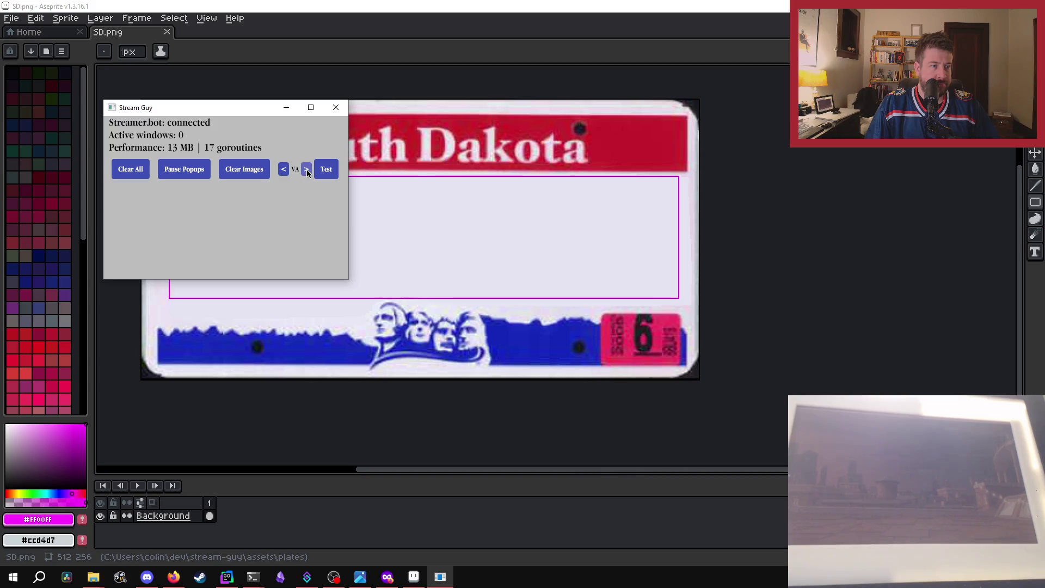
left_click(308, 170)
left_click(330, 170)
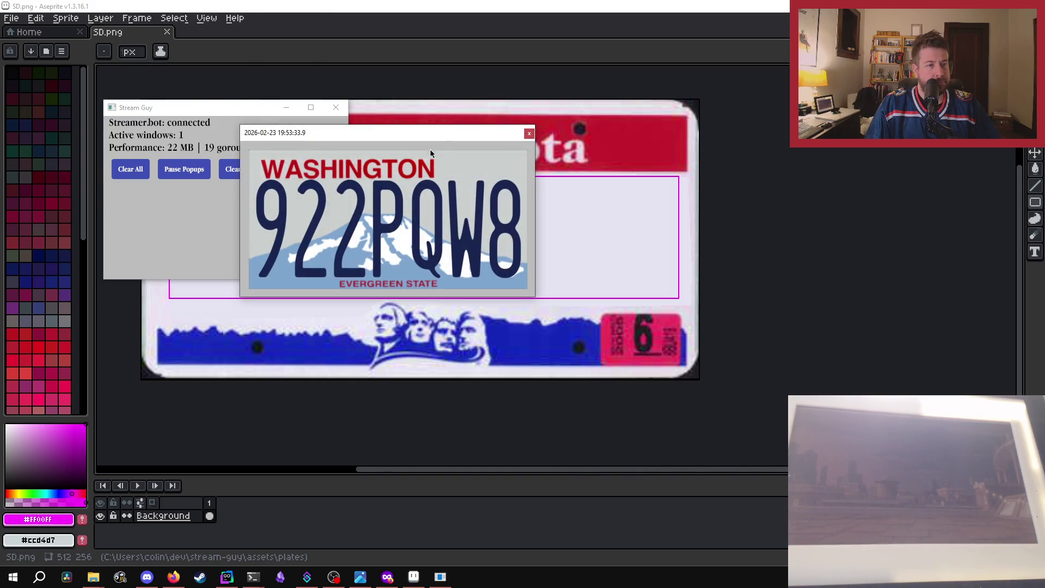
mouse_move(436, 137)
left_mouse_down()
mouse_move(647, 127)
mouse_move(629, 127)
left_mouse_up()
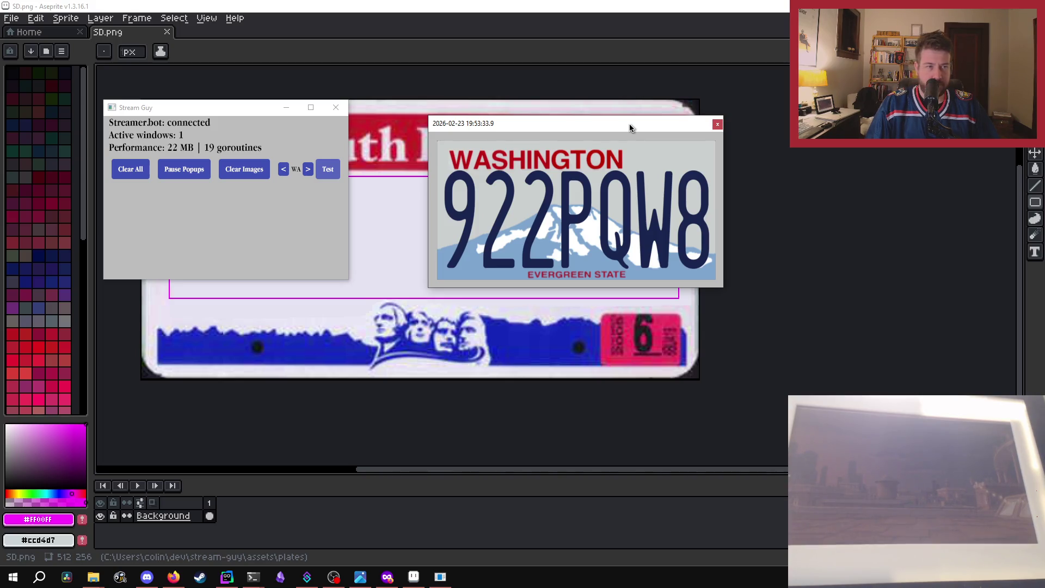
left_click(717, 125)
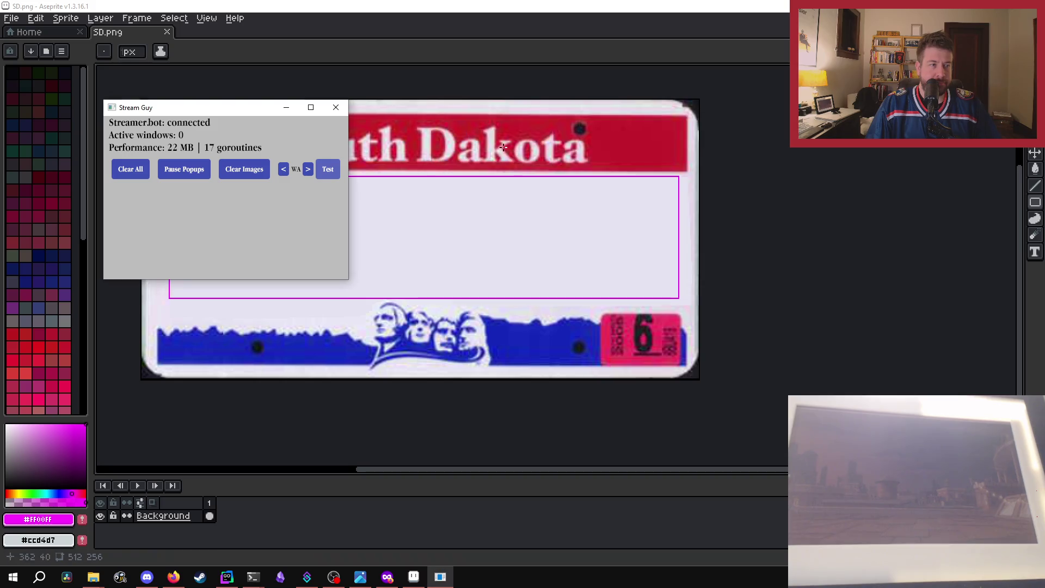
Test and close the Wisconsin and Vermont plate popups, re-testing Wisconsin once more
left_click(308, 175)
left_click(325, 172)
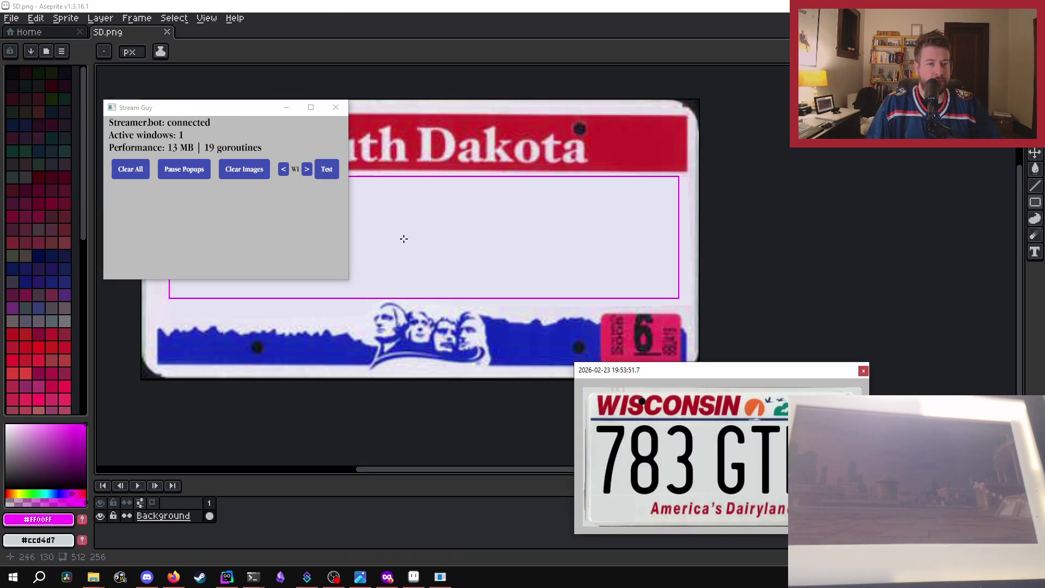
left_click(308, 171)
left_click(327, 170)
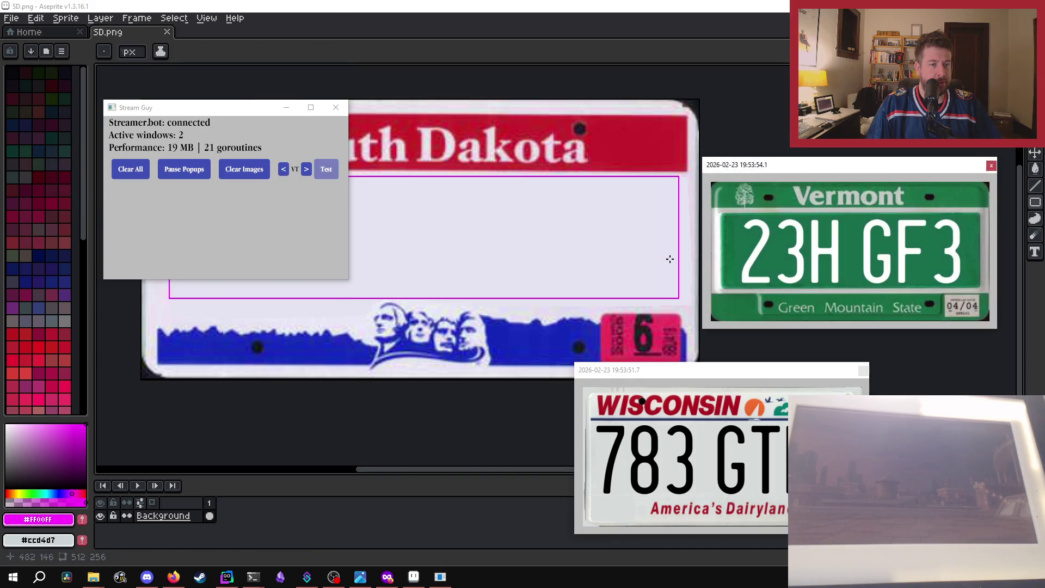
left_click(991, 165)
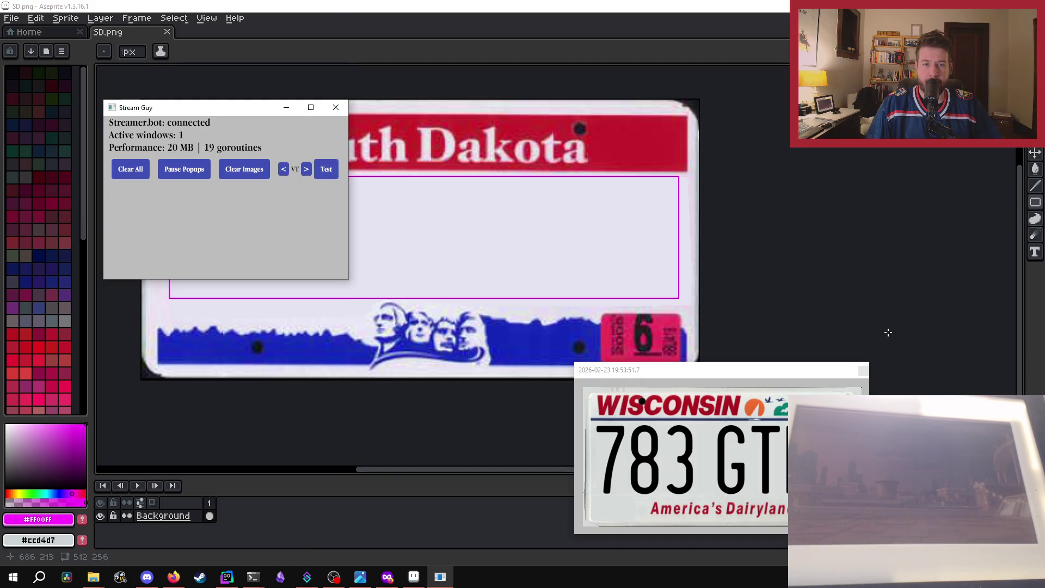
left_click(864, 371)
left_click(305, 168)
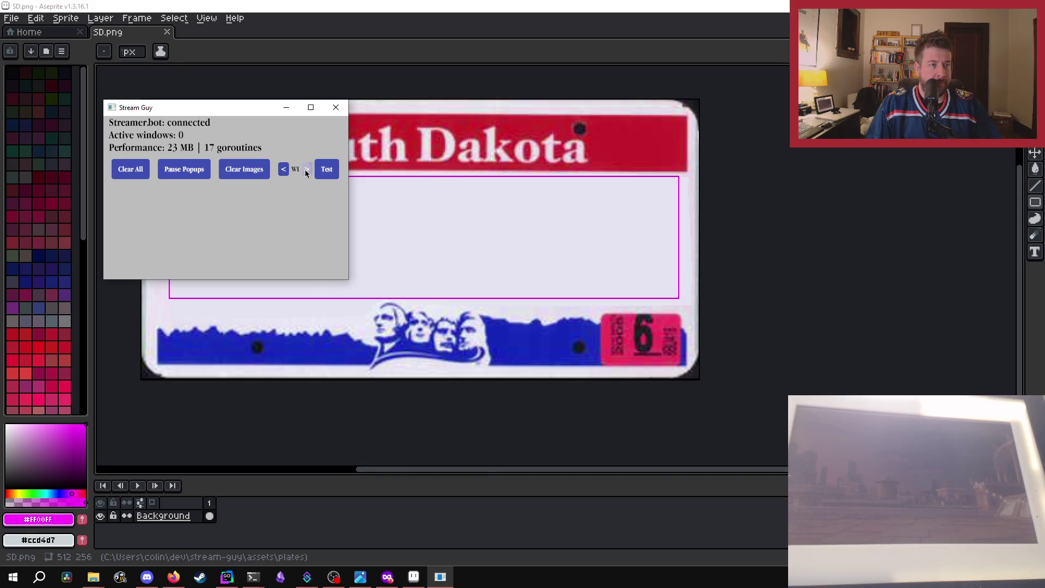
left_click(324, 173)
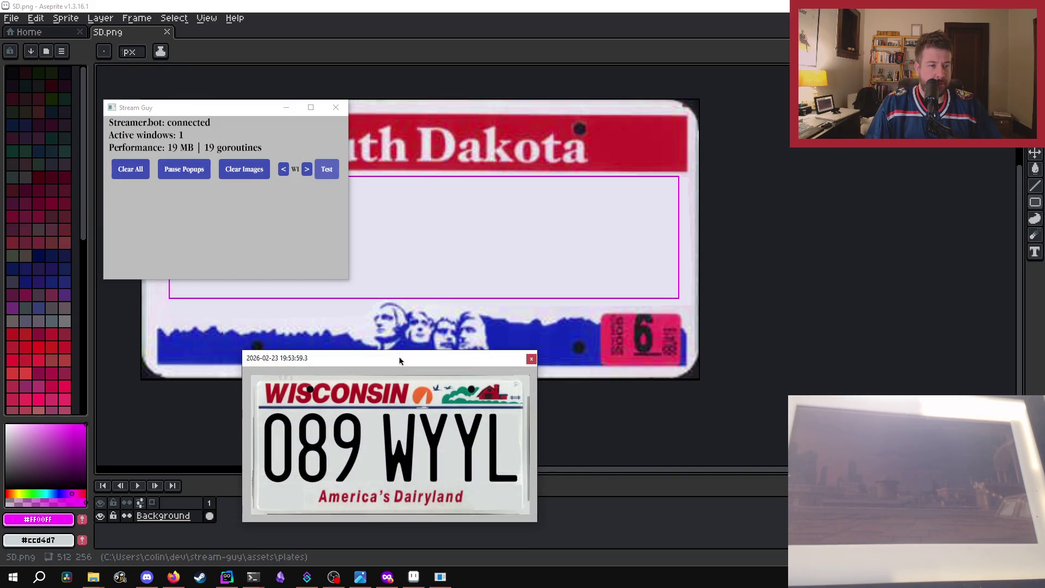
left_click_drag(400, 357, 564, 99)
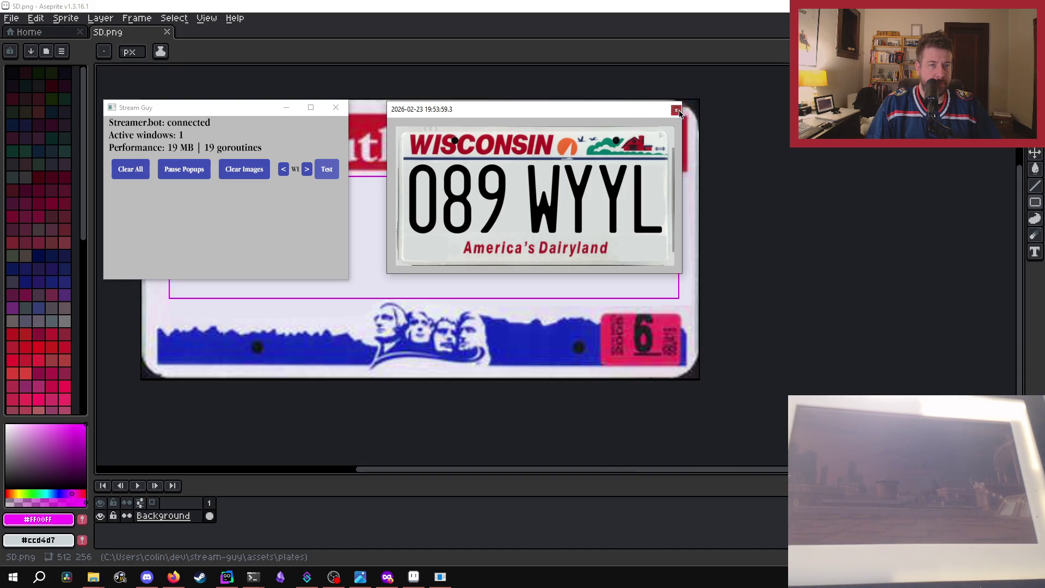
left_click(698, 98)
Test the West Virginia plate popup, close the chat popup and minimize Stream Guy
left_click(307, 170)
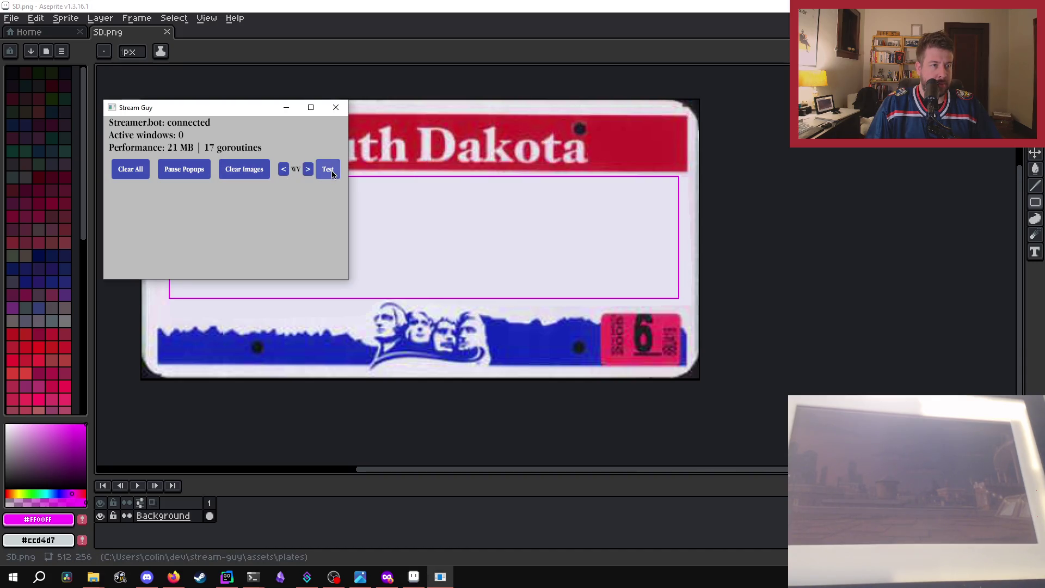
left_click(331, 171)
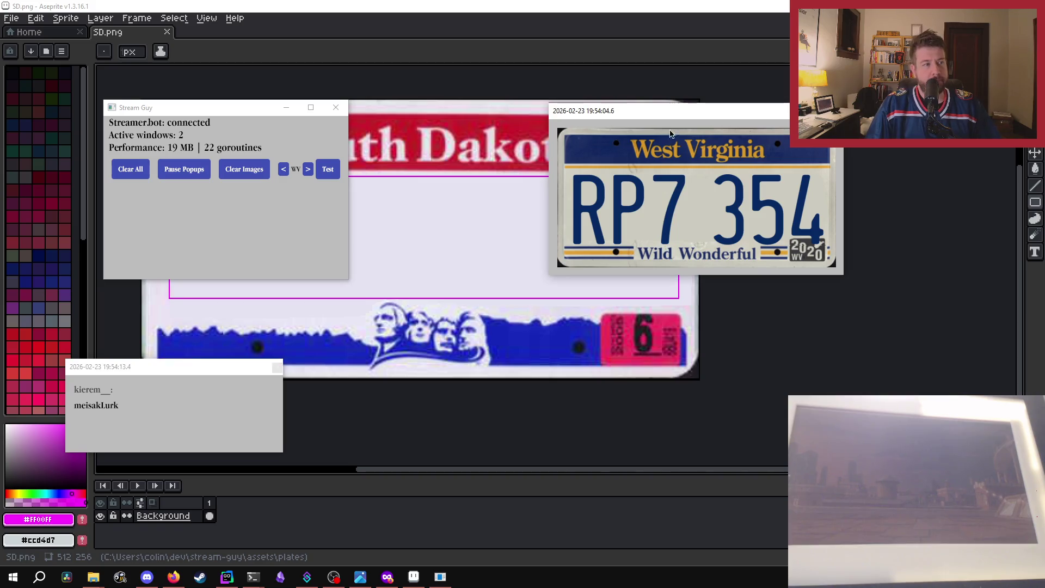
left_click_drag(175, 374, 499, 315)
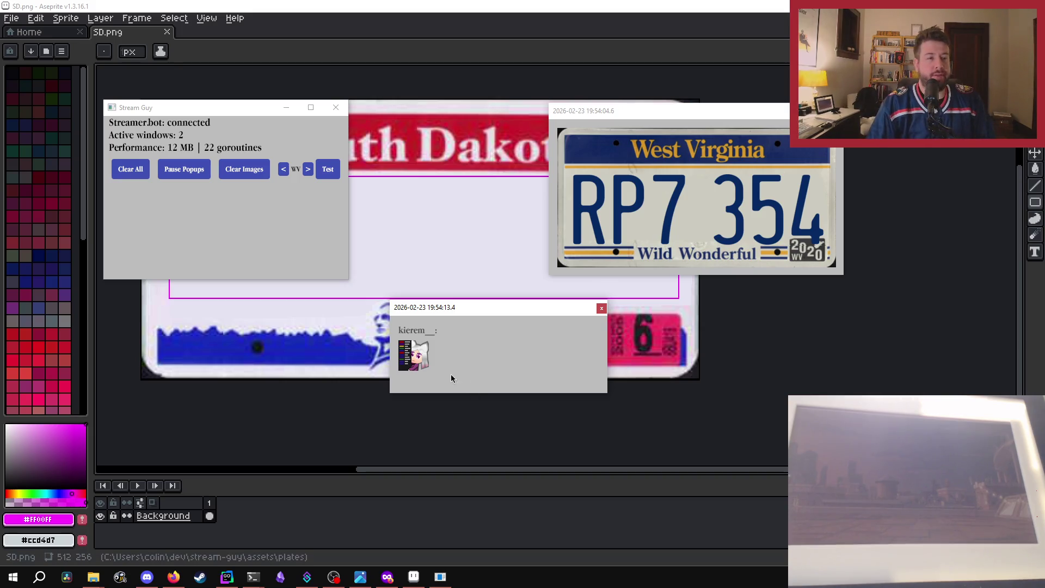
left_click(602, 308)
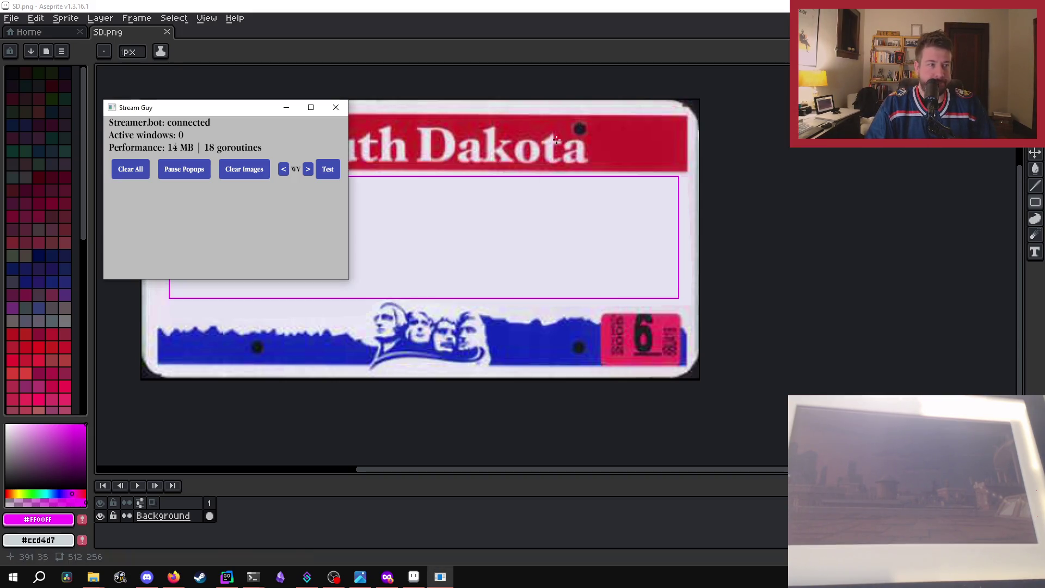
left_click(277, 105)
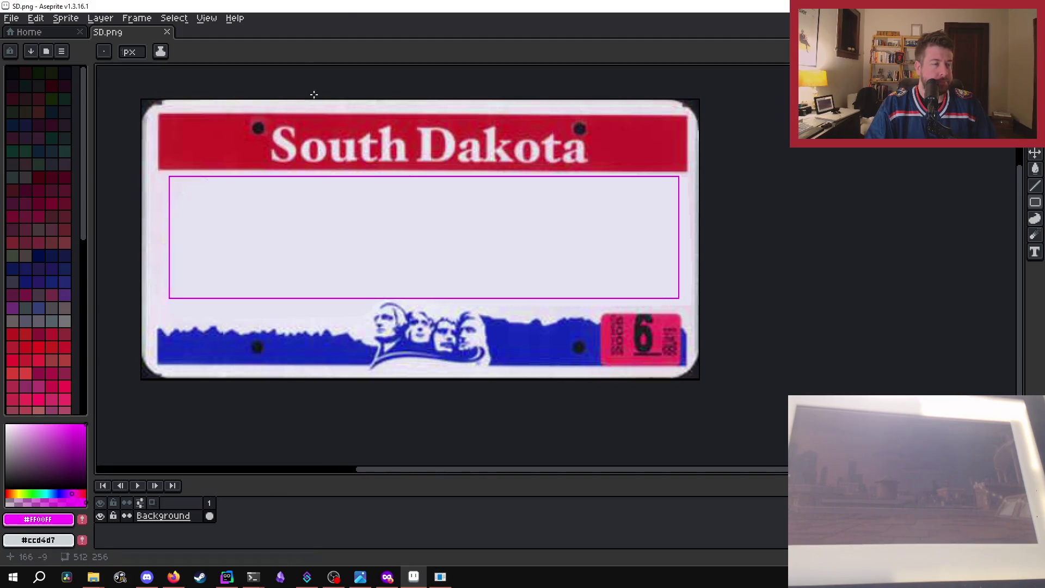
Close the SD.png document so Aseprite returns to its Home page
left_click(167, 32)
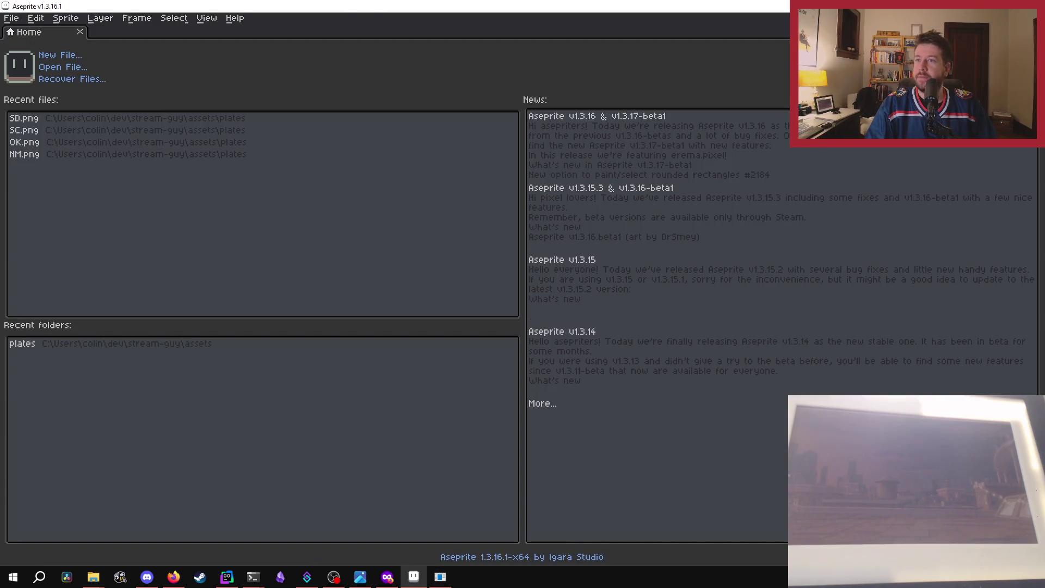
left_click(387, 577)
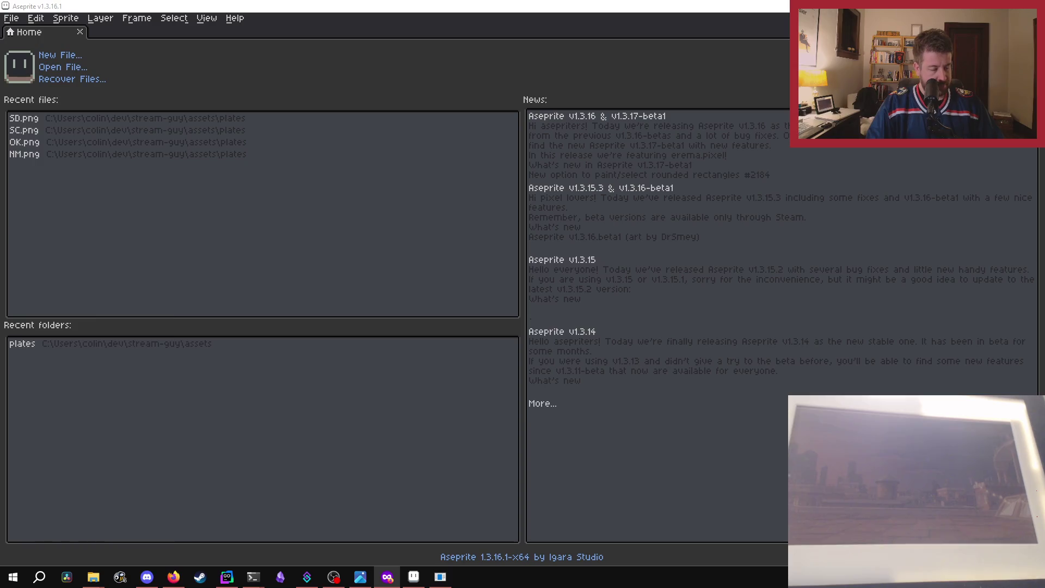
key("super")
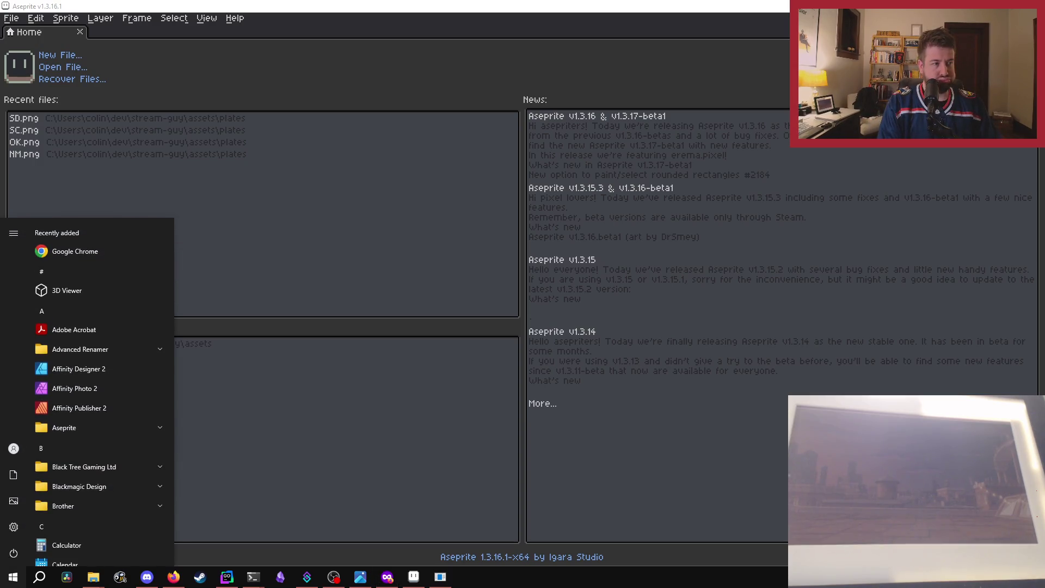
Launch Affinity Photo 2 and dismiss the New Document prompt to reach WV.jpg
left_click(139, 390)
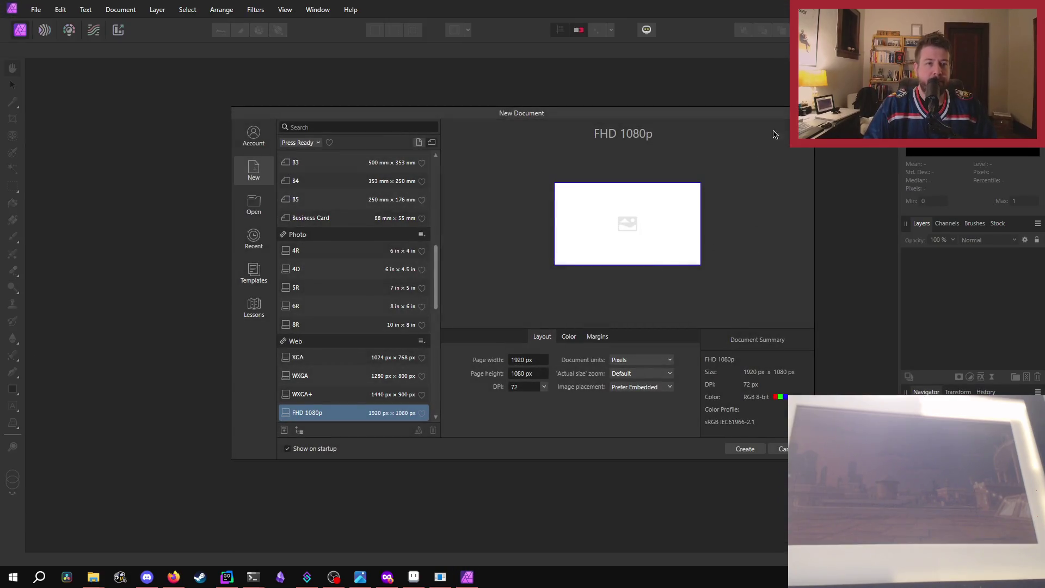
left_click(810, 112)
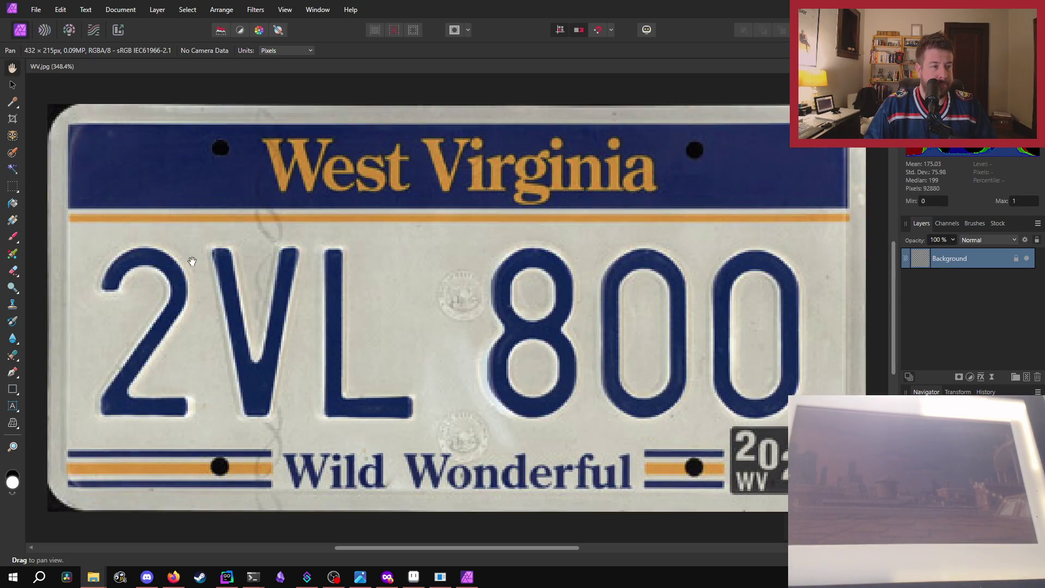
Resize the WV.jpg document to 512 × 256 px
left_click(120, 10)
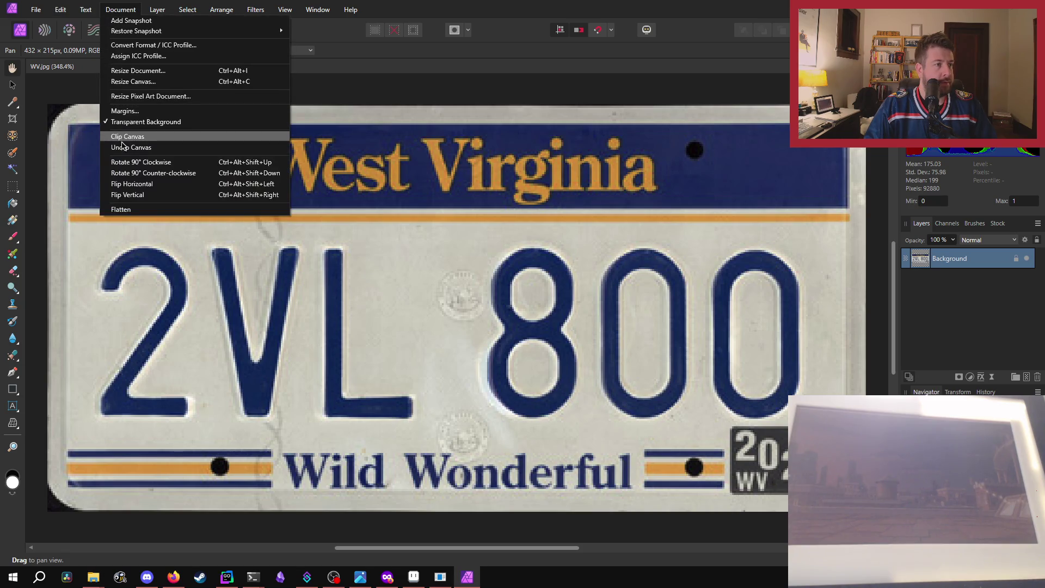
left_click(134, 71)
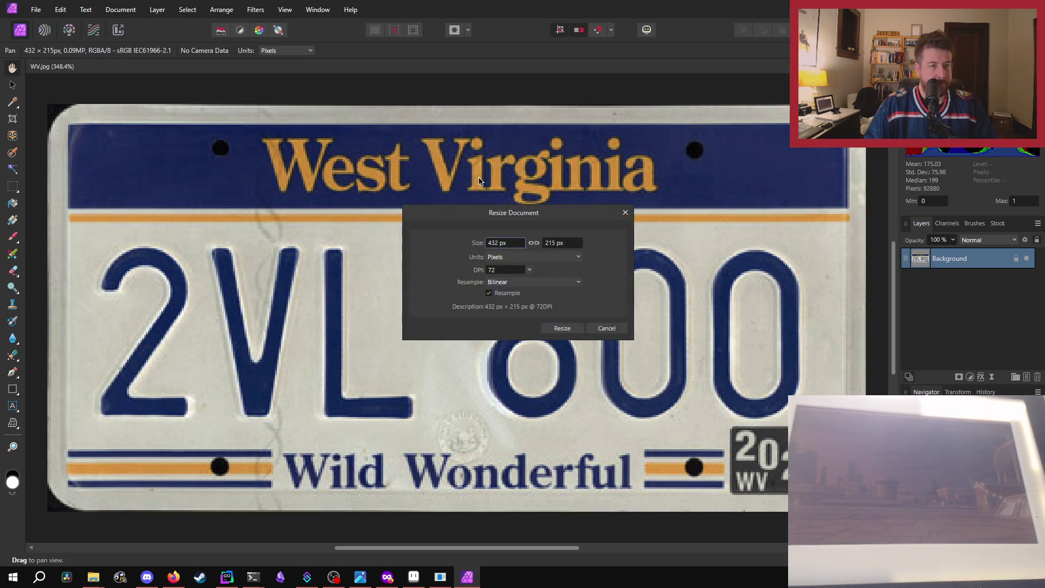
left_click(491, 240)
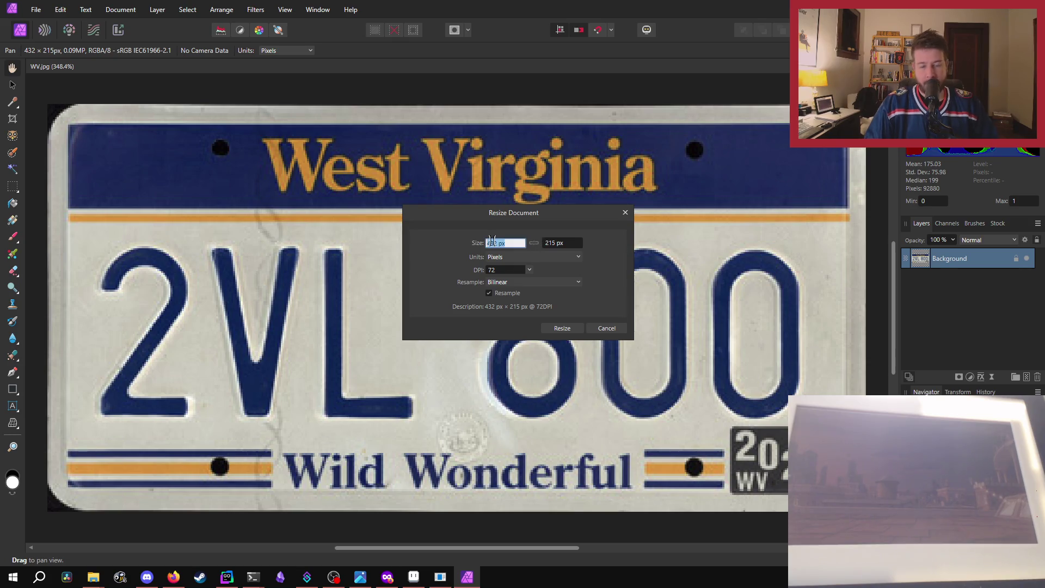
type("512")
key("Tab")
type("256")
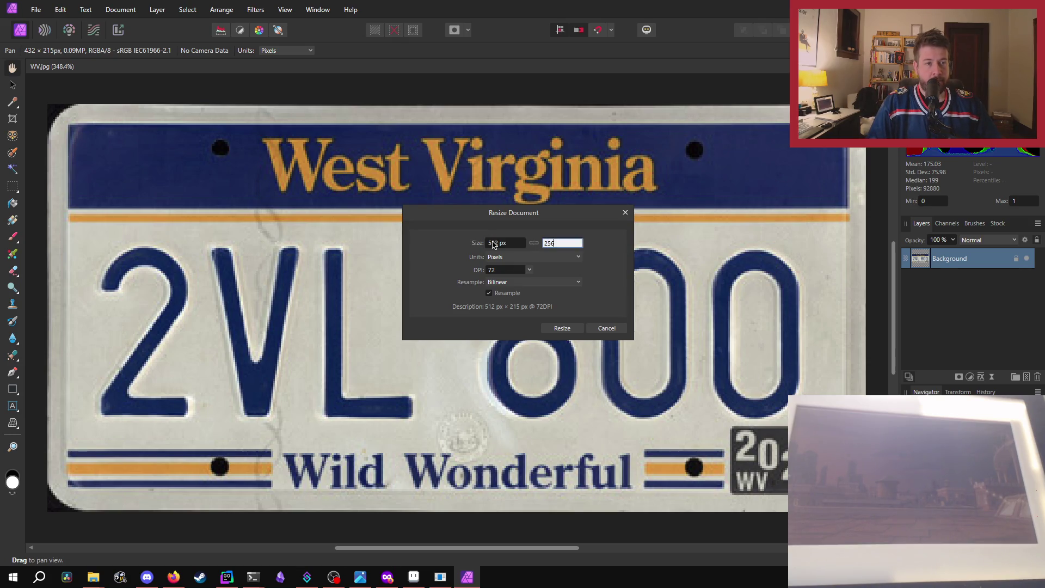
key("Tab")
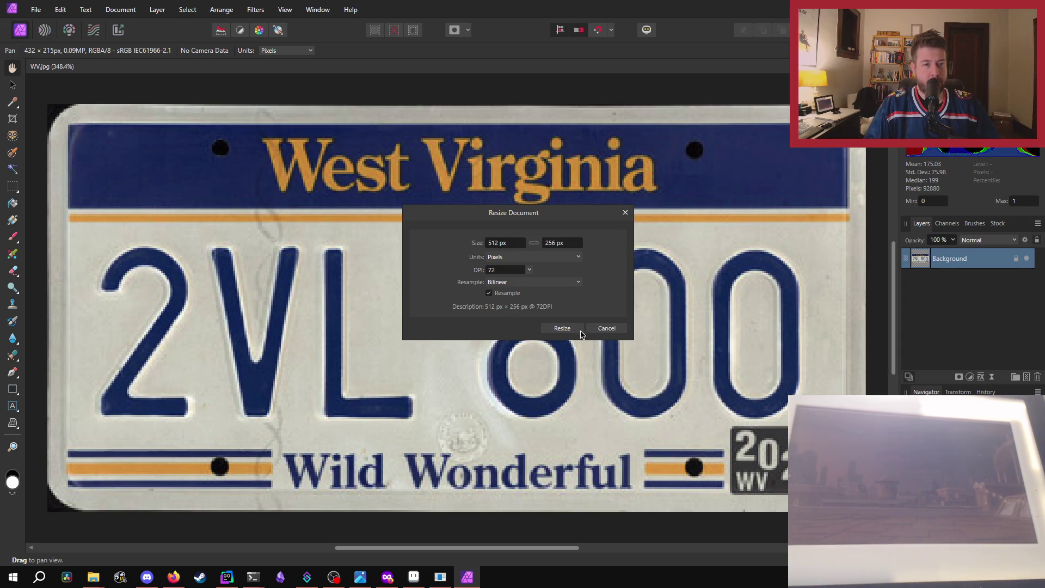
left_click(572, 328)
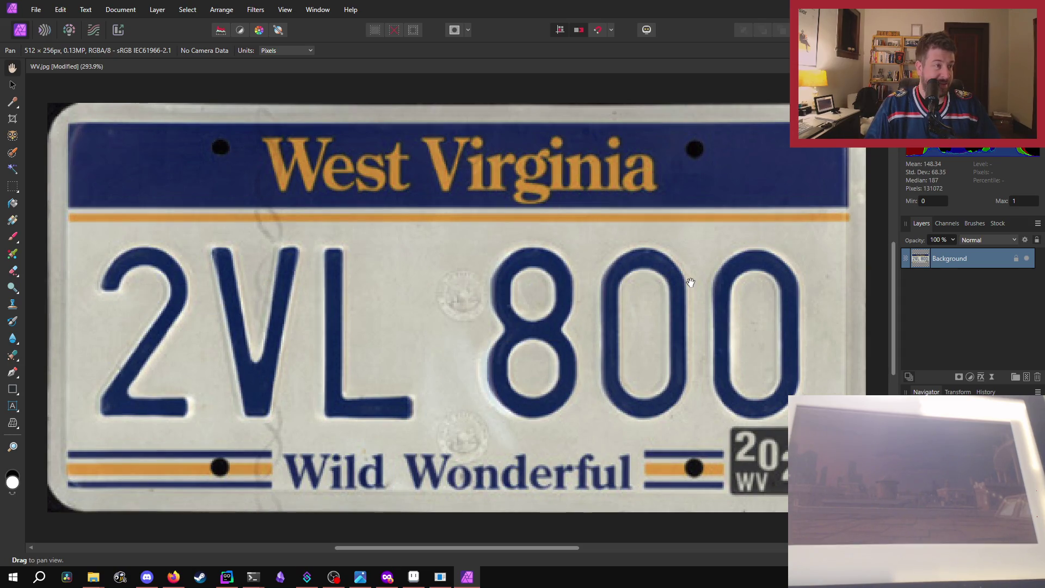
Save, export the plate as WV.png to Downloads, then close the document
key("ctrl+s")
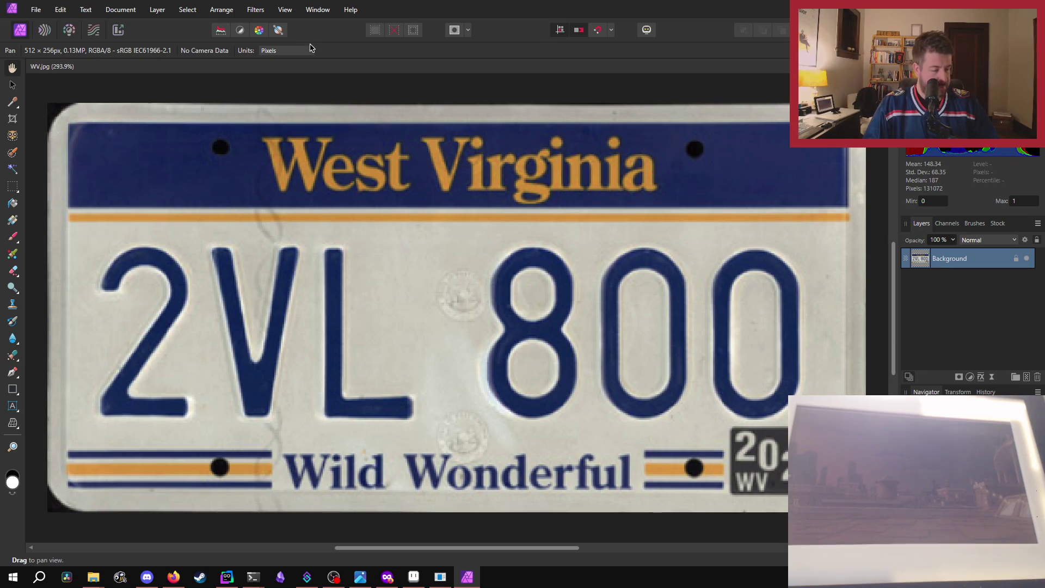
key("ctrl+alt+shift+s")
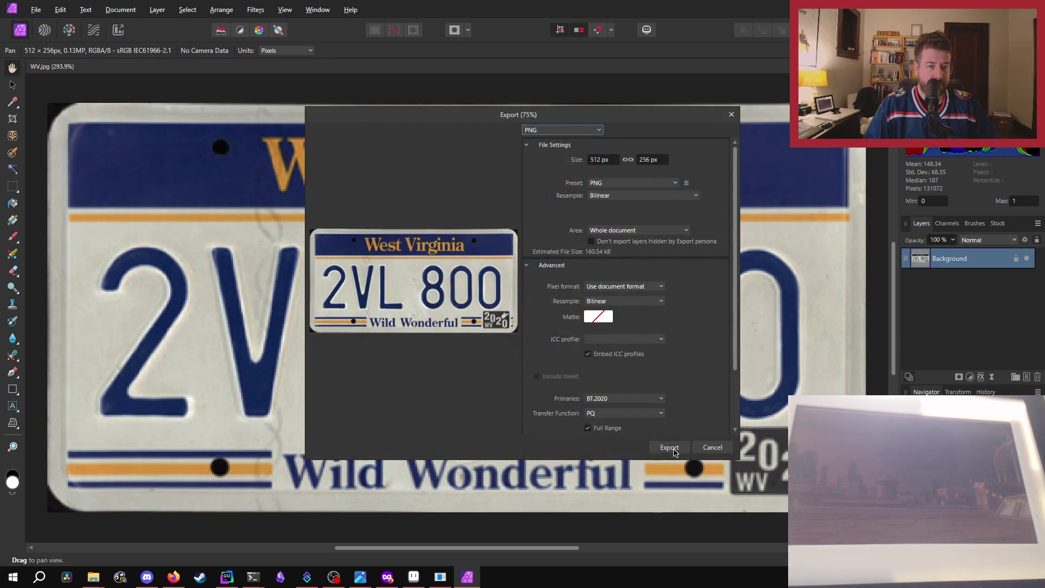
left_click(674, 448)
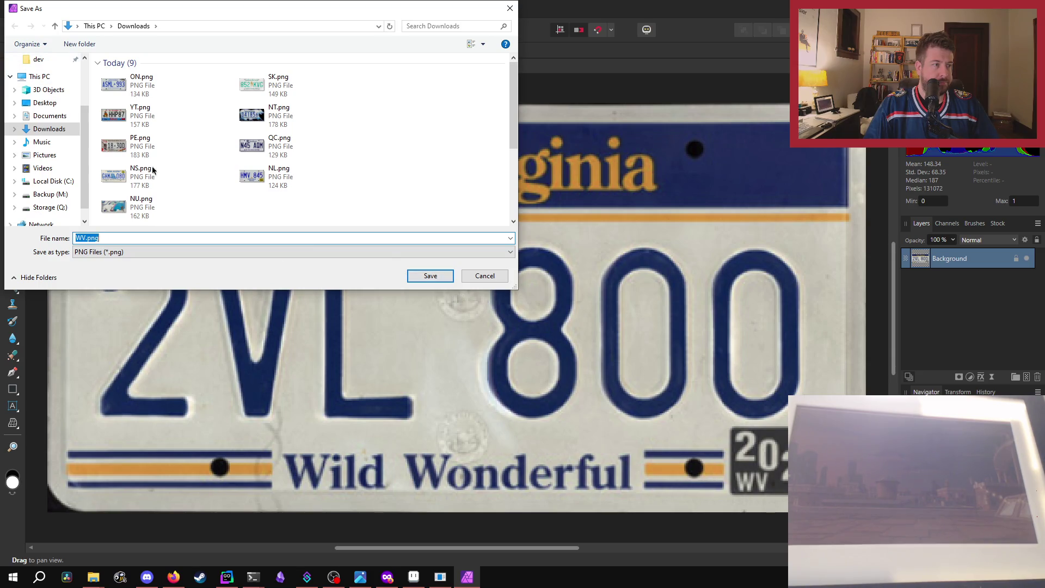
left_click(430, 274)
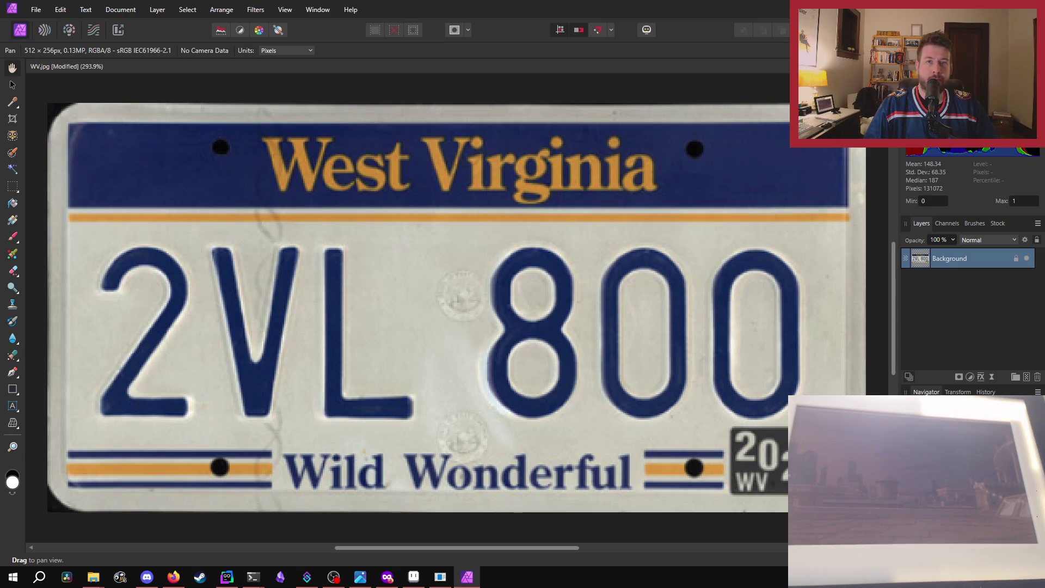
key("ctrl+w")
left_click(471, 298)
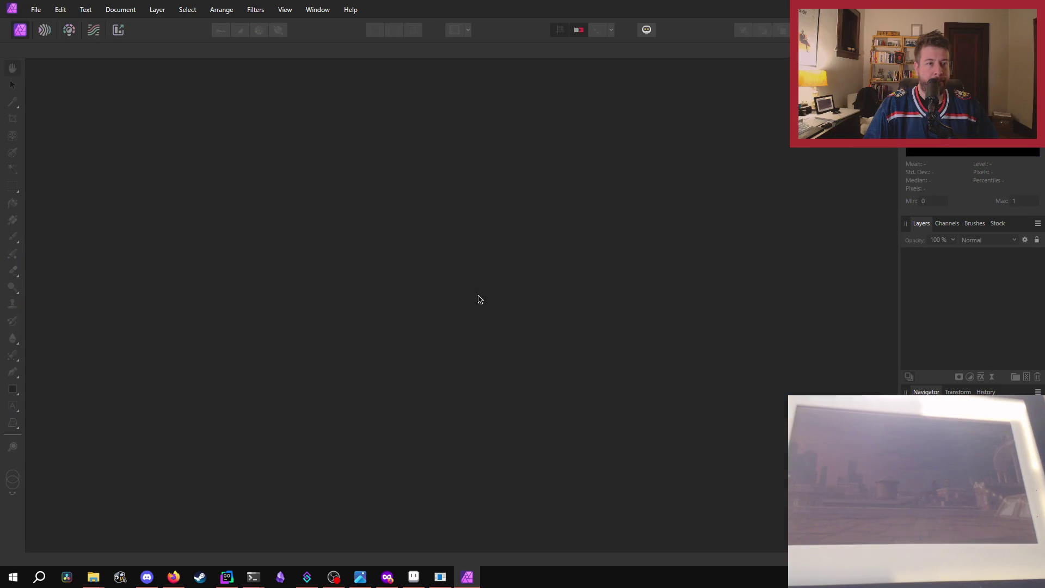
Switch to Aseprite and drag in WV.png to open the 512 × 256 plate image
key("alt+Tab")
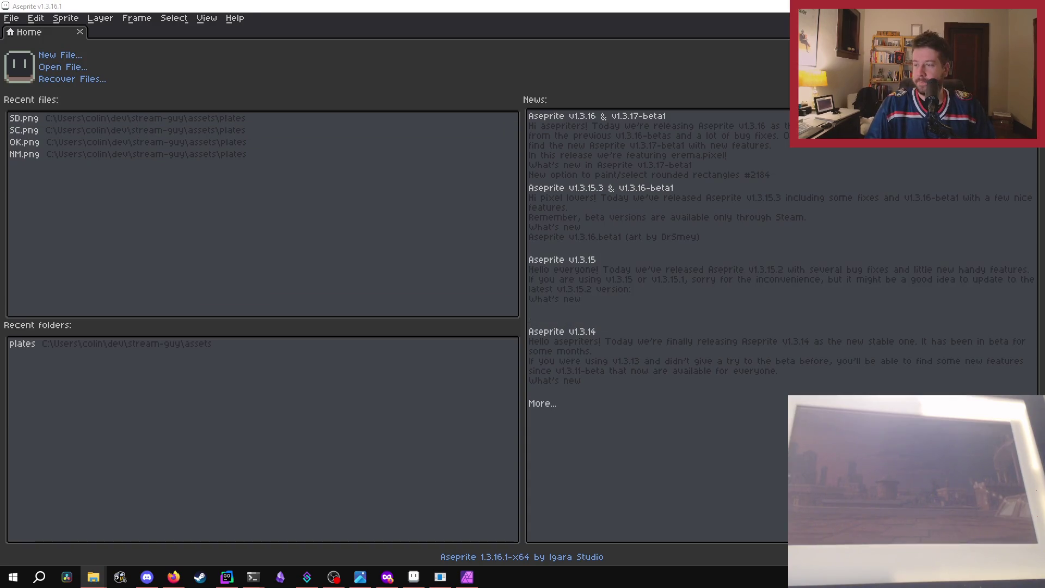
left_click_drag(258, 262, 134, 237)
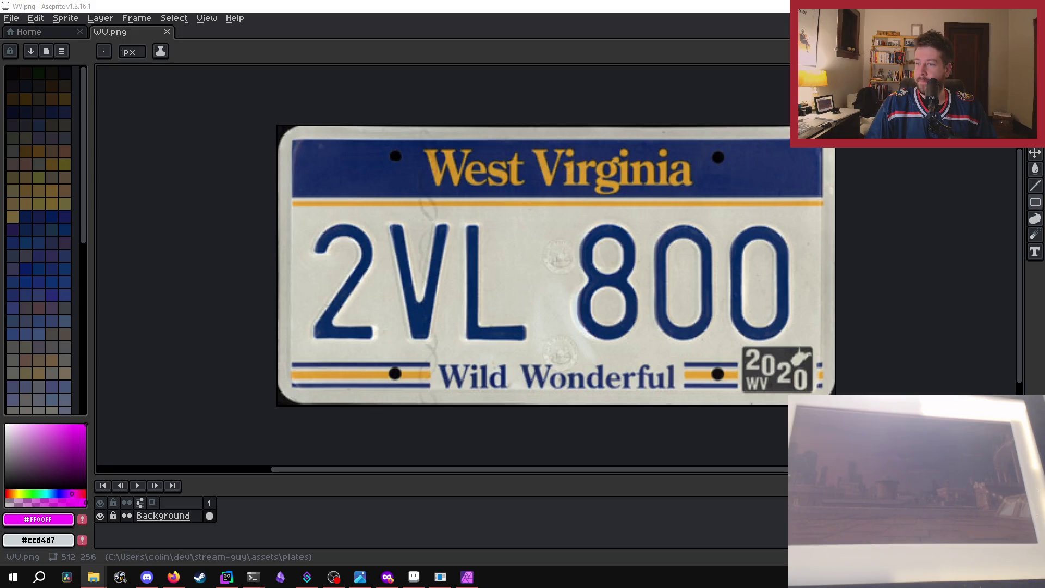
Sample the plate's off-white and pencil over the 2VL characters
left_click(289, 29)
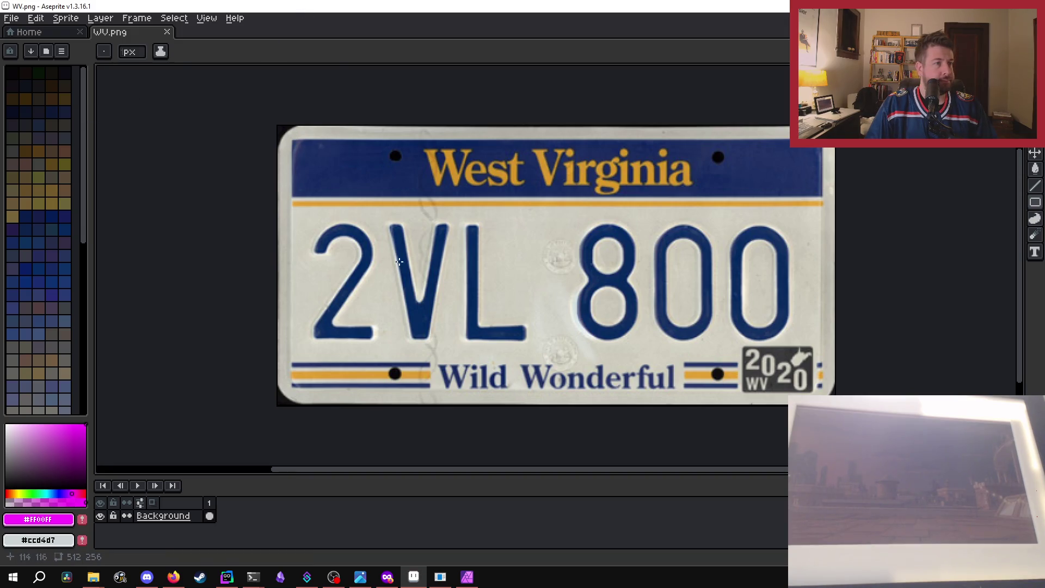
key("i")
left_click(352, 212)
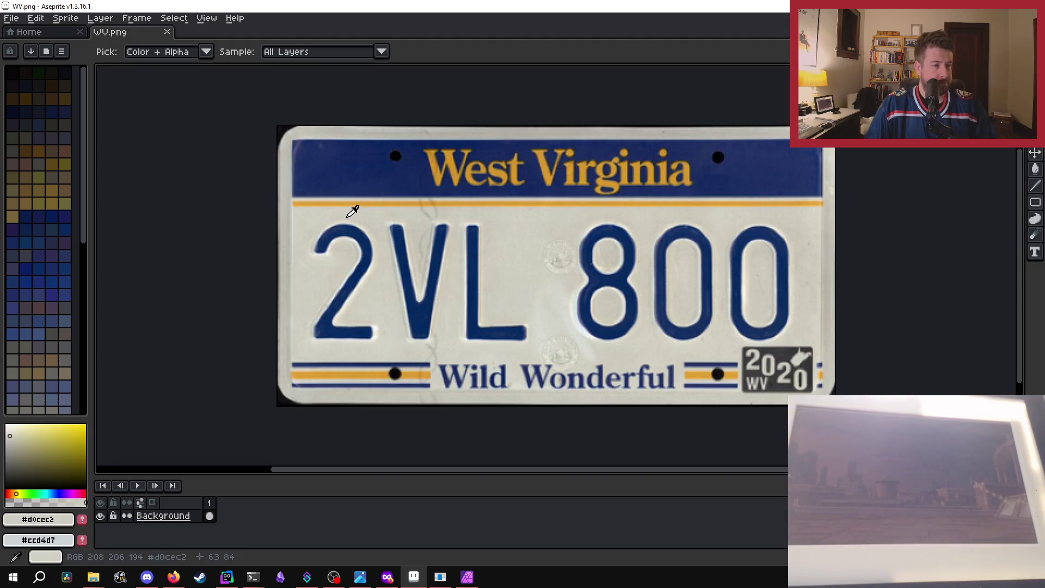
key("b")
mouse_move(311, 239)
left_mouse_down()
mouse_move(468, 231)
mouse_move(338, 246)
mouse_move(475, 251)
mouse_move(324, 247)
left_mouse_up()
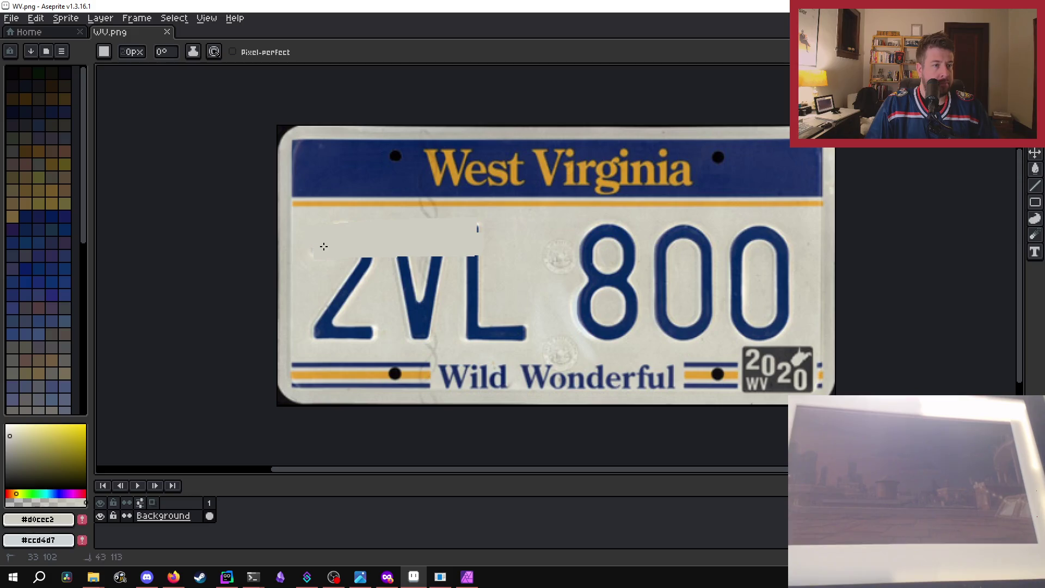
mouse_move(451, 237)
left_mouse_down()
mouse_move(357, 283)
mouse_move(479, 228)
mouse_move(481, 329)
mouse_move(517, 334)
mouse_move(335, 313)
mouse_move(340, 294)
mouse_move(324, 332)
mouse_move(389, 324)
mouse_move(433, 291)
mouse_move(383, 260)
left_mouse_up()
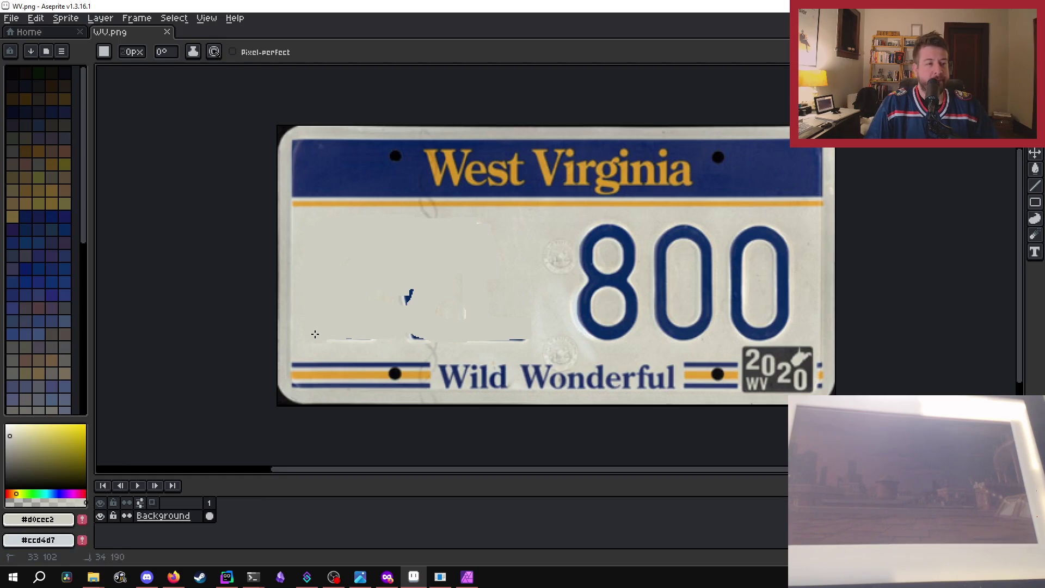
mouse_move(315, 333)
left_mouse_down()
mouse_move(539, 336)
mouse_move(492, 315)
mouse_move(394, 301)
mouse_move(482, 276)
left_mouse_up()
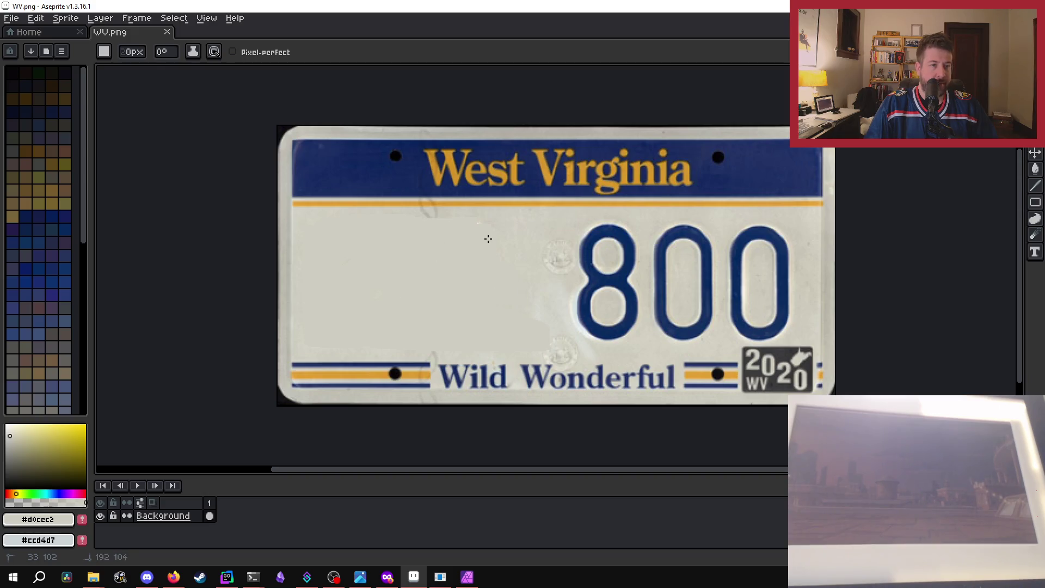
left_click_drag(407, 227, 520, 226)
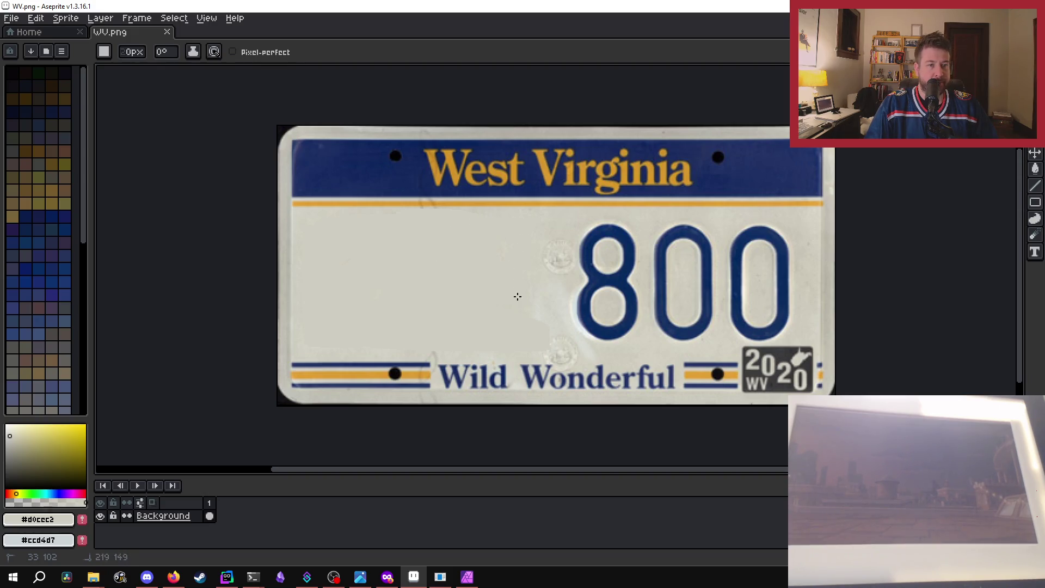
Paint out the 800 digits in off-white, top to bottom, undoing one bad stroke
mouse_move(580, 238)
left_mouse_down()
mouse_move(779, 238)
mouse_move(663, 291)
left_mouse_up()
key("ctrl+z")
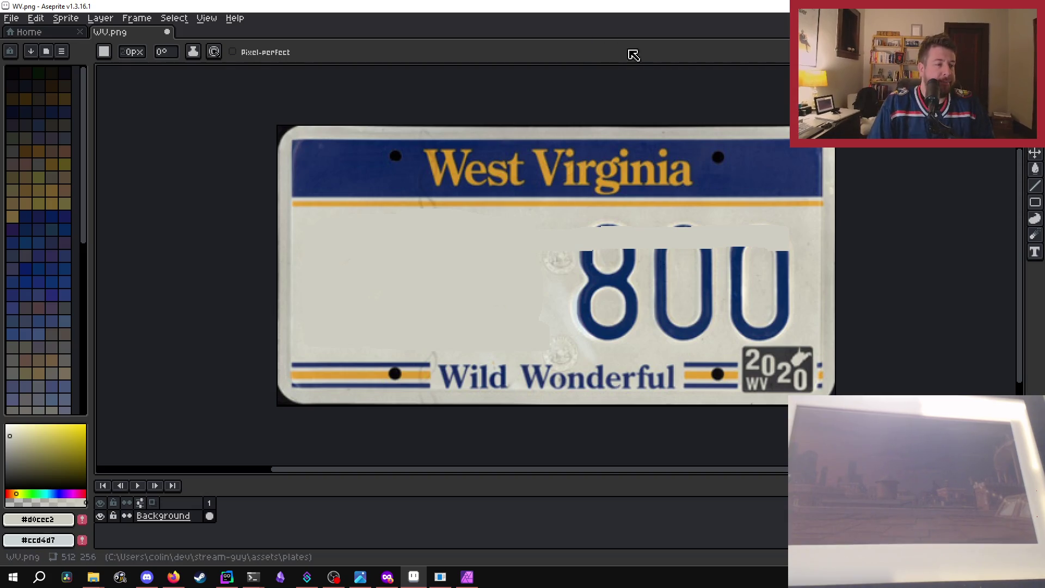
mouse_move(566, 222)
left_mouse_down()
mouse_move(757, 225)
mouse_move(685, 231)
left_mouse_up()
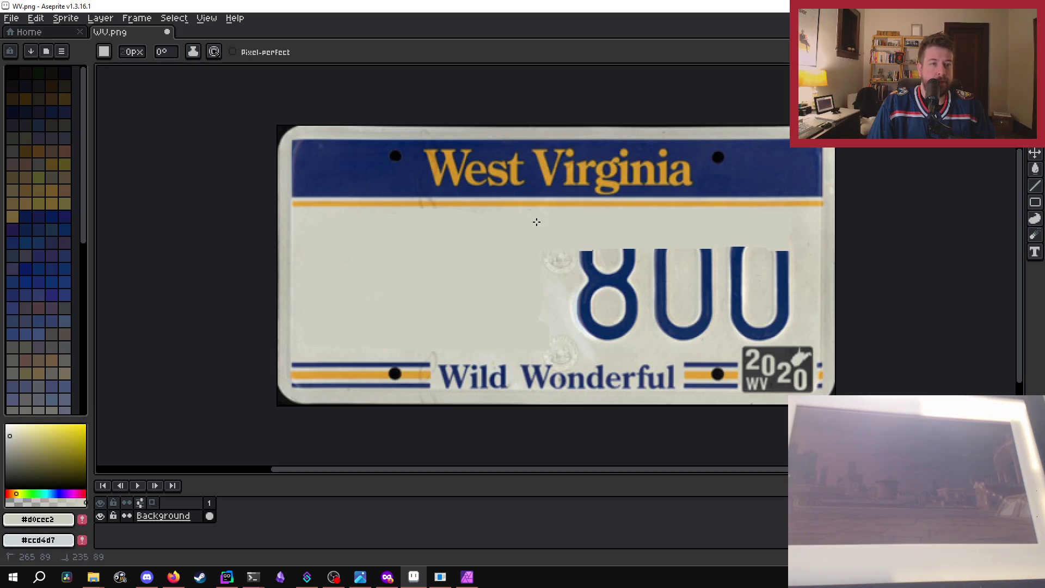
mouse_move(531, 245)
left_mouse_down()
mouse_move(730, 247)
mouse_move(784, 261)
mouse_move(545, 267)
mouse_move(632, 281)
mouse_move(746, 277)
mouse_move(779, 273)
mouse_move(782, 234)
left_mouse_up()
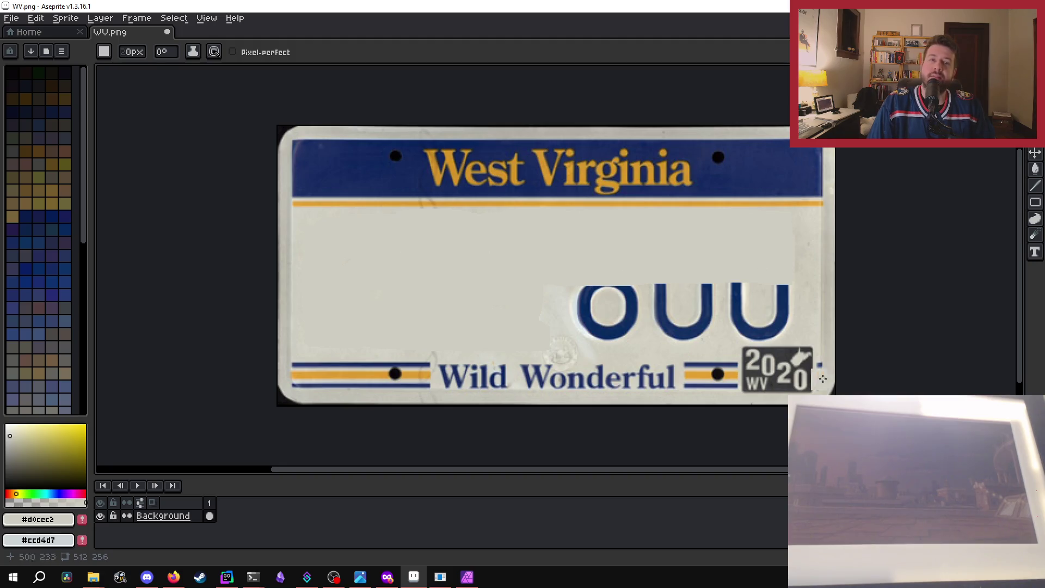
left_click_drag(784, 304, 560, 282)
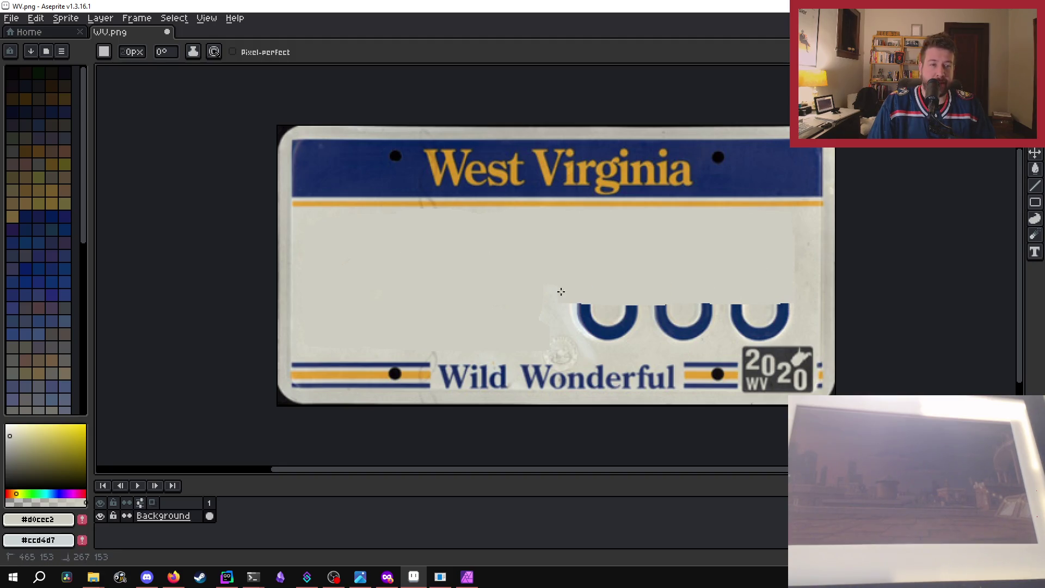
mouse_move(786, 314)
left_mouse_down()
mouse_move(560, 321)
mouse_move(775, 326)
mouse_move(564, 322)
left_mouse_up()
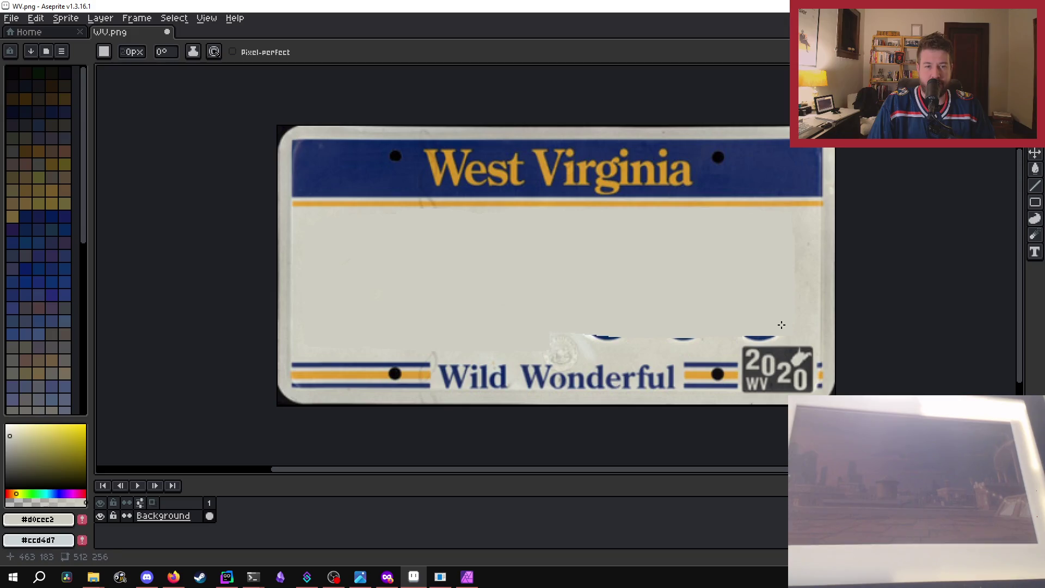
left_click_drag(534, 331, 776, 333)
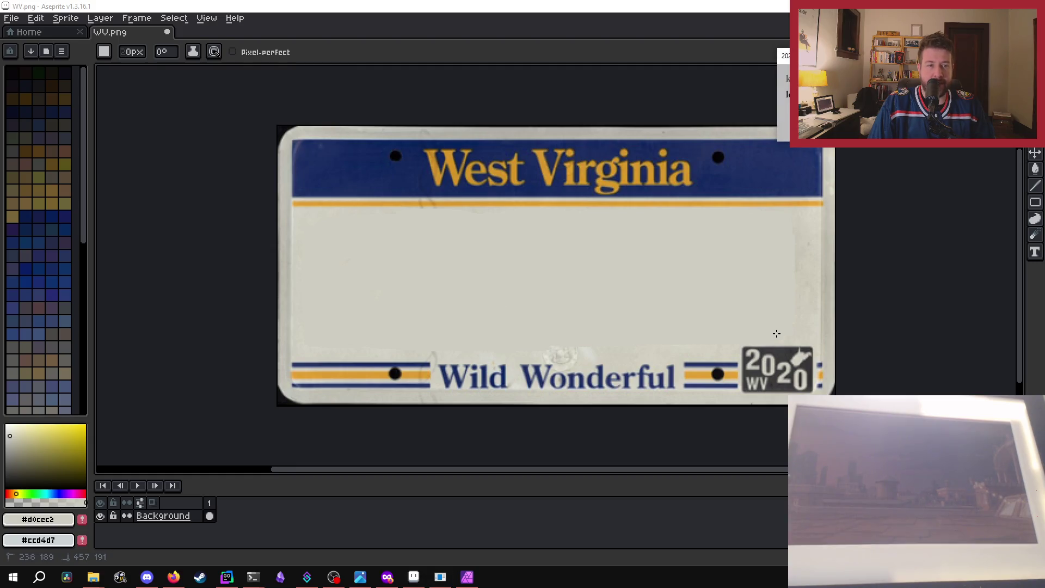
left_click_drag(540, 337, 726, 341)
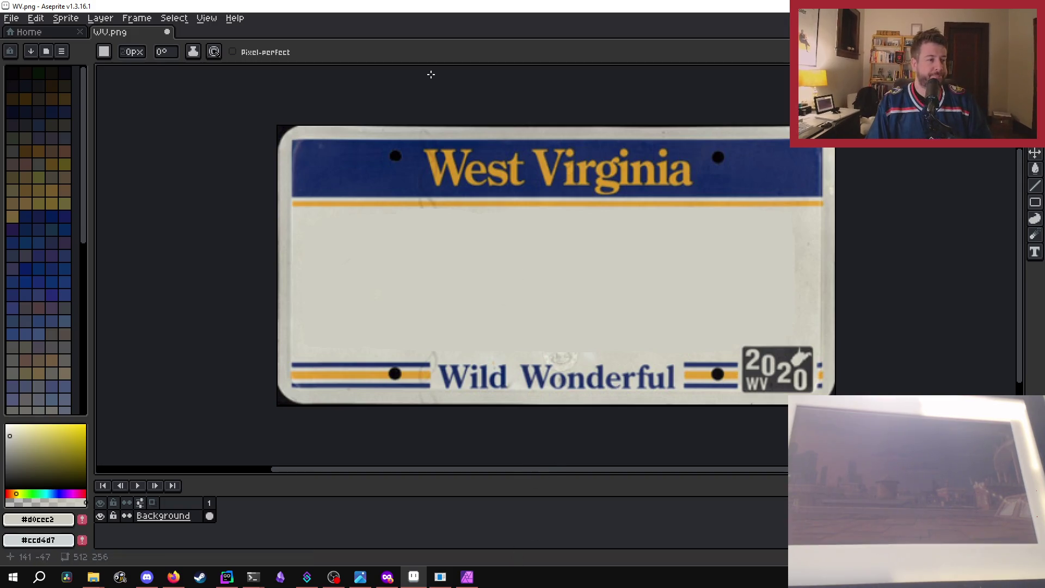
Set the foreground colour to magenta #FF00FF
left_click(39, 519)
key("Escape")
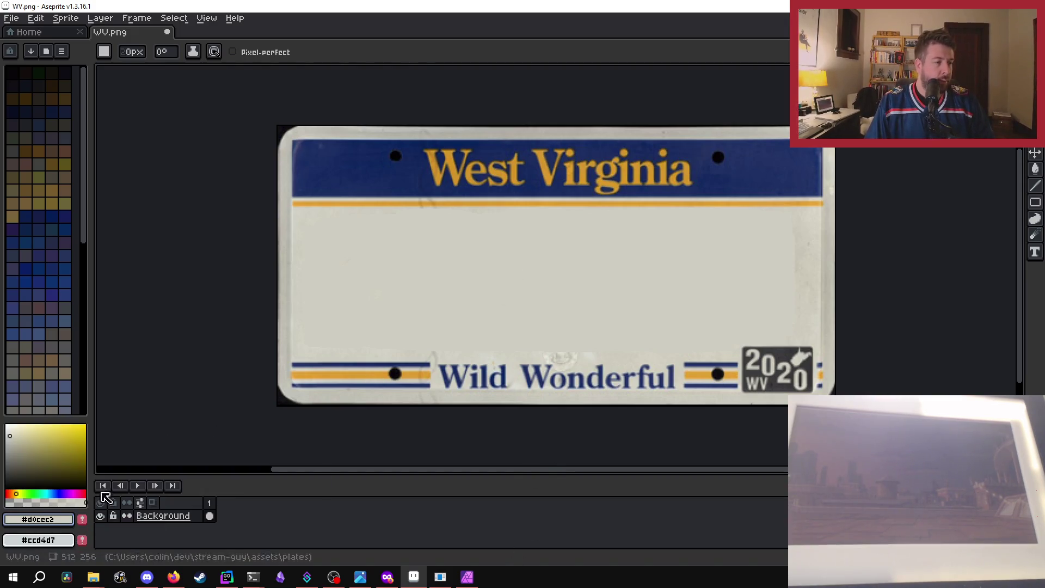
left_click(55, 519)
left_click(172, 430)
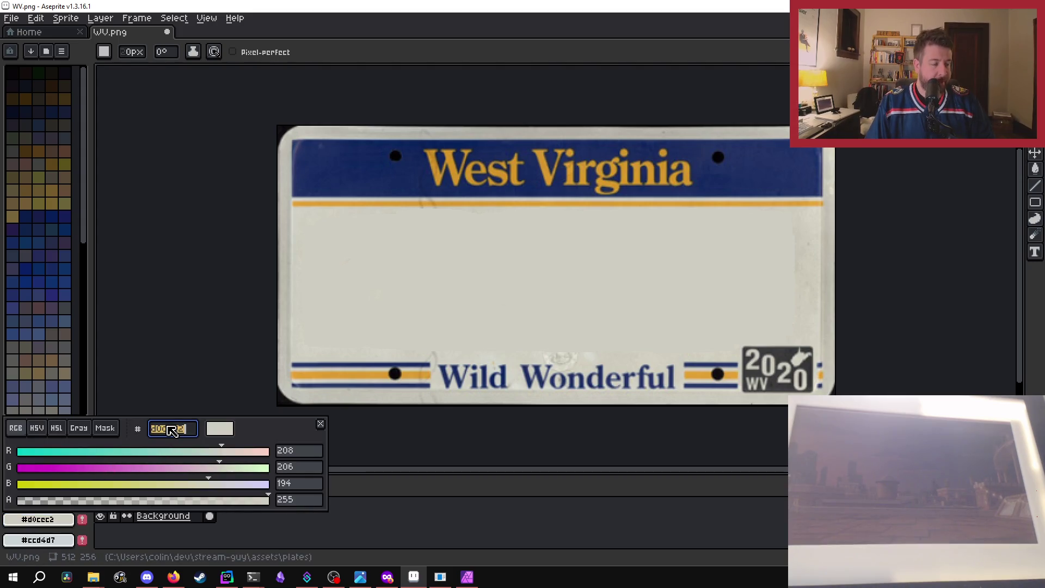
type("ff00ff")
key("Return")
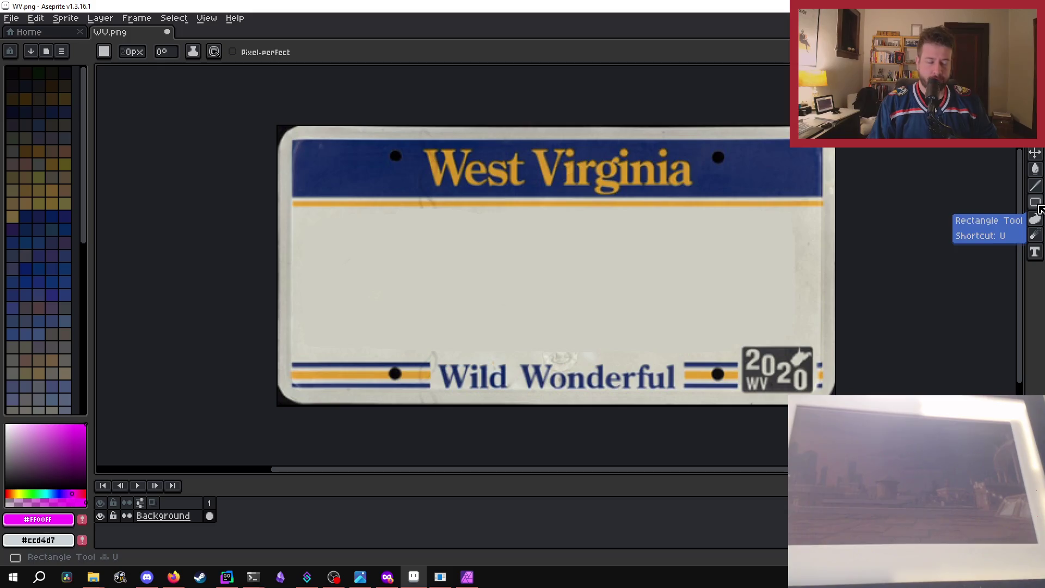
Draw a magenta rectangle around the blank number area and save WV.png
left_click(1038, 206)
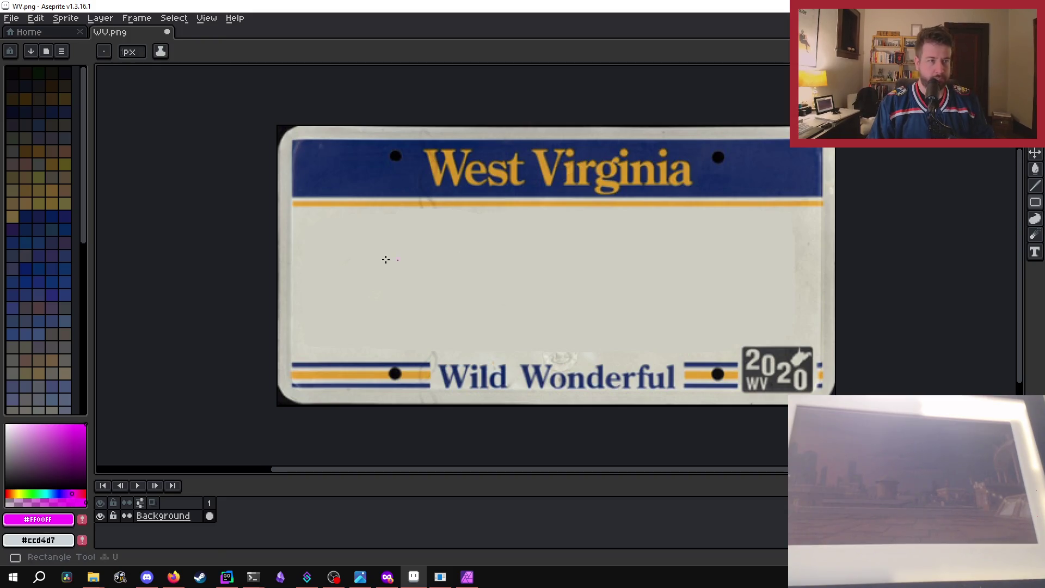
mouse_move(303, 212)
left_mouse_down()
mouse_move(305, 246)
mouse_move(800, 342)
left_mouse_up()
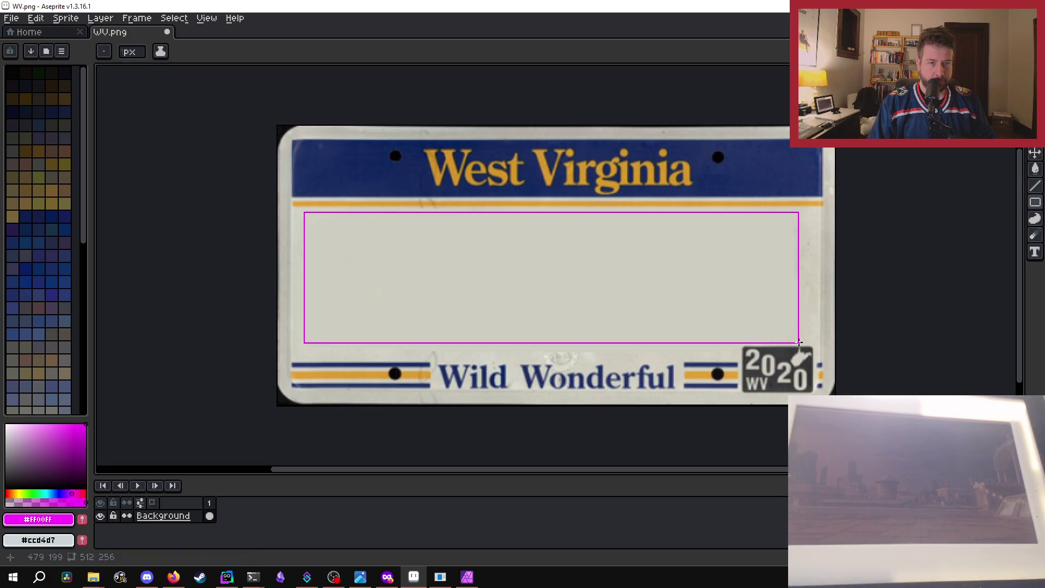
key("v")
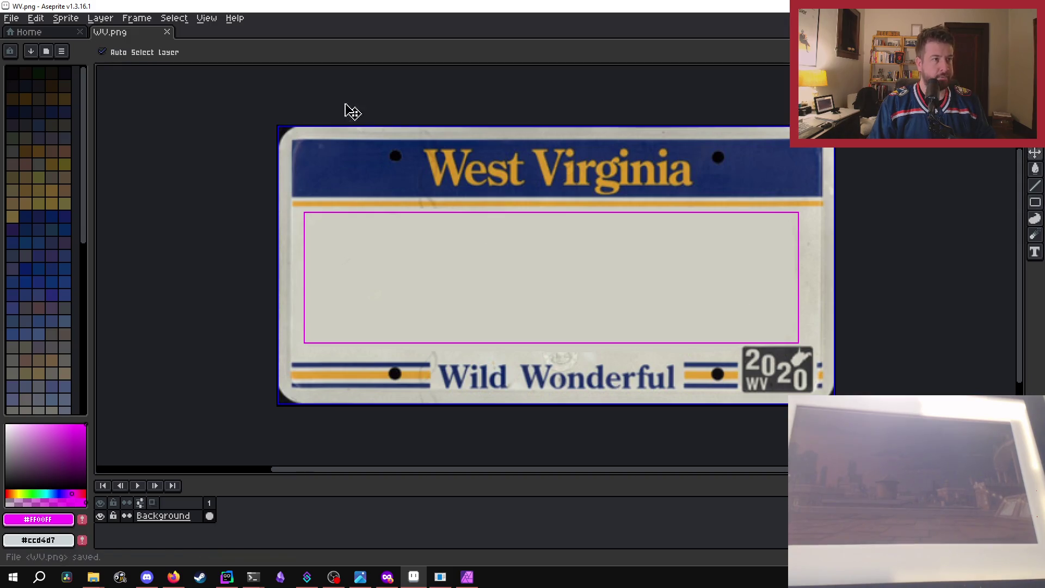
key("ctrl+s")
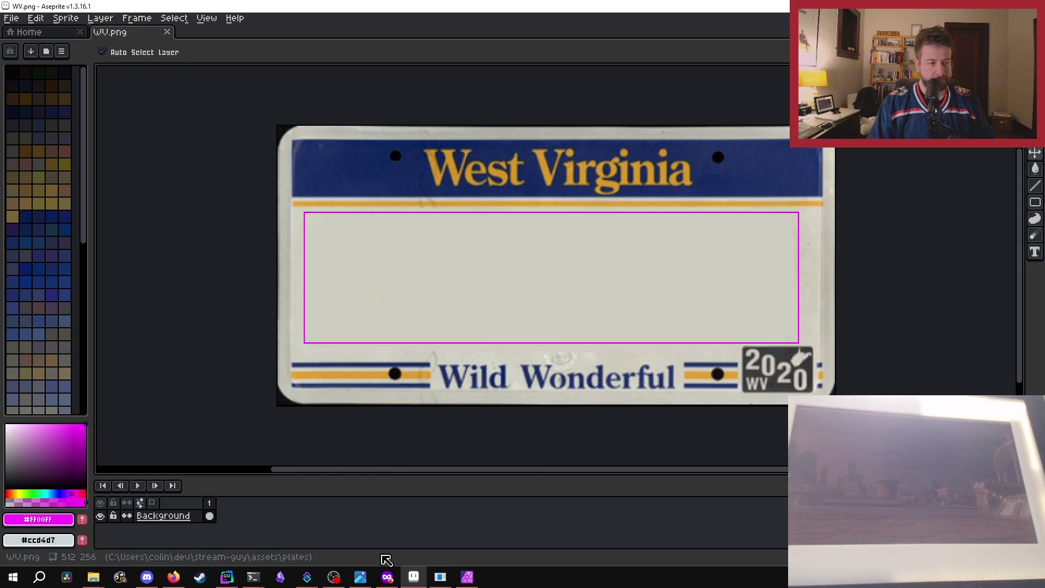
Test the West Virginia template in Stream Guy, then close the opened plates reference page
mouse_move(261, 581)
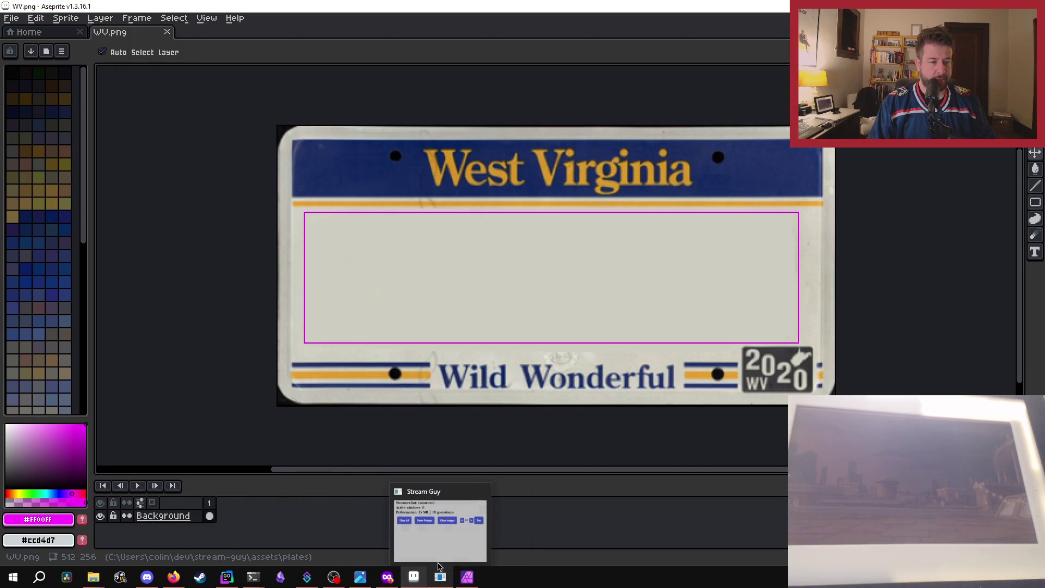
left_click(439, 579)
left_click(328, 171)
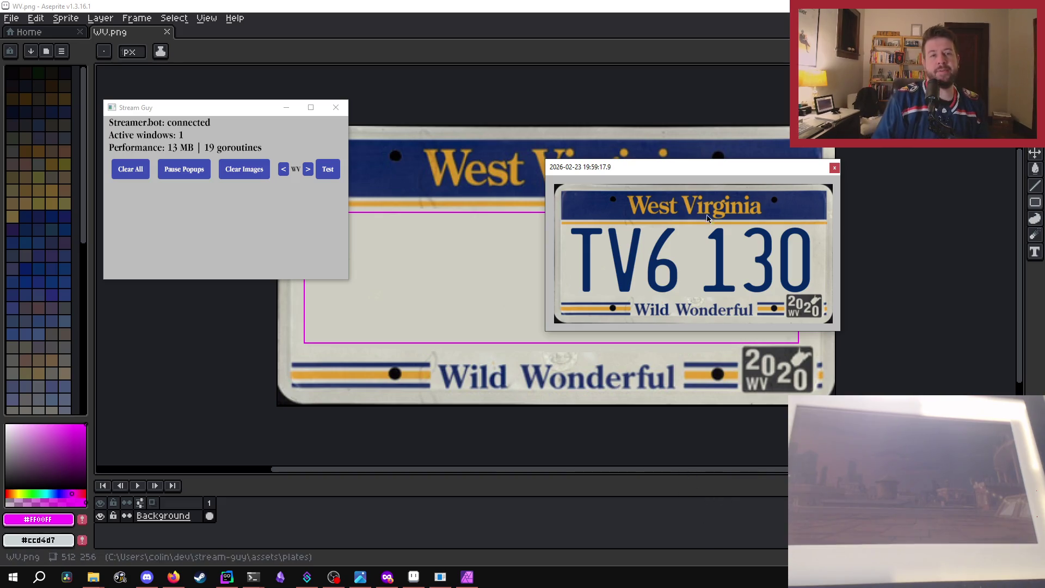
left_click(698, 257)
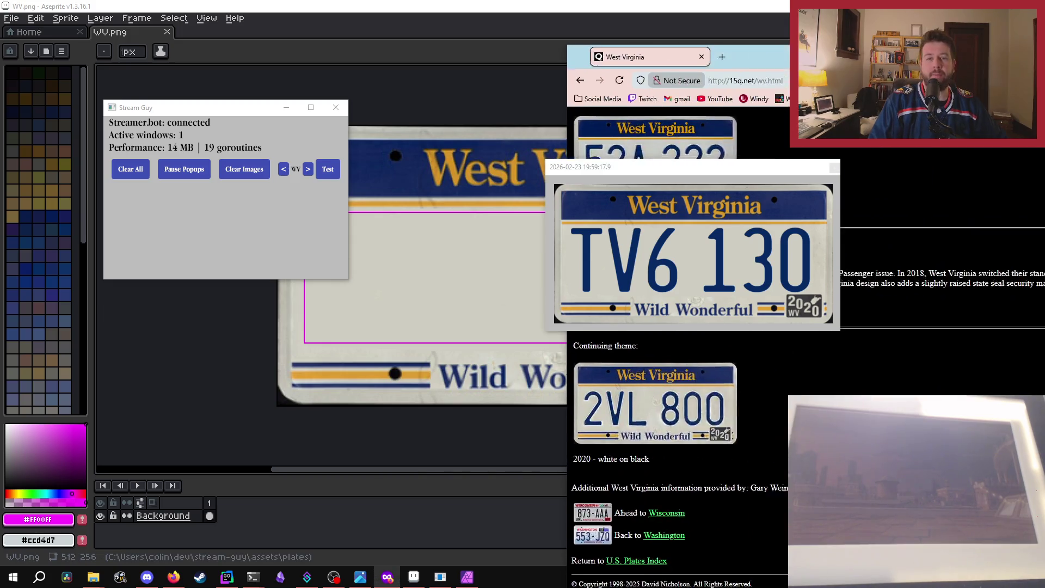
key("ctrl+w")
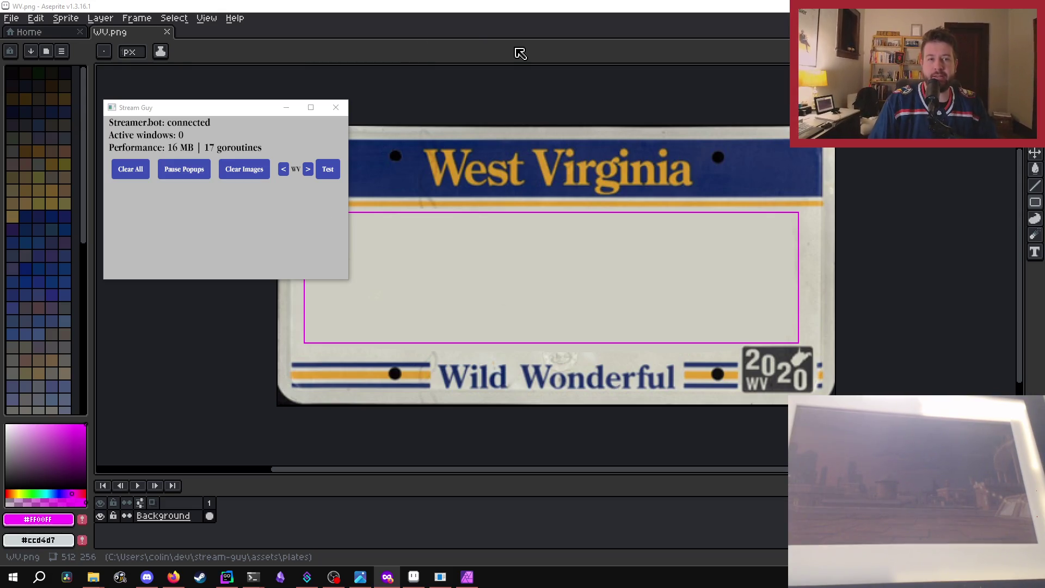
Move and close Stream Guy, check PowerShell, then bring the code editor forward
left_click_drag(243, 112, 391, 107)
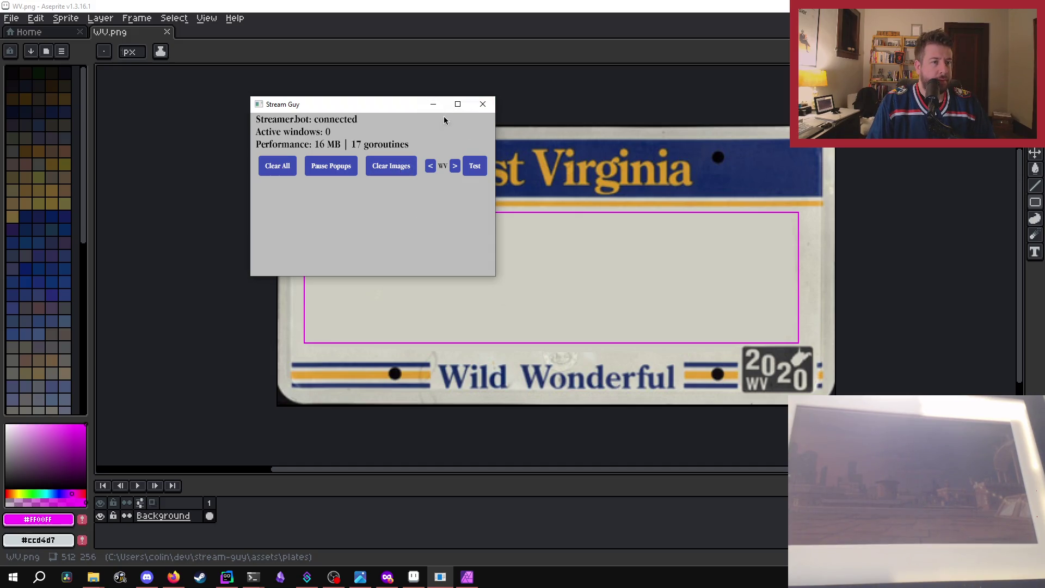
left_click(483, 104)
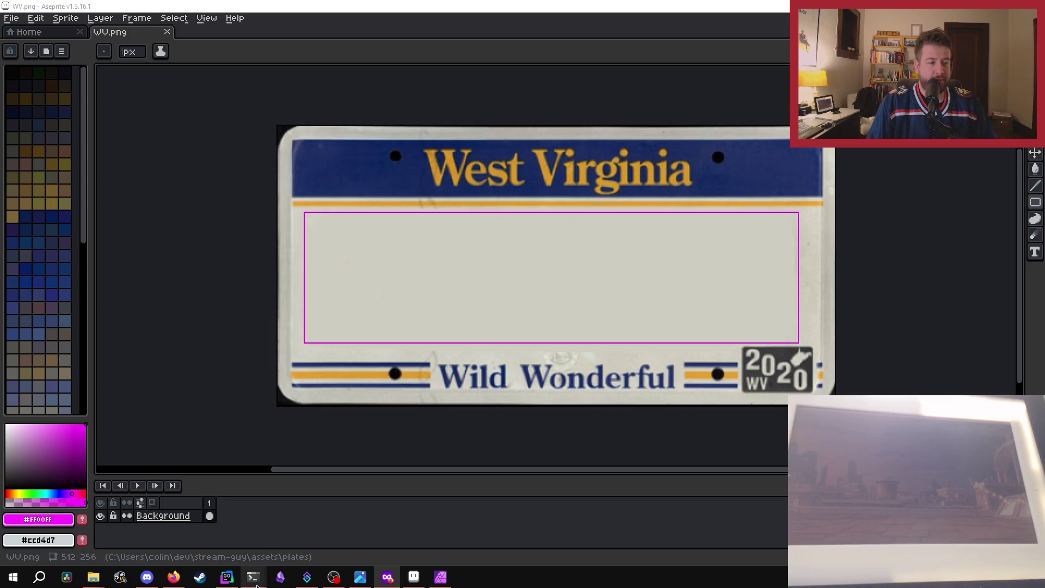
mouse_move(253, 577)
left_click(214, 559)
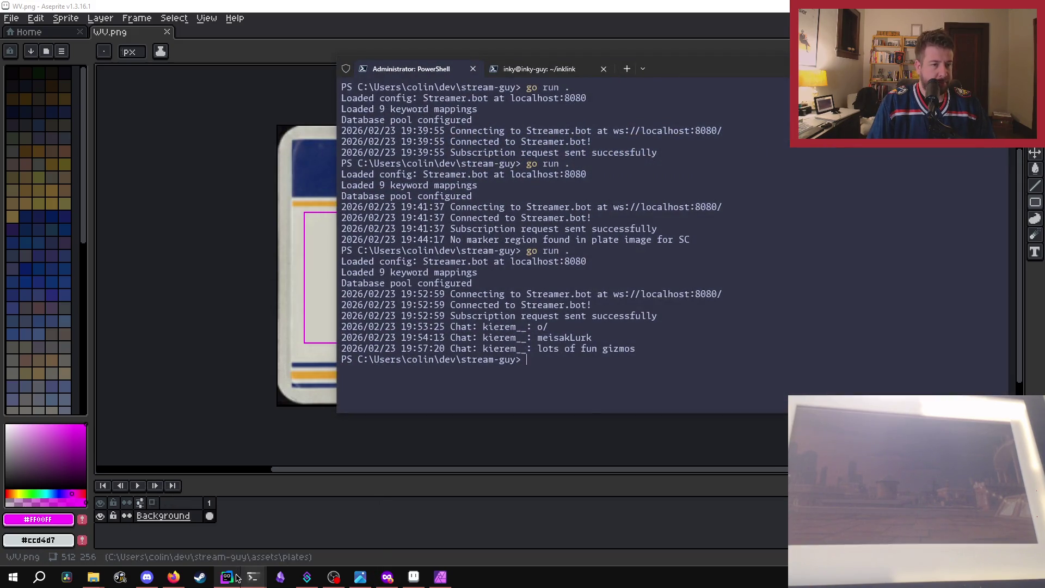
left_click(244, 436)
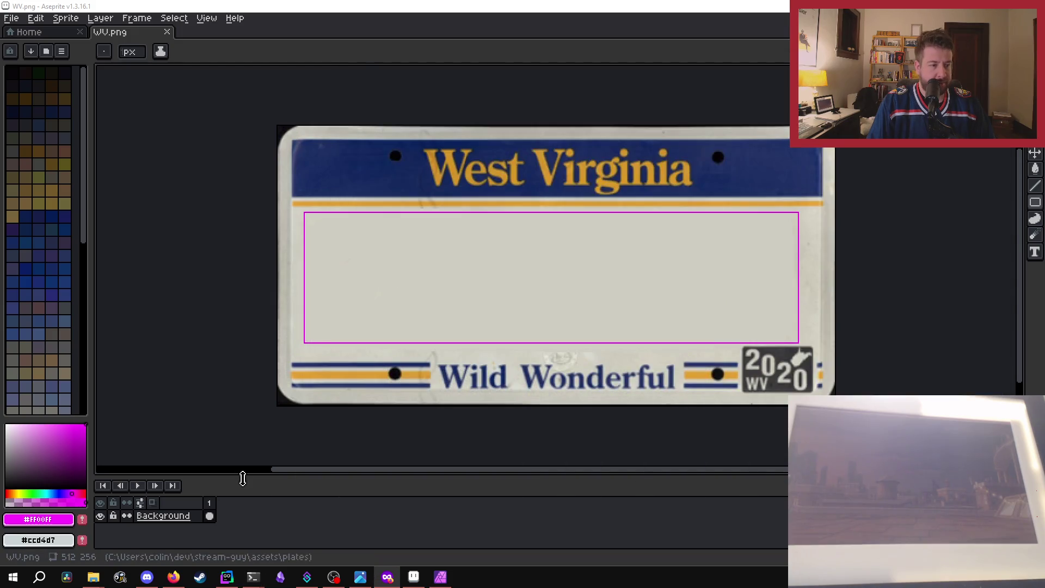
left_click(236, 581)
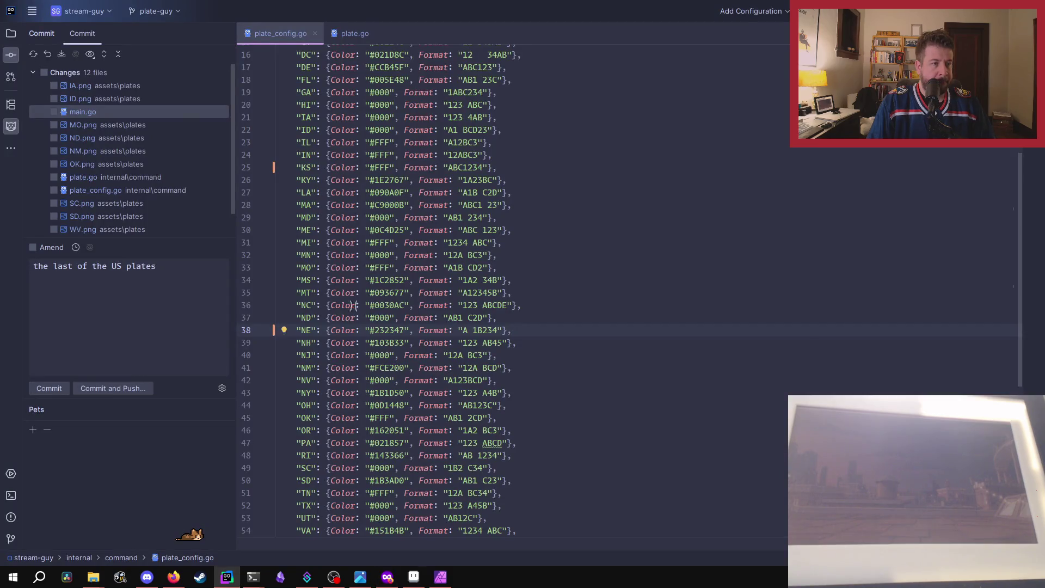
Comment out the US plate entries and uncomment the Canadian entries AB through YT
scroll(504, 293, "down", 8)
mouse_move(517, 280)
left_mouse_down()
mouse_move(381, 155)
mouse_move(305, 109)
mouse_move(291, 136)
mouse_move(294, 94)
left_mouse_up()
key("ctrl+slash")
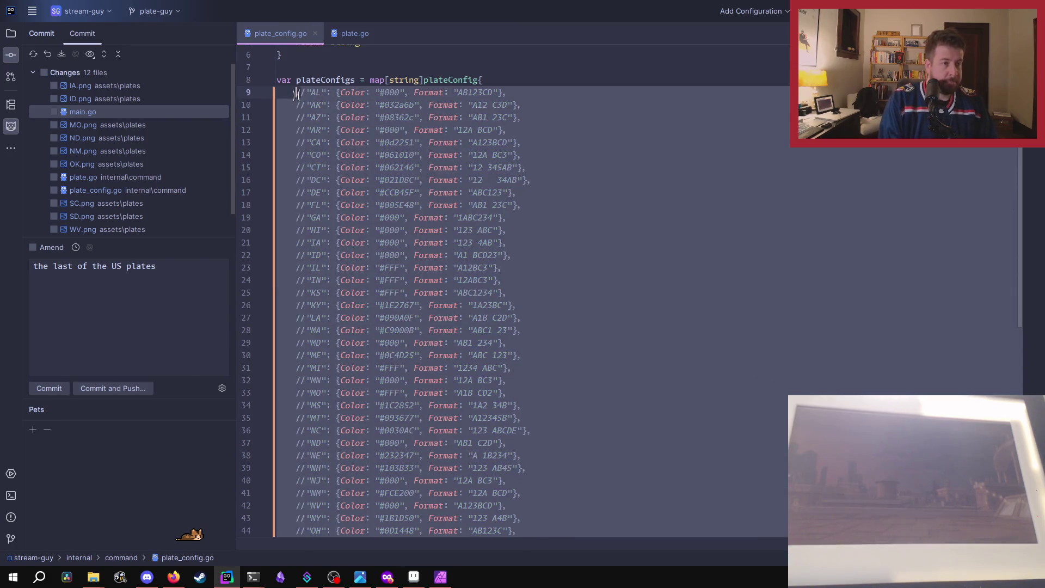
scroll(327, 272, "down", 10)
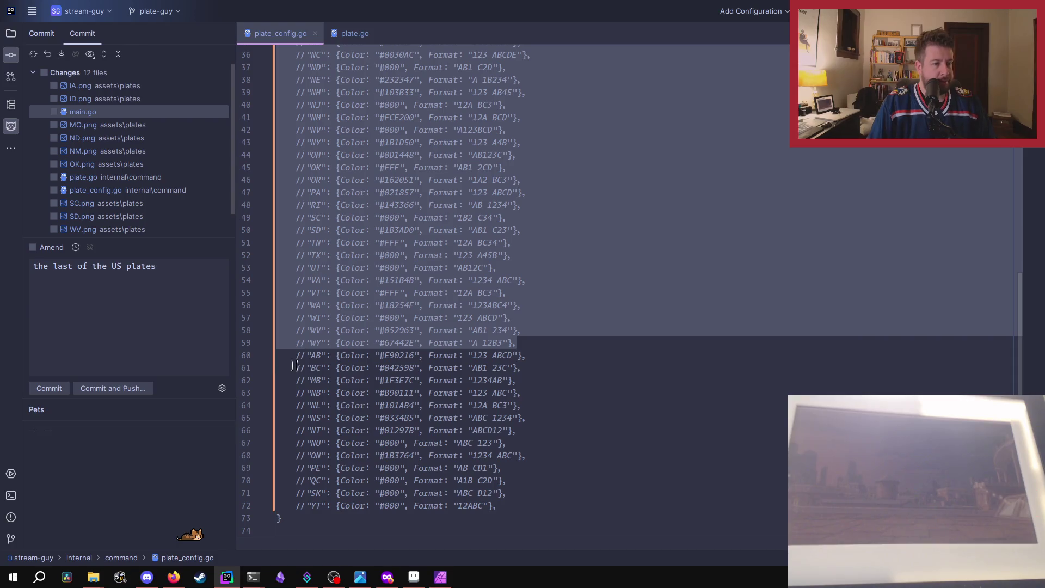
mouse_move(299, 359)
left_mouse_down()
mouse_move(431, 436)
mouse_move(504, 504)
left_mouse_up()
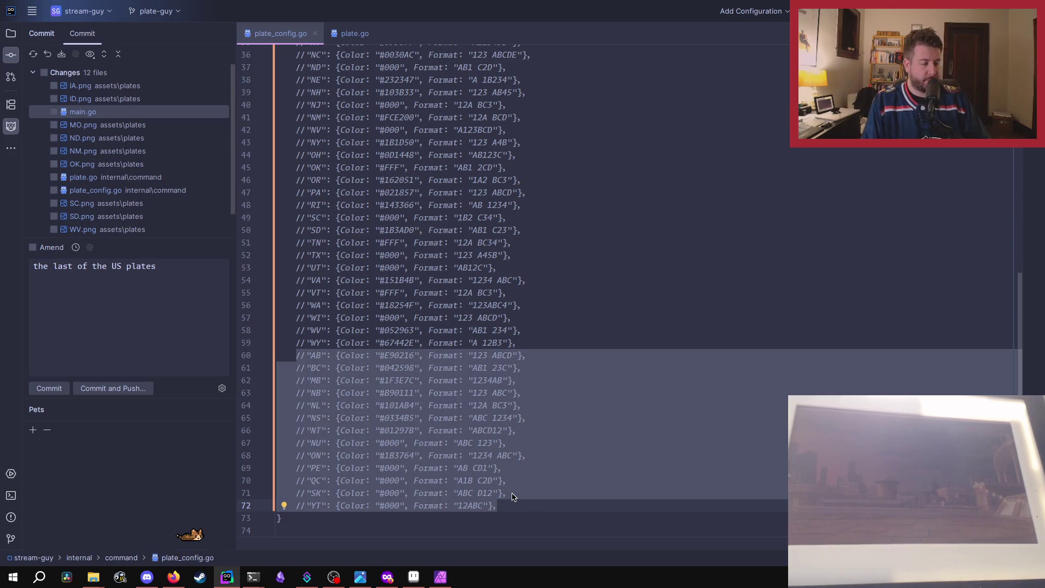
key("ctrl+slash")
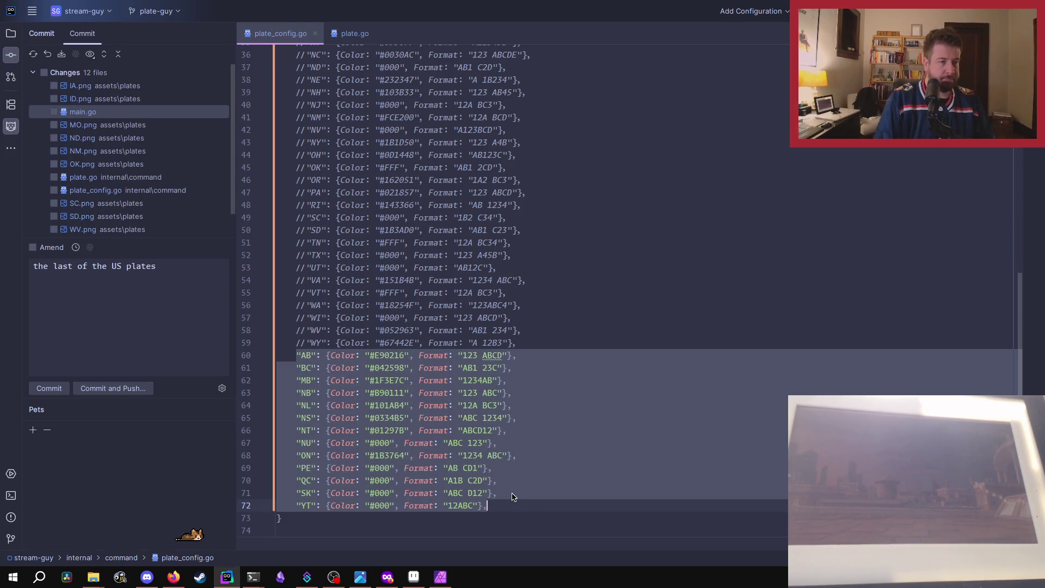
left_click(531, 505)
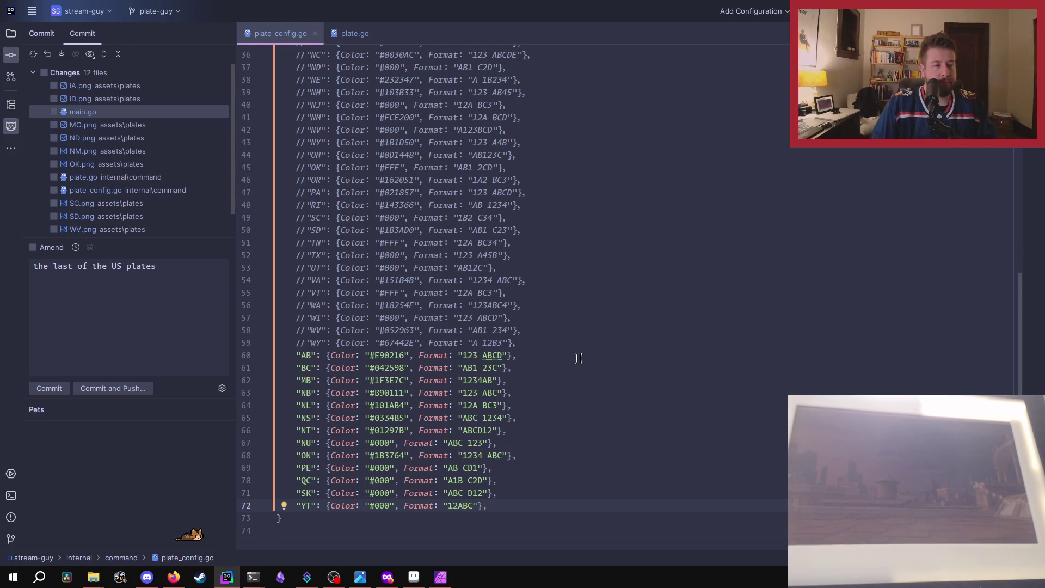
Add a "PR" entry (Color "#000", Format "ABC 123") after YT via inline completion
scroll(579, 357, "down", 2)
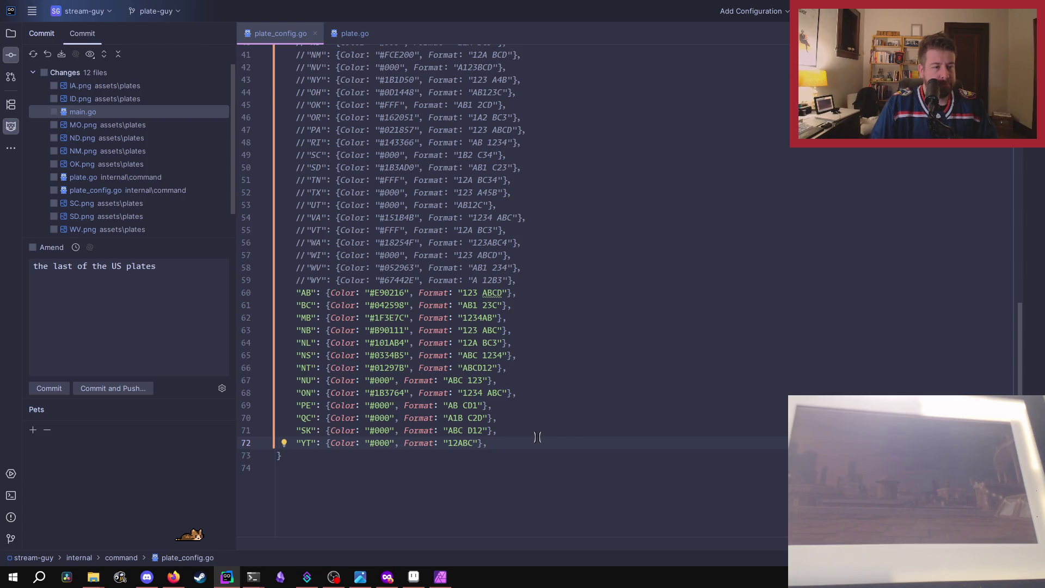
key("Return")
type("\"PR\":")
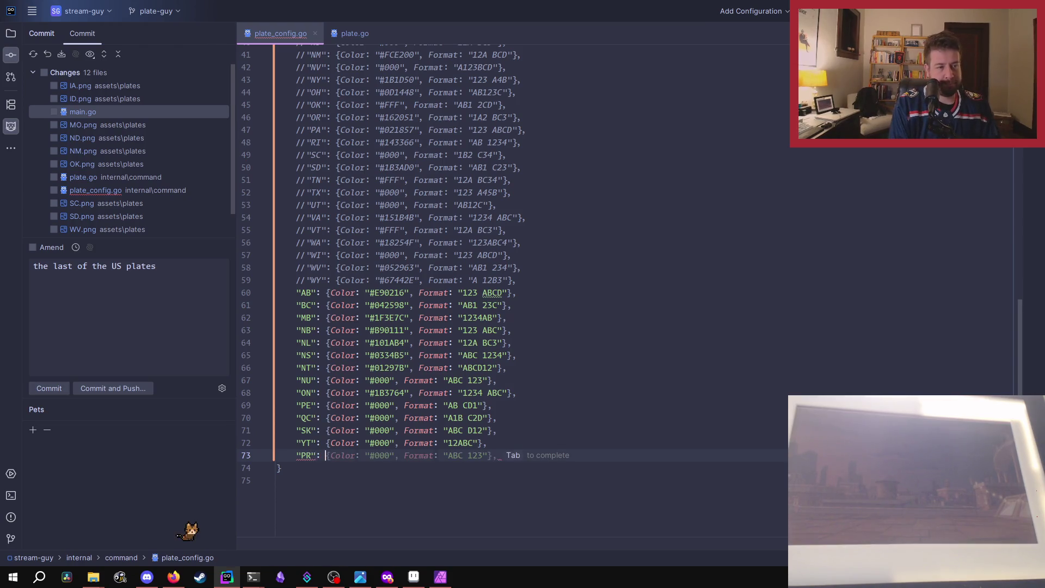
key("Tab")
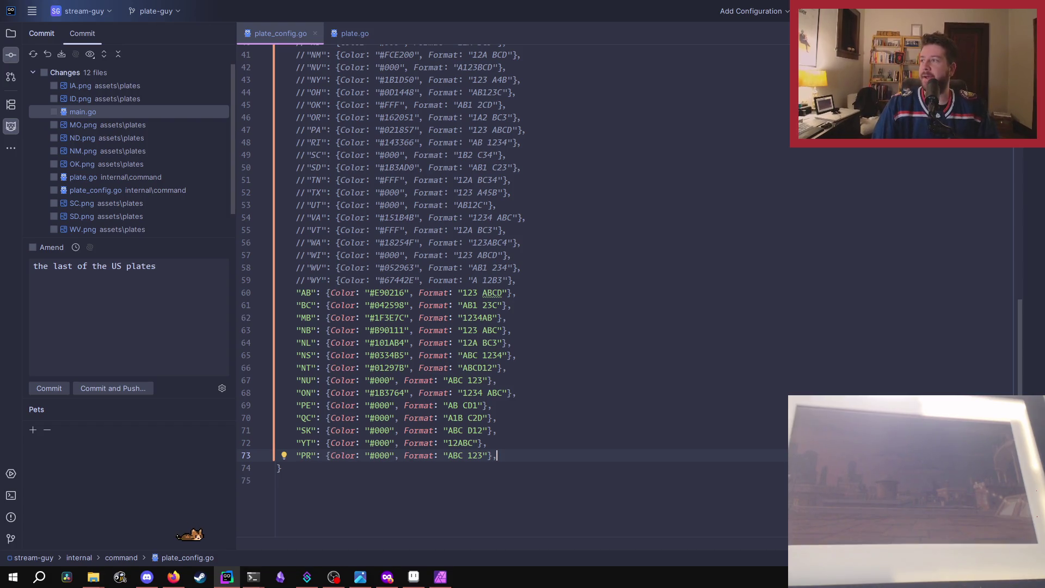
key("alt+Tab")
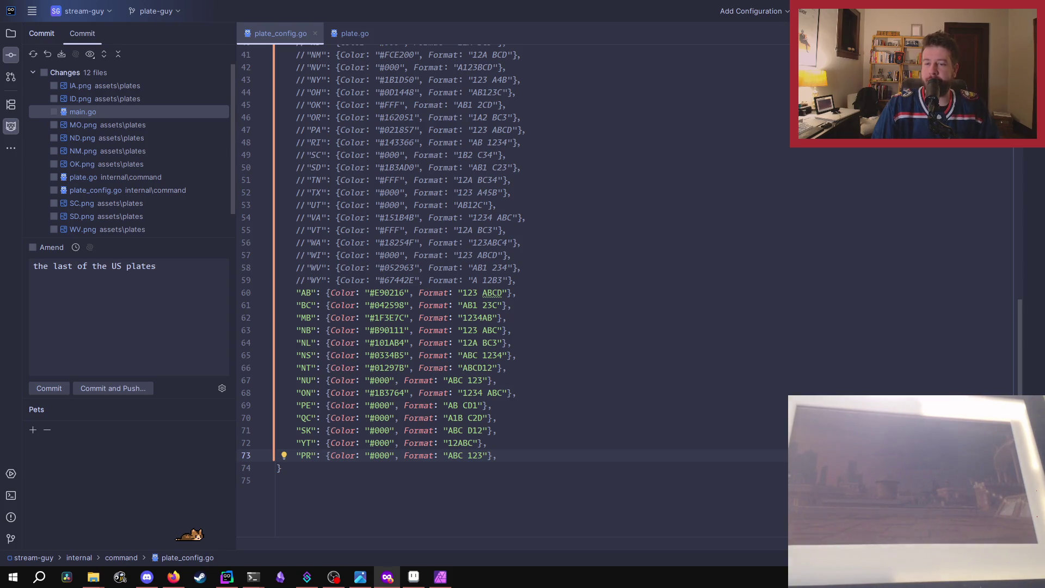
key("alt+F4")
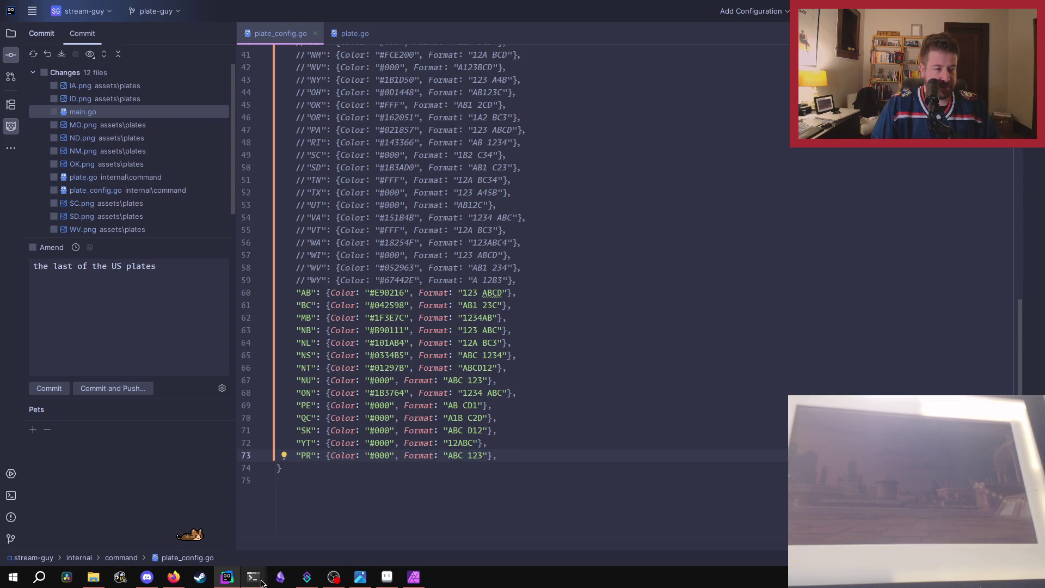
Relaunch Stream Guy with 'go run .', preview the AB and BC plate popups, then close them
mouse_move(261, 582)
left_click(196, 556)
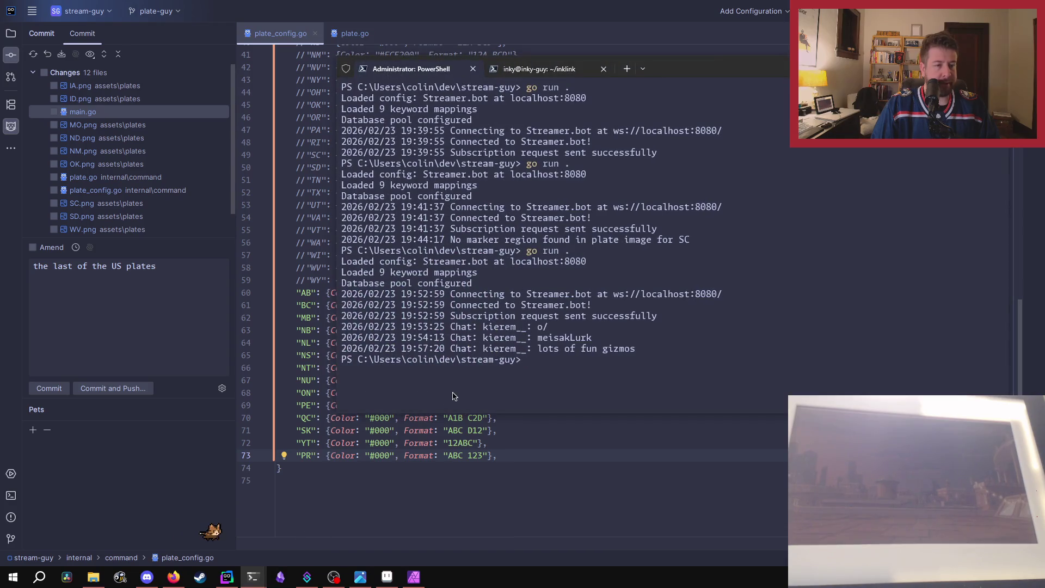
key("Up")
key("Return")
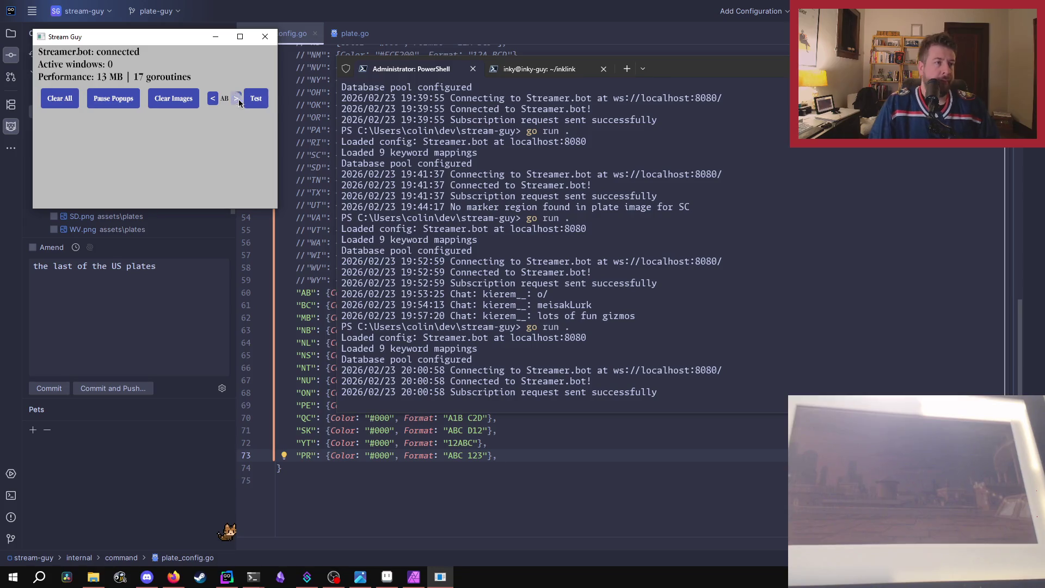
left_click(258, 102)
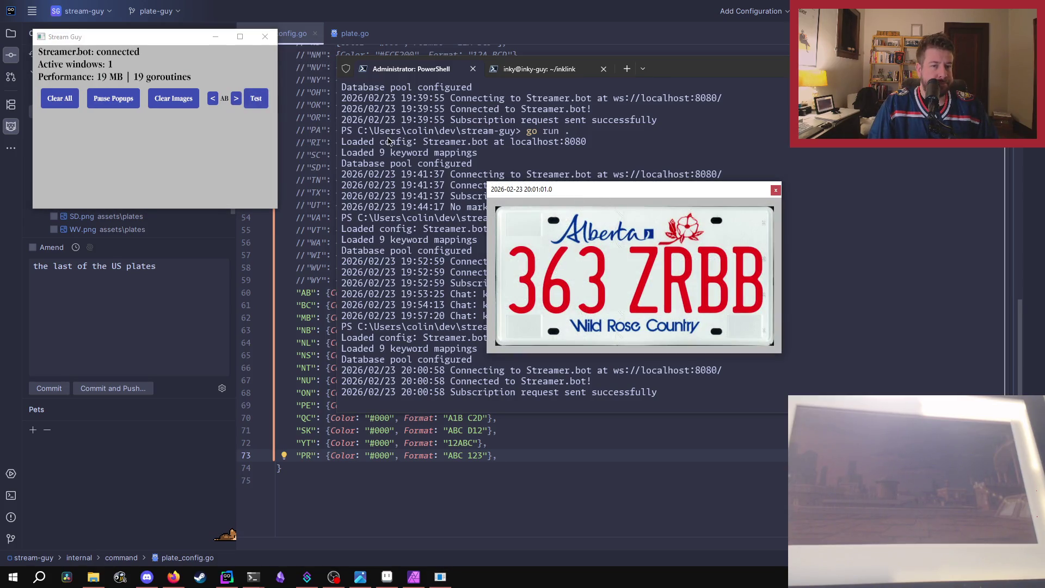
left_click(234, 99)
left_click(259, 104)
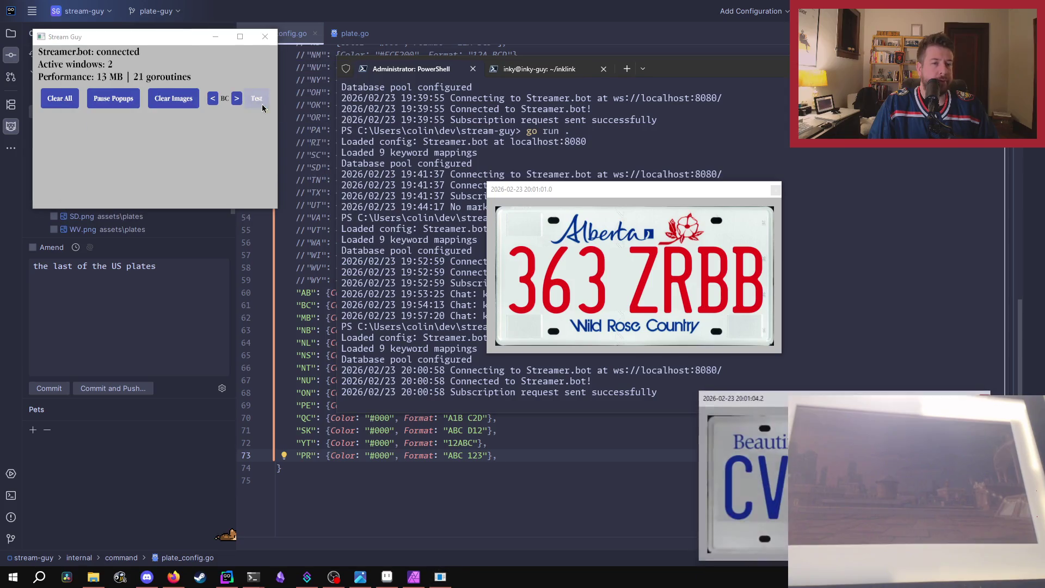
mouse_move(842, 397)
left_mouse_down()
mouse_move(826, 144)
mouse_move(593, 34)
mouse_move(483, 20)
mouse_move(881, 220)
mouse_move(545, 380)
mouse_move(394, 376)
left_mouse_up()
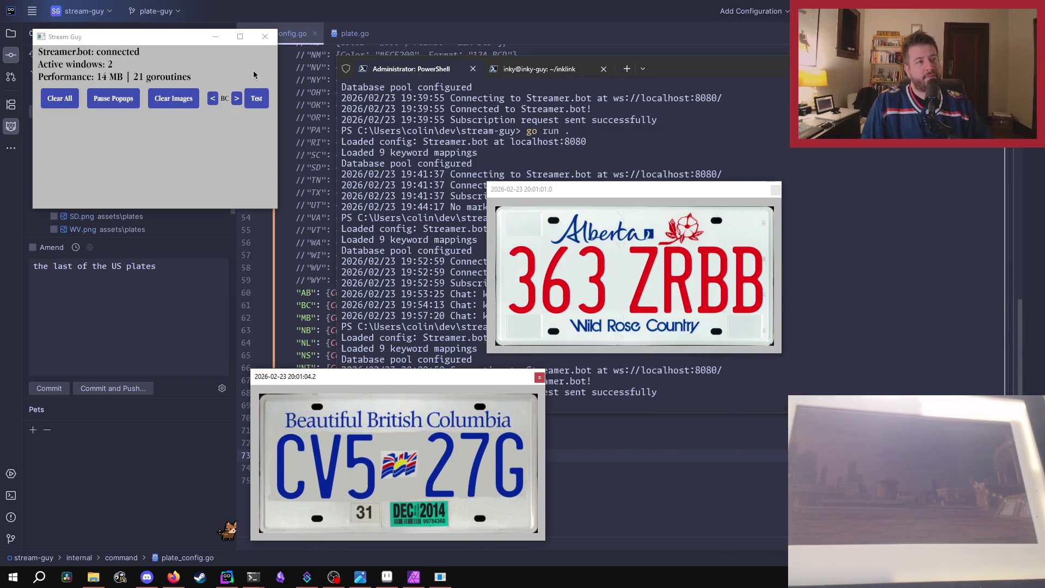
left_click(776, 189)
left_click_drag(452, 384, 591, 146)
left_click(678, 140)
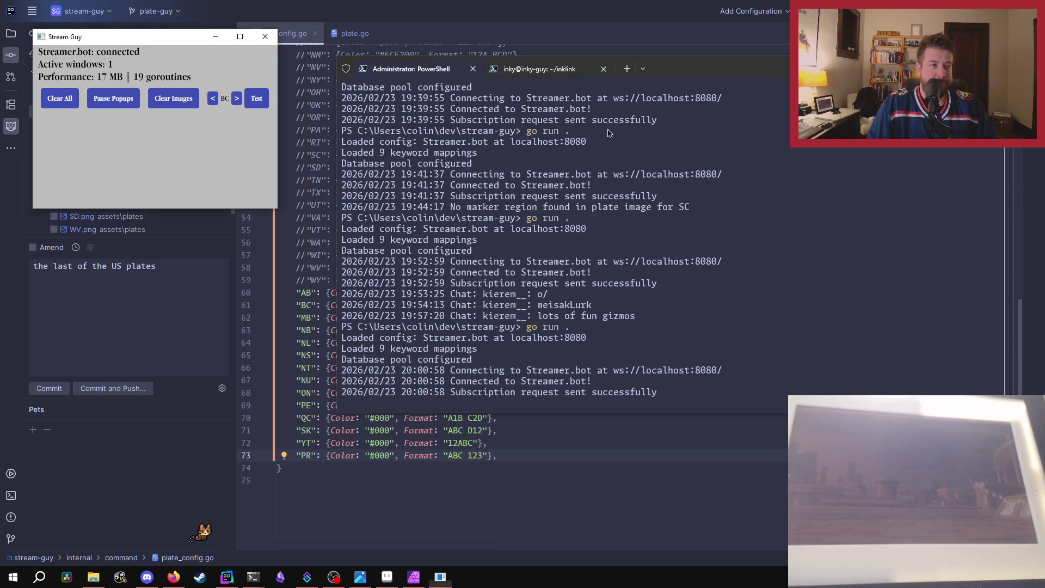
Step to the MB and NB plates, preview each popup, and close it
left_click(236, 98)
left_click(256, 101)
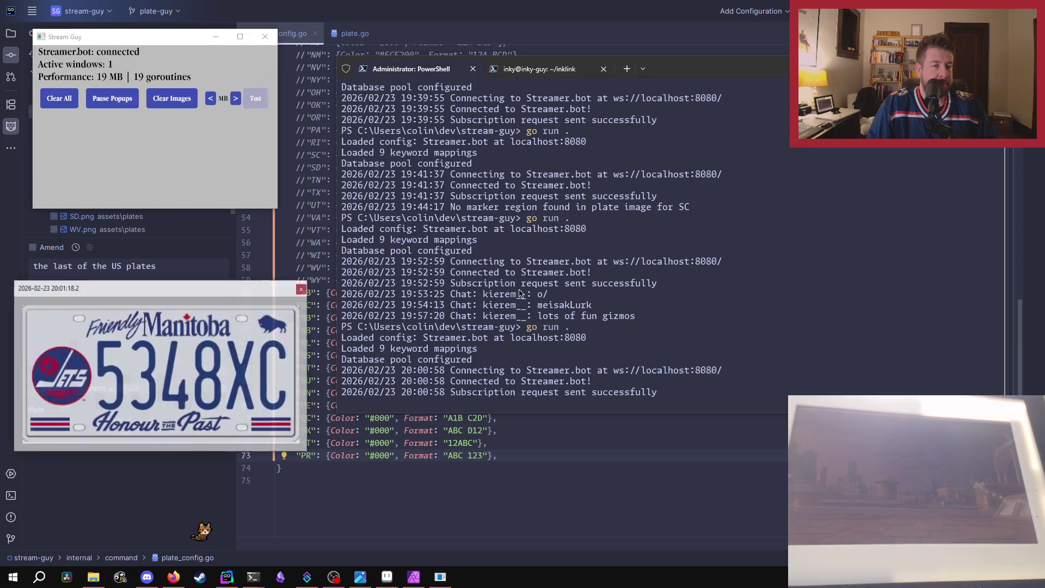
left_click_drag(143, 289, 533, 141)
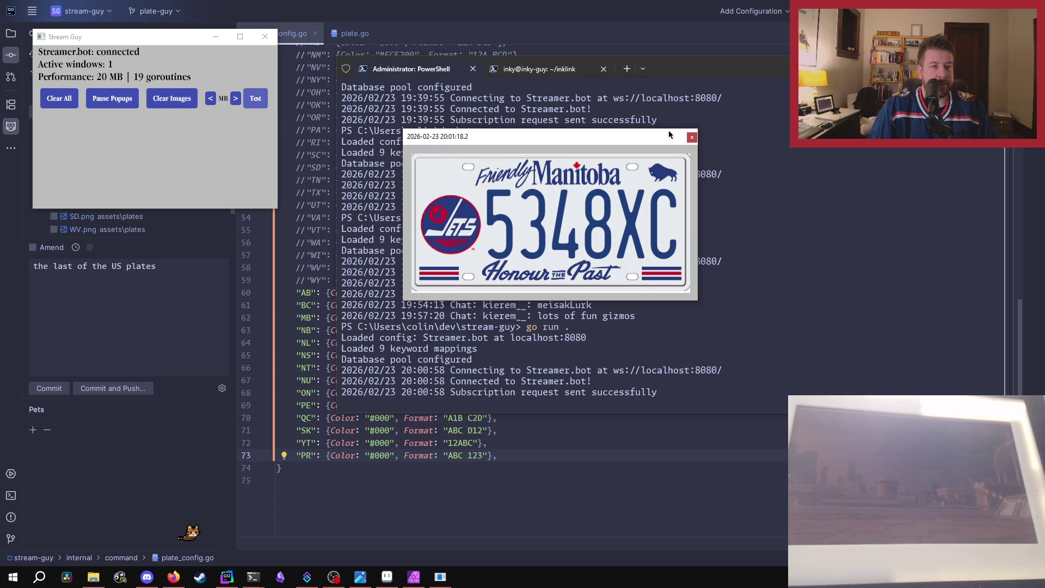
left_click(692, 136)
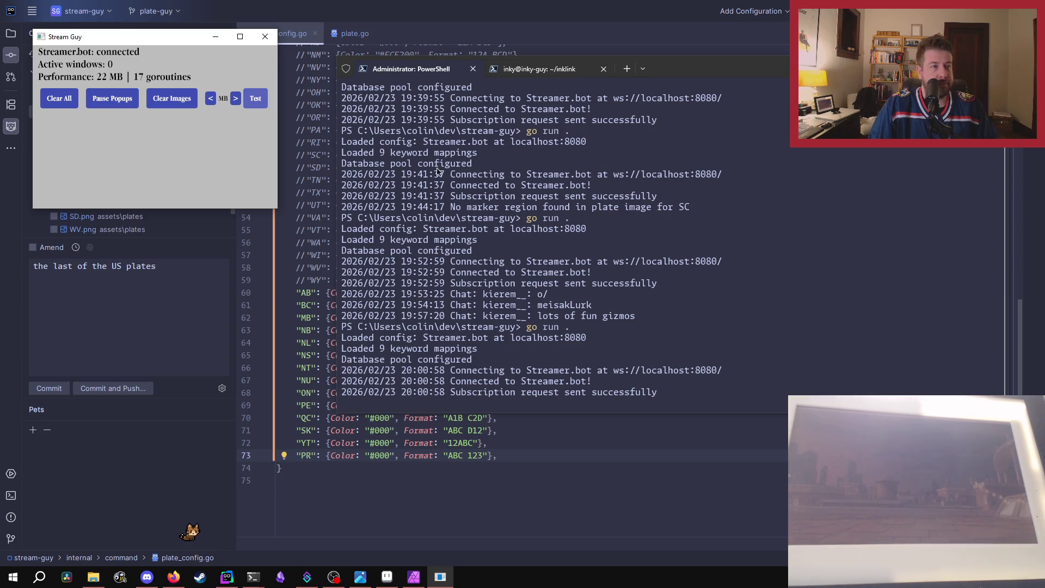
left_click(235, 101)
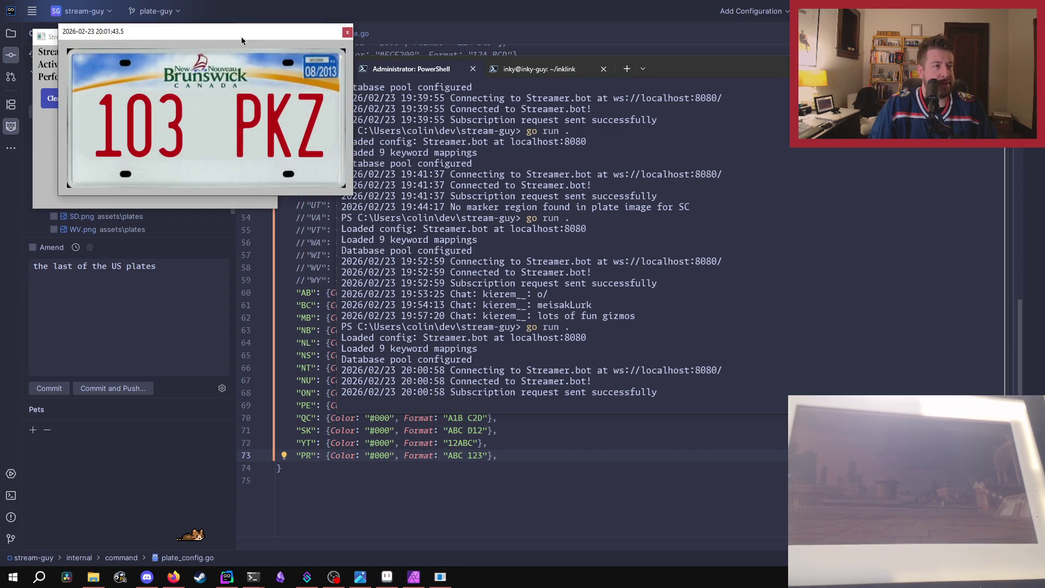
left_click_drag(240, 37, 556, 110)
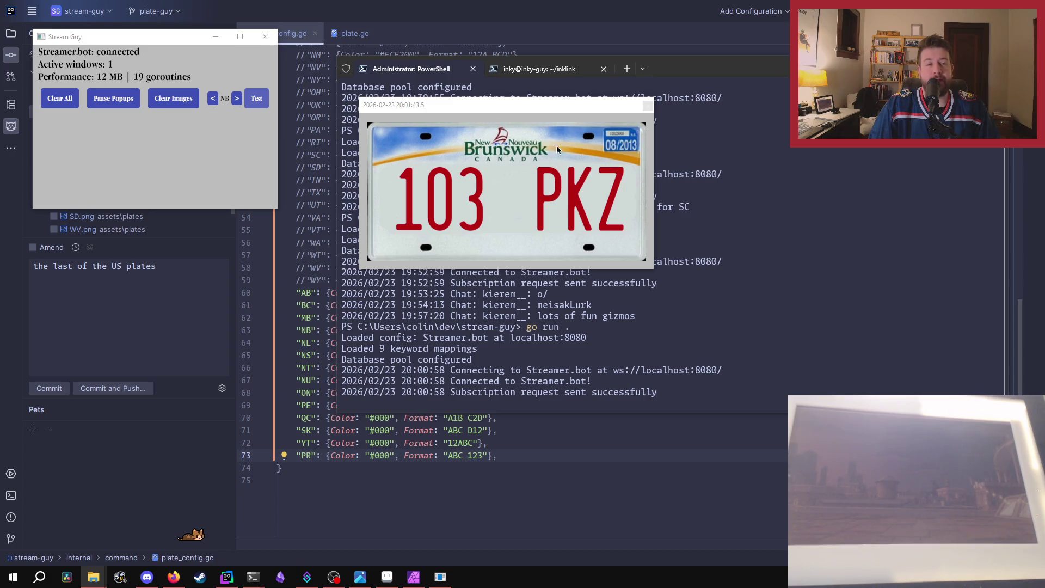
left_click(647, 105)
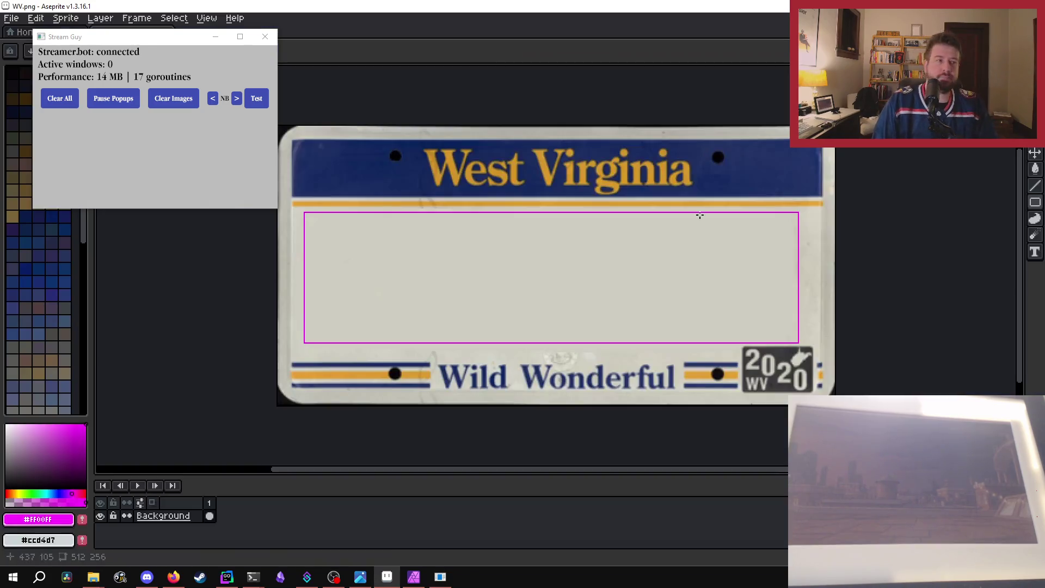
Close WV.png and clear Aseprite's recent files list via File > Open Recent
left_click(215, 37)
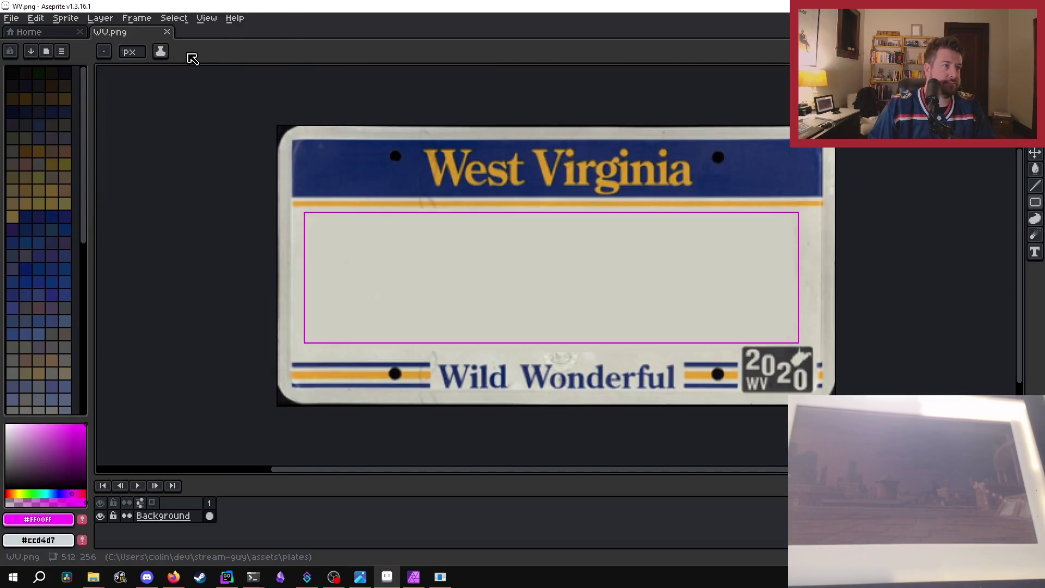
left_click(167, 32)
left_click(11, 18)
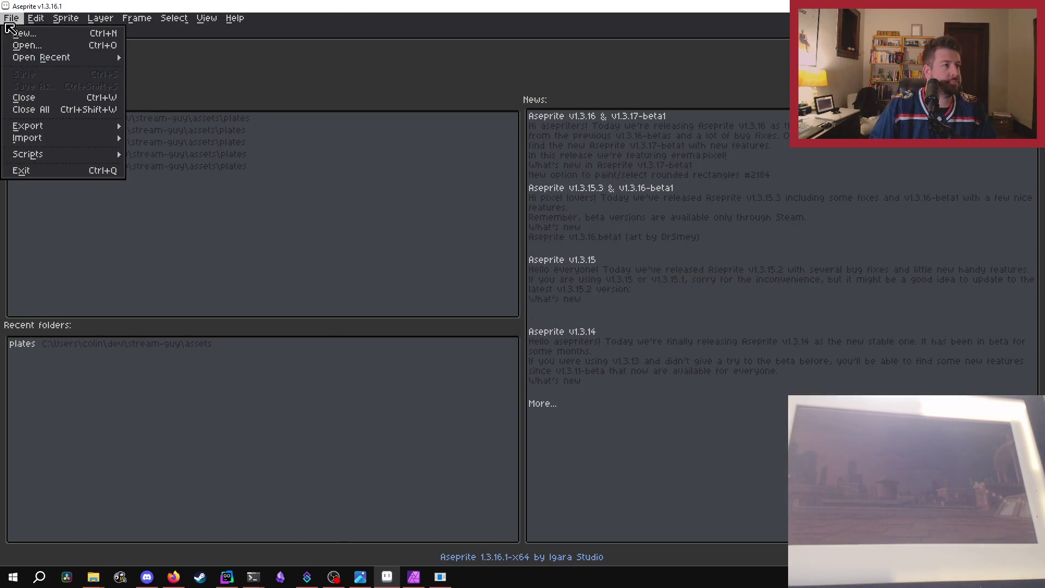
mouse_move(82, 58)
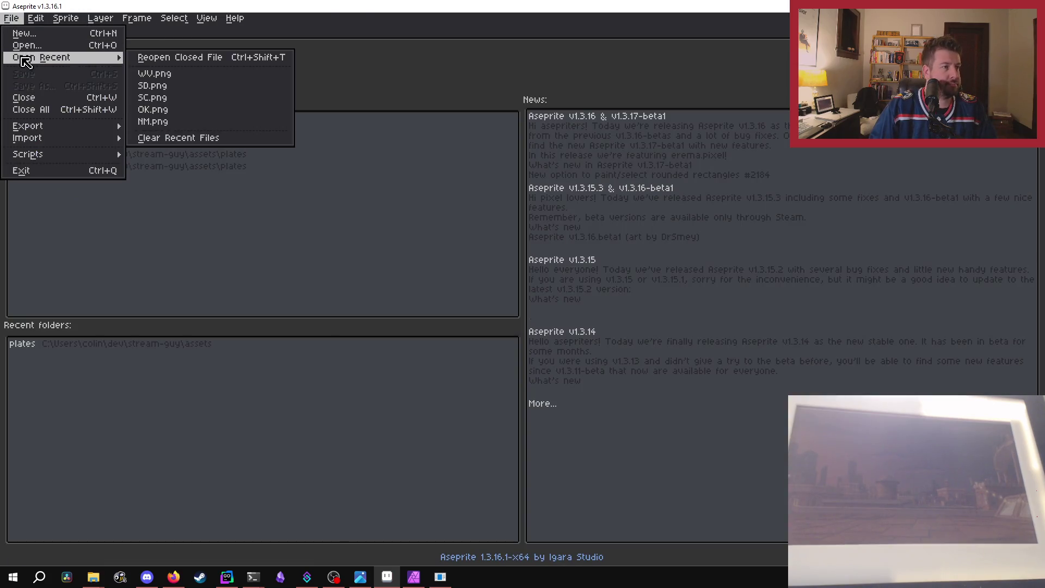
left_click(185, 143)
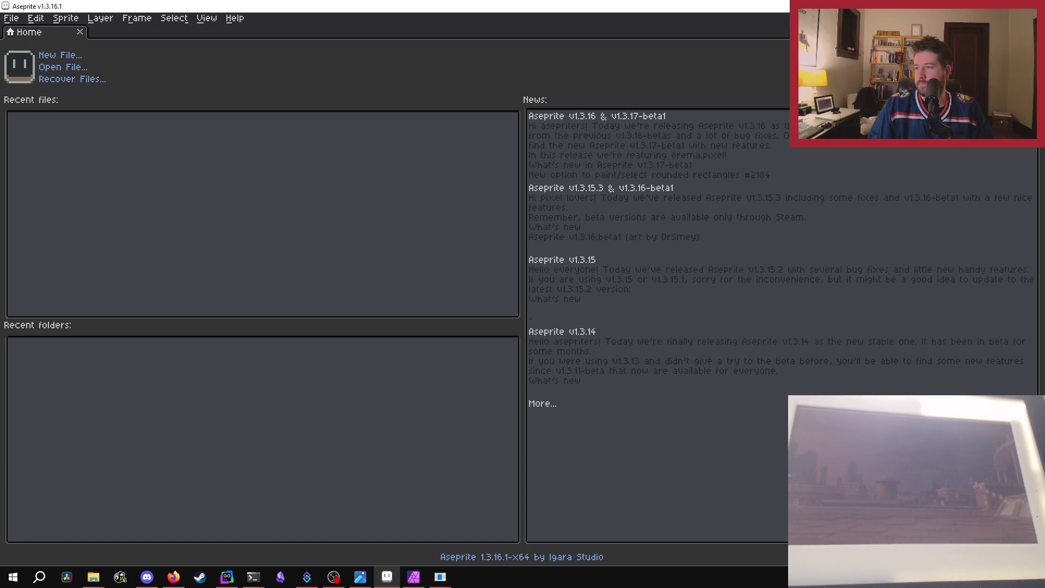
key("super+e")
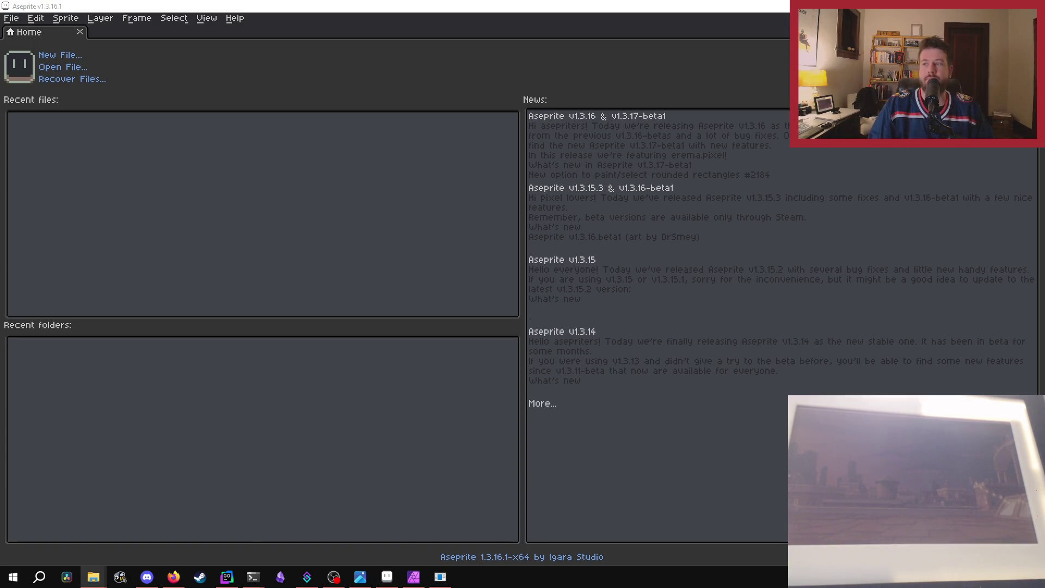
Open NL.png and eyedropper the blue HMV lettering, making the foreground colour #0815a6
mouse_move(967, 240)
left_mouse_down()
mouse_move(249, 235)
mouse_move(245, 226)
left_mouse_up()
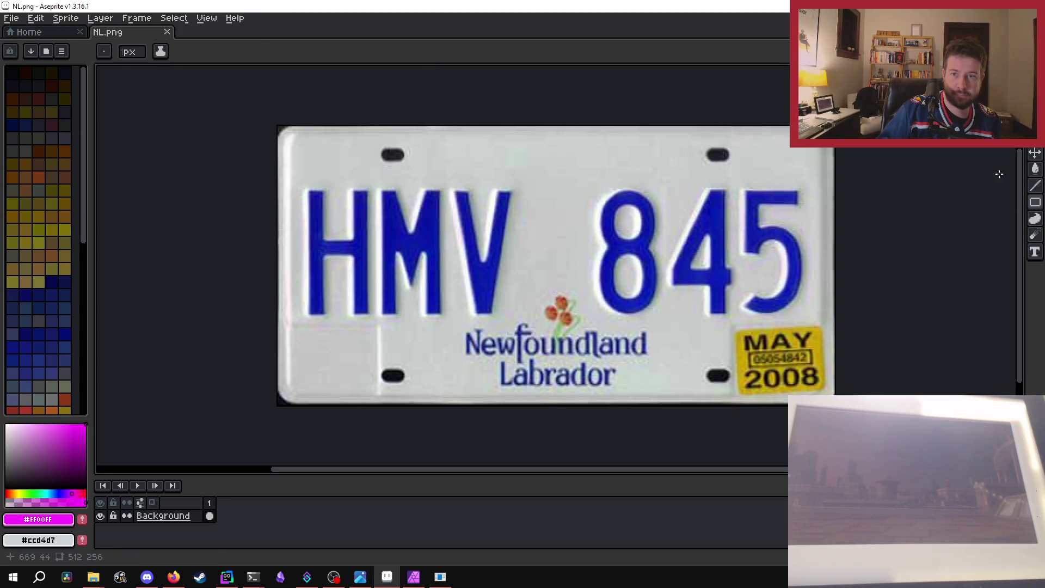
key("i")
left_click(434, 224)
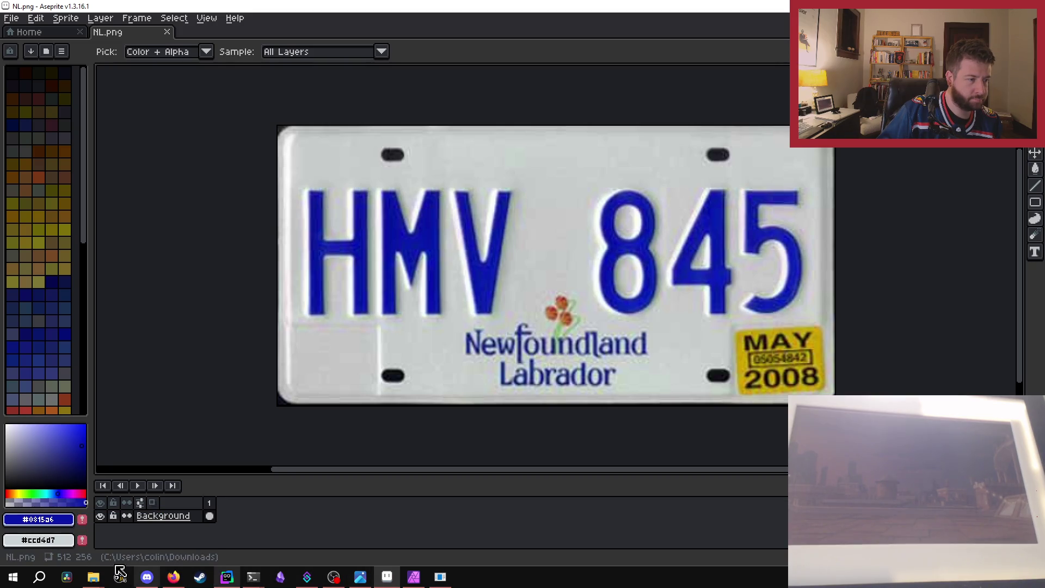
left_click(42, 520)
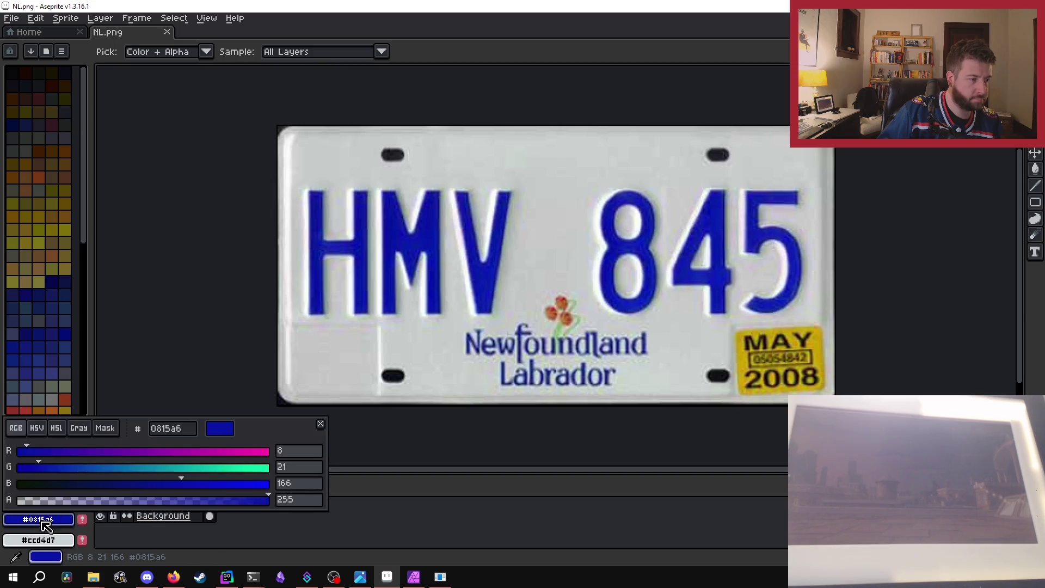
double_click(177, 429)
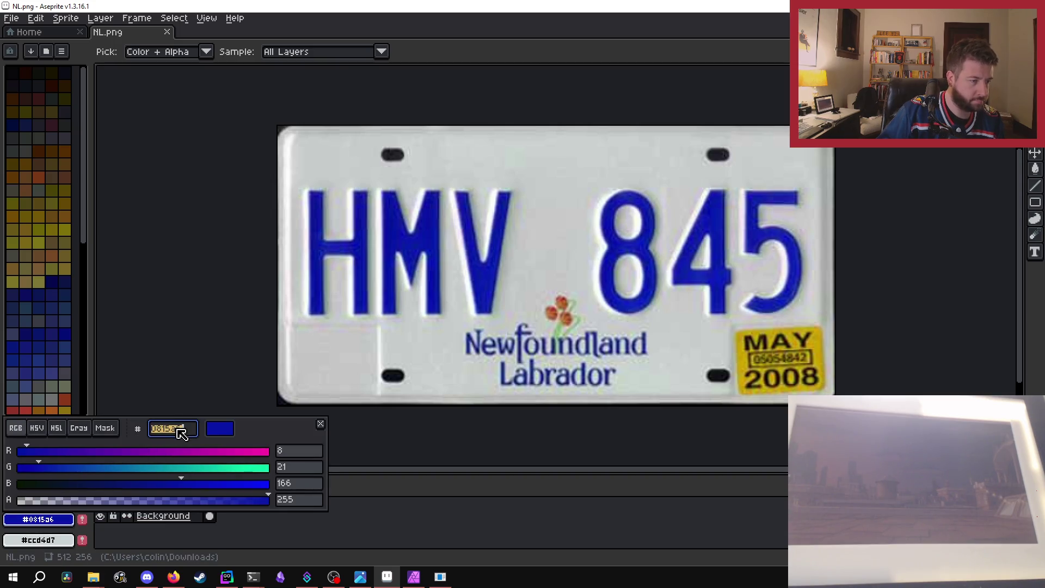
key("Escape")
key("v")
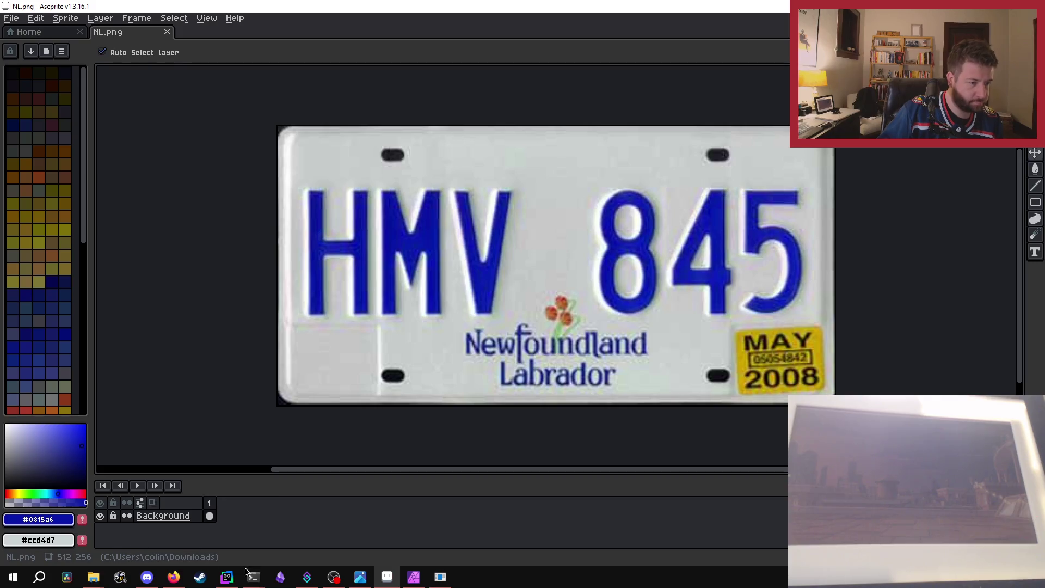
left_click(228, 576)
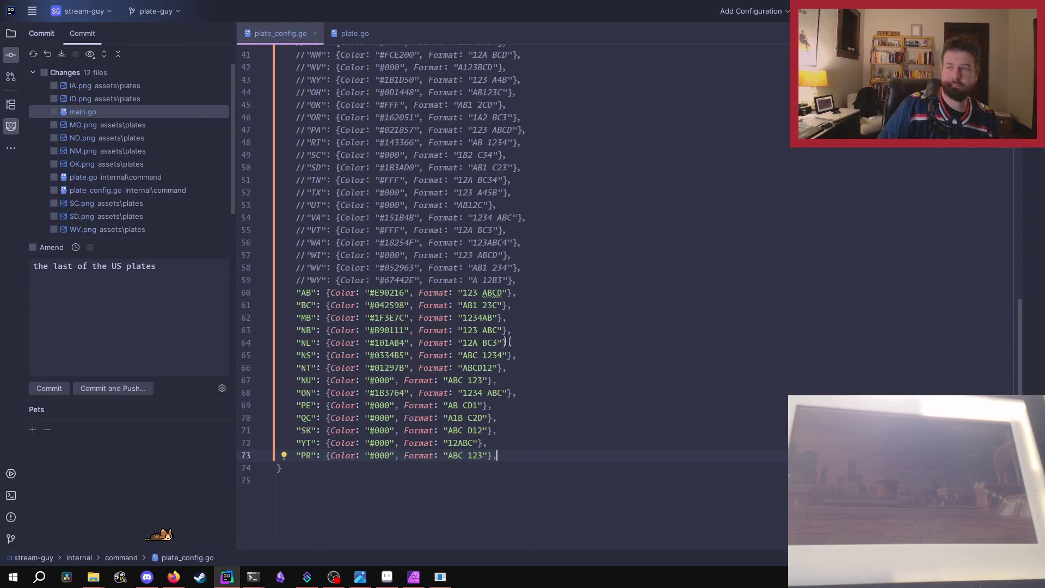
Select the NL colour value #101AB4 on line 64 of plate_config.go
double_click(389, 343)
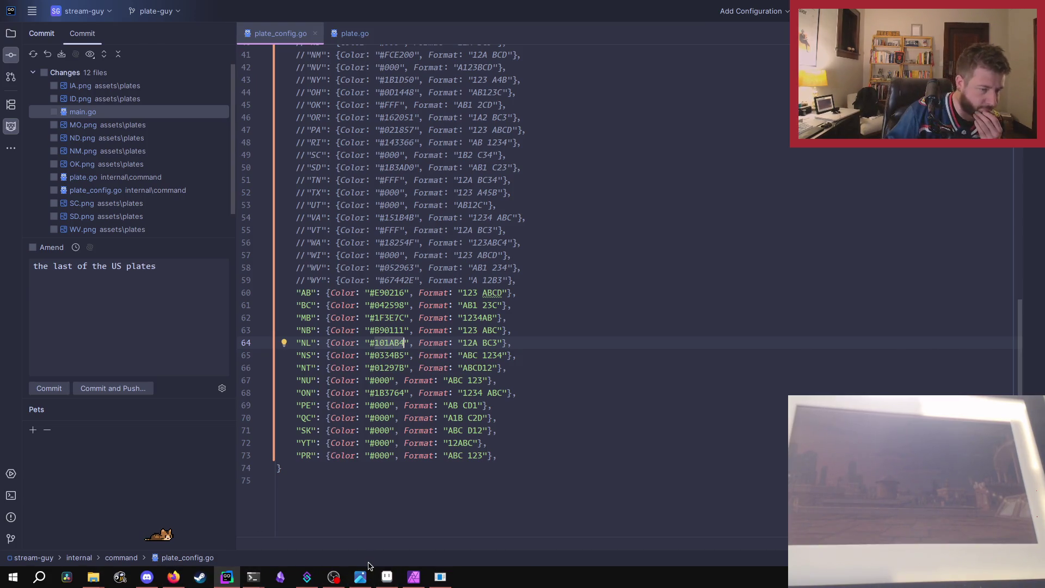
left_click(386, 580)
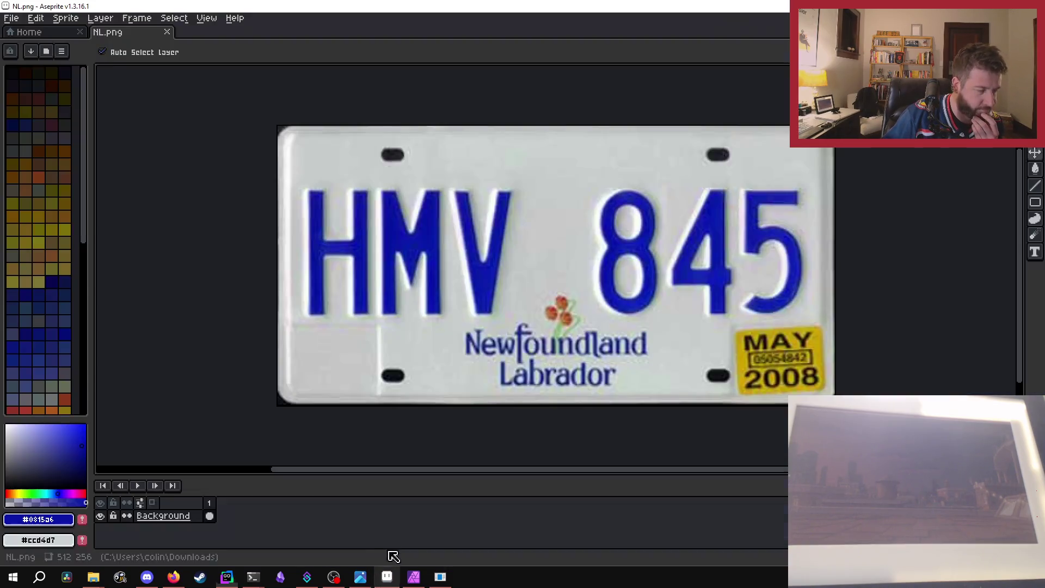
Select the foreground colour's hex code 0815a6 for copying and switch to the Eyedropper
left_click(82, 521)
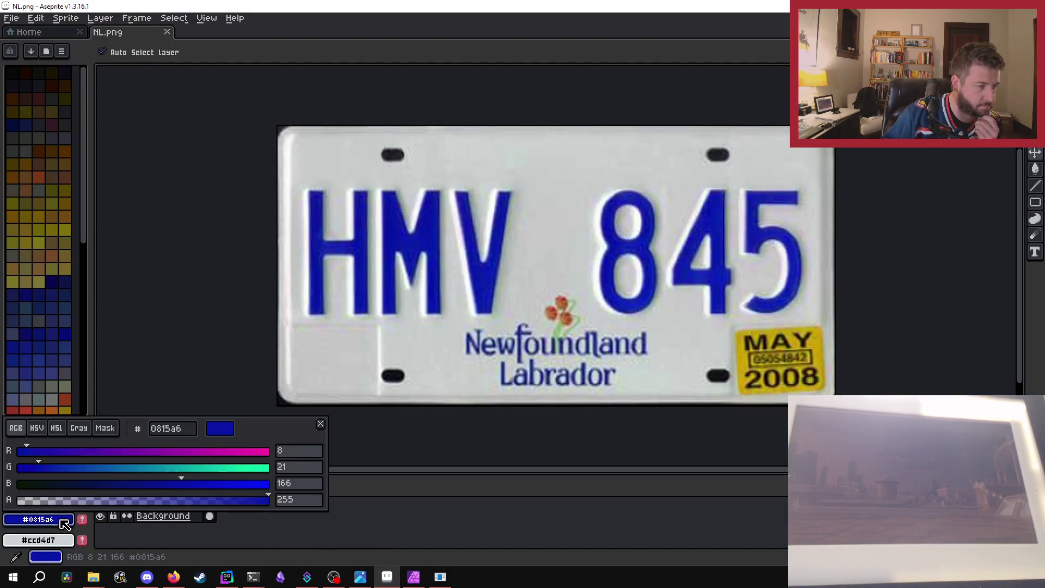
left_click(174, 429)
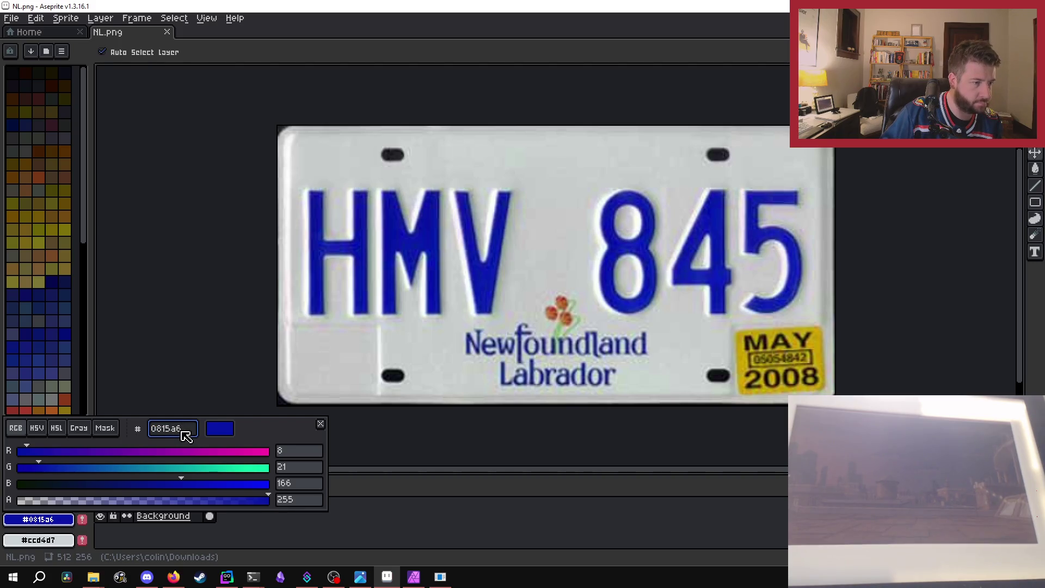
double_click(178, 431)
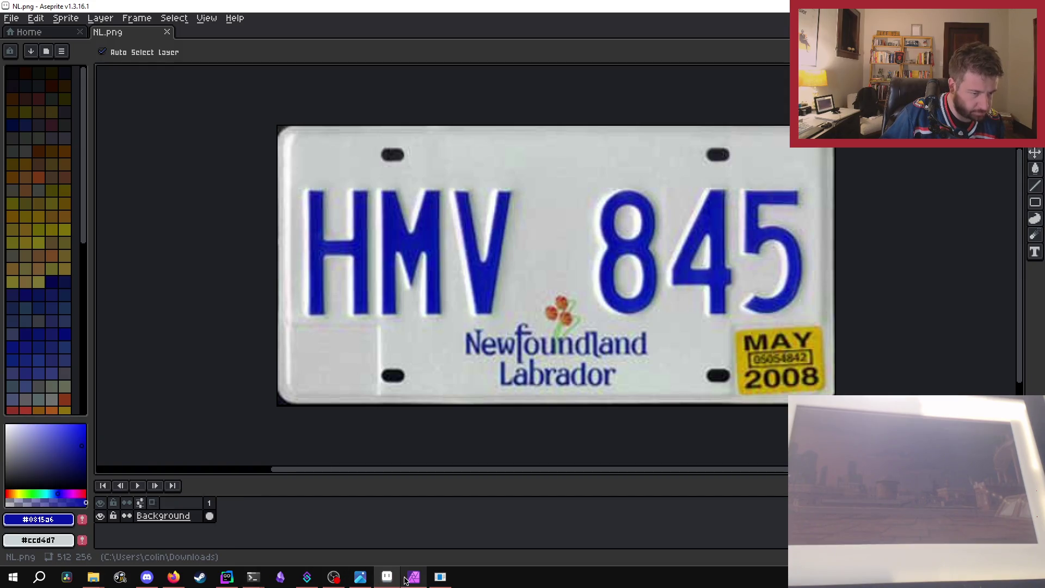
mouse_move(403, 576)
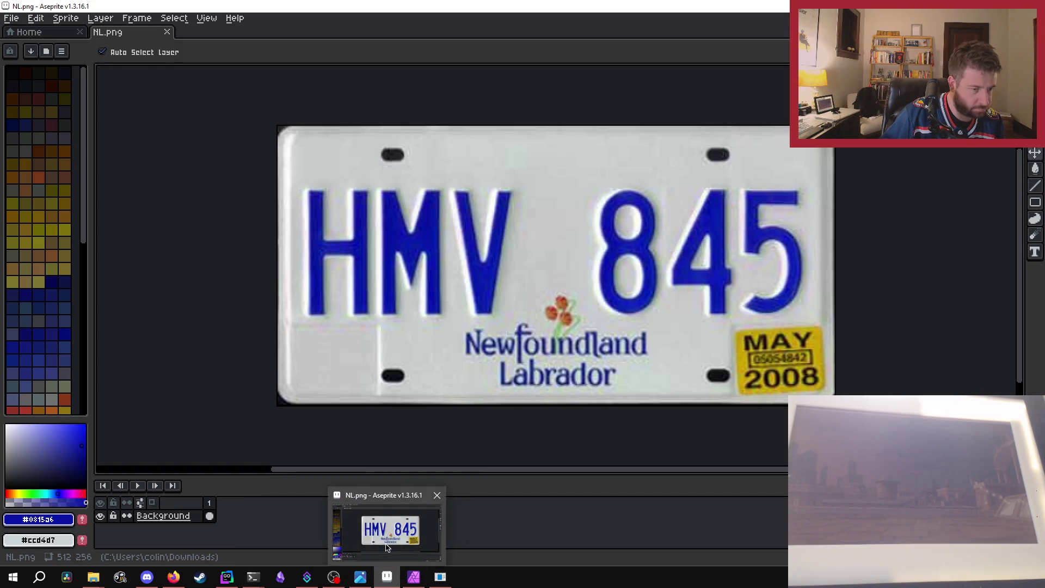
left_click(384, 541)
key("i")
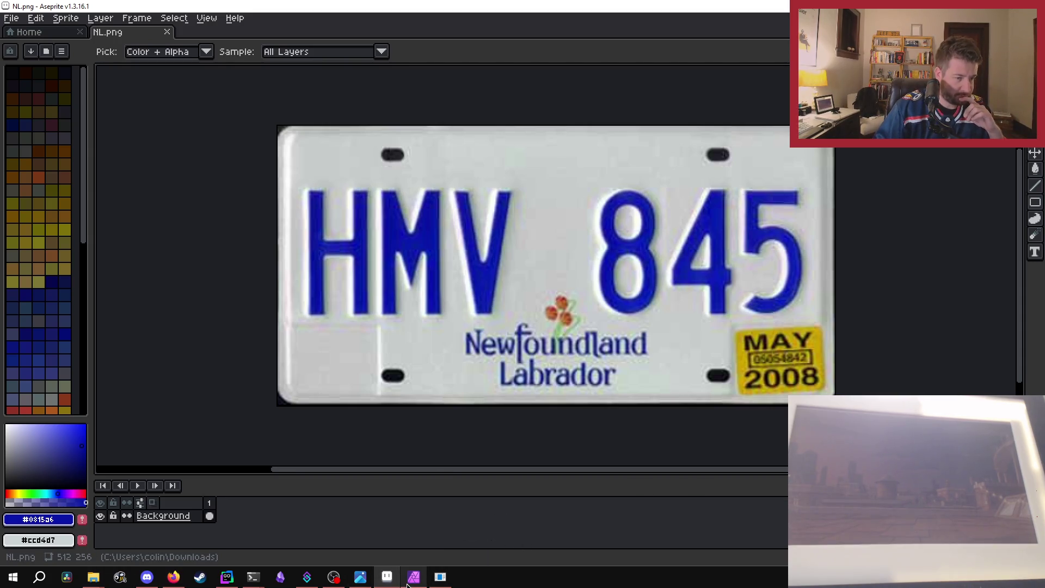
Move the chat notification out of the way and close it
mouse_move(413, 577)
mouse_move(379, 547)
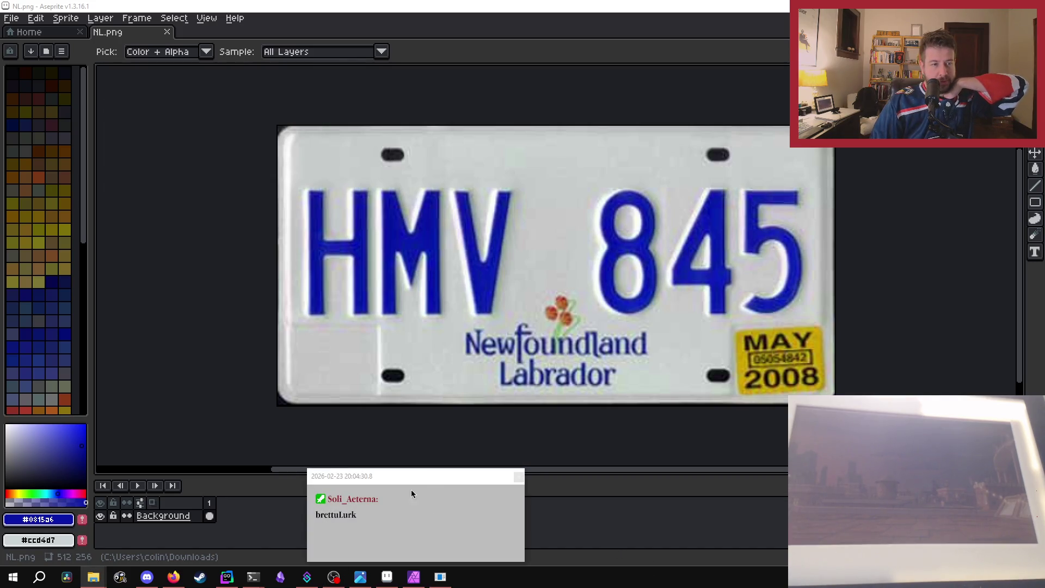
mouse_move(434, 479)
left_mouse_down()
mouse_move(548, 411)
mouse_move(549, 274)
left_mouse_up()
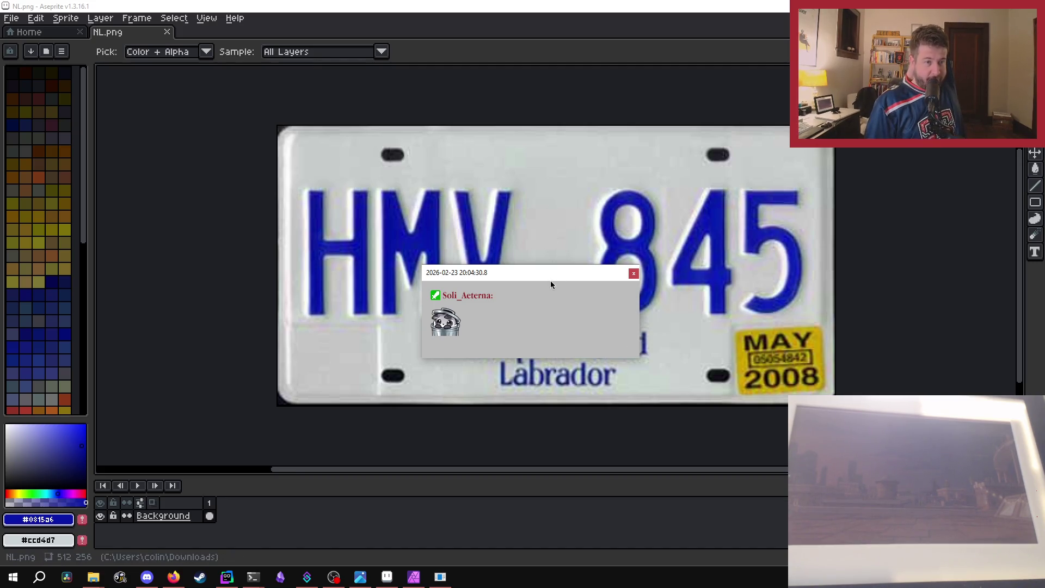
mouse_move(552, 281)
left_mouse_down()
mouse_move(575, 278)
mouse_move(578, 225)
left_mouse_up()
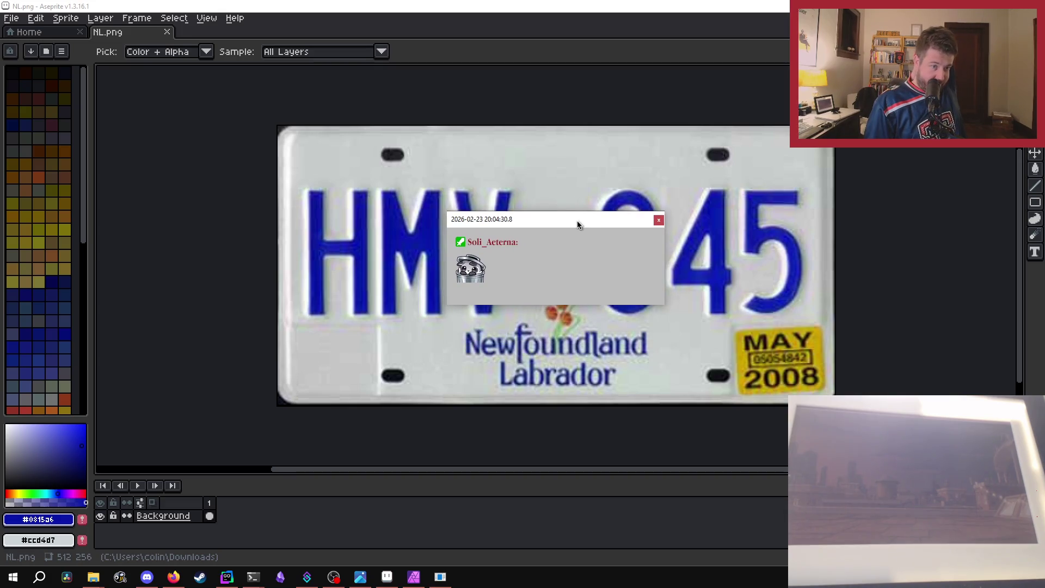
left_click(658, 220)
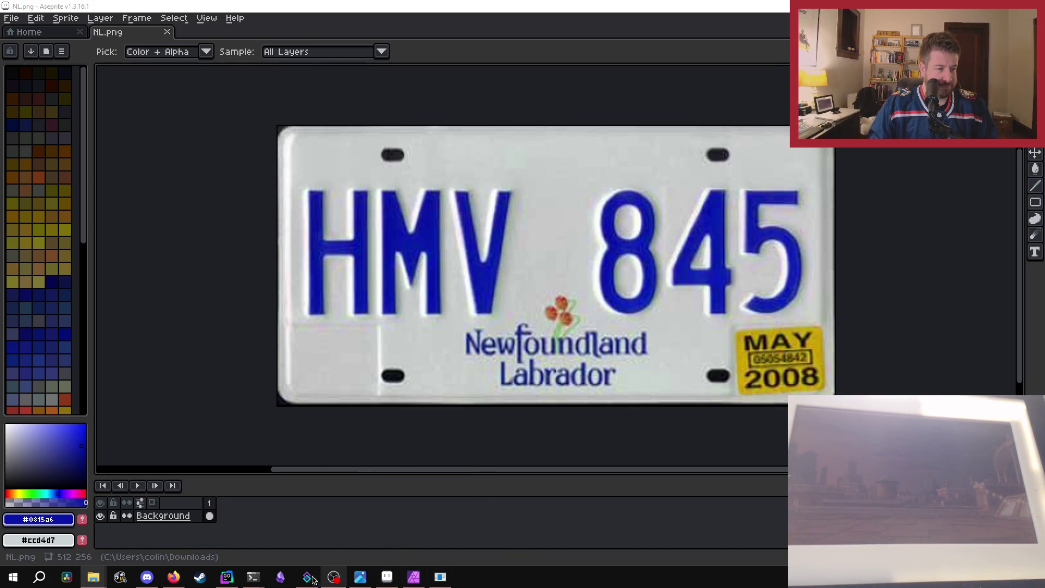
left_click(227, 577)
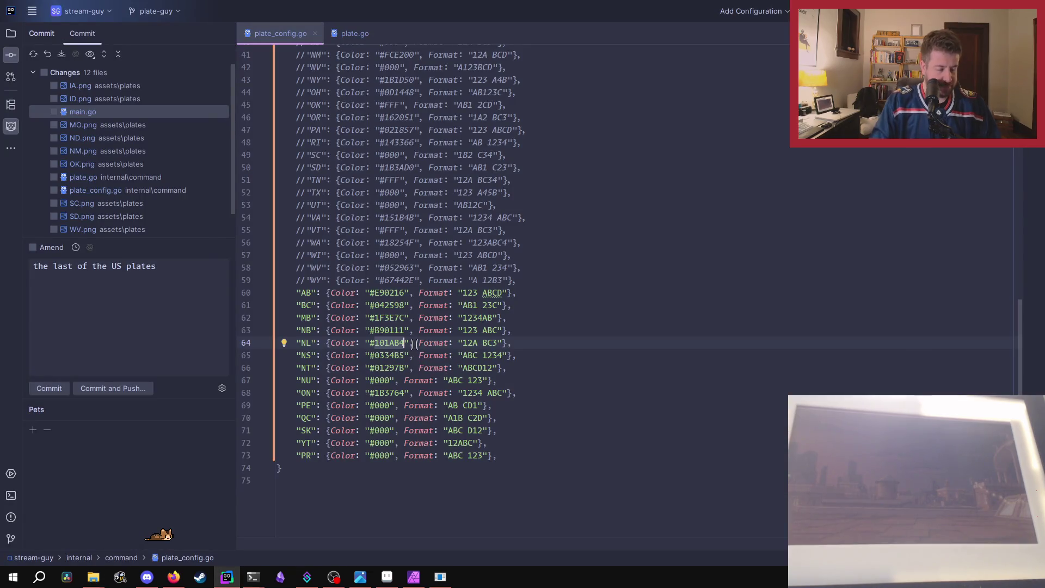
Replace the NL colour with uppercase #0815A6, then sample the plate's light grey #c7c8c8
key("ctrl+v")
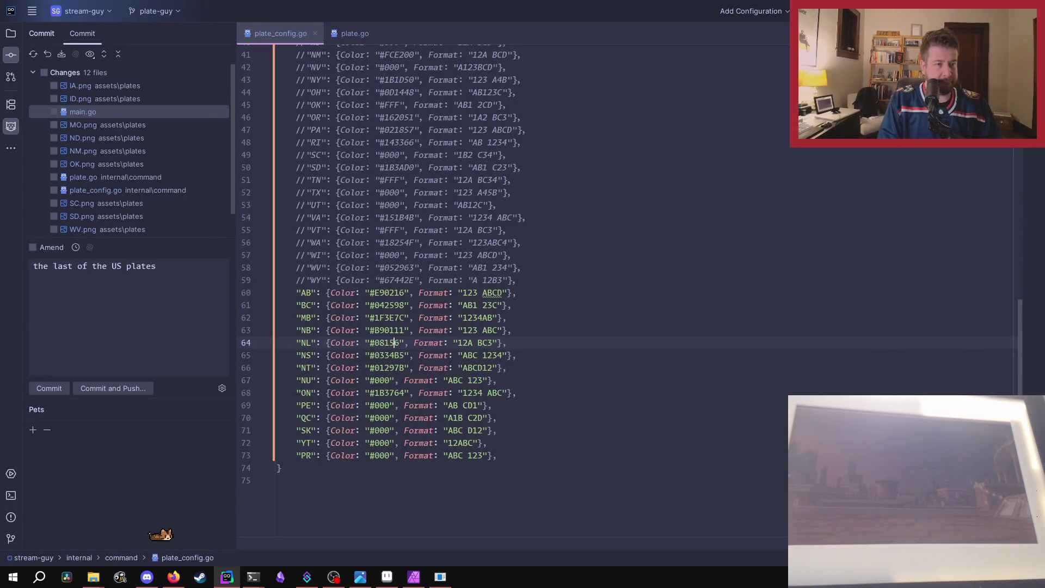
key("ctrl+shift+u")
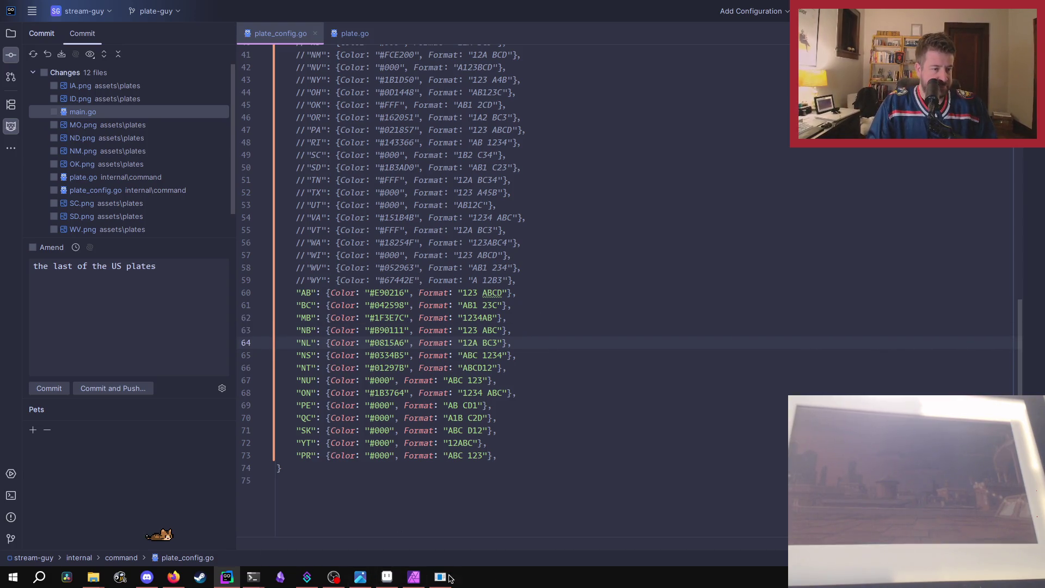
left_click(387, 577)
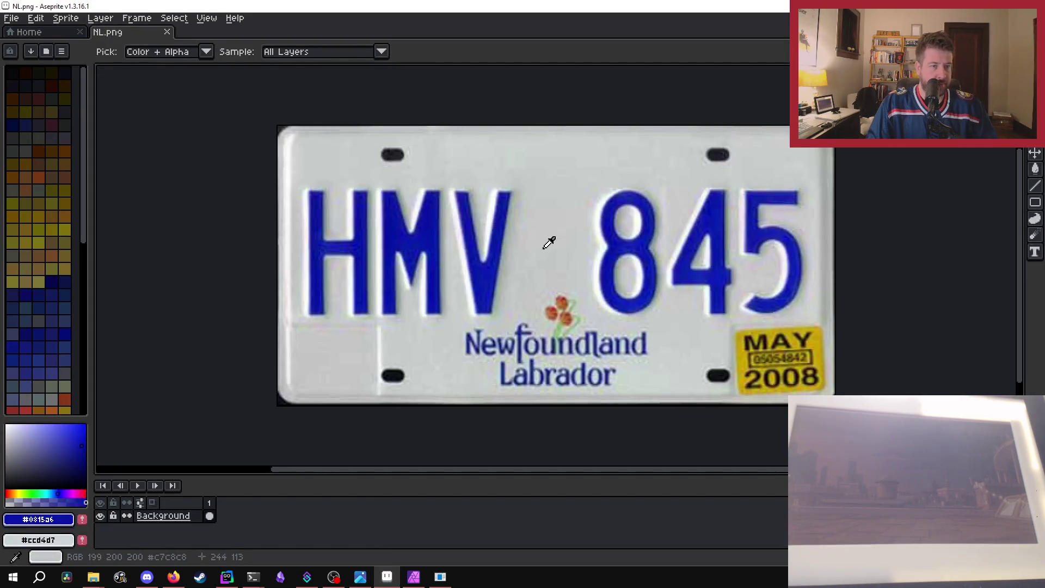
left_click(549, 243)
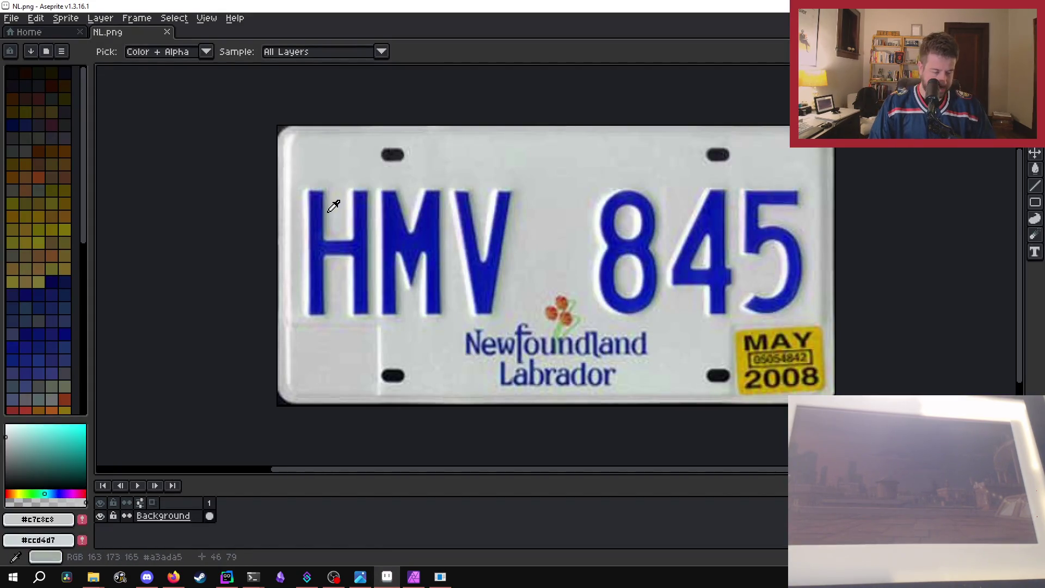
With the Pencil, paint grey #c7c8c8 over the HMV letters
key("b")
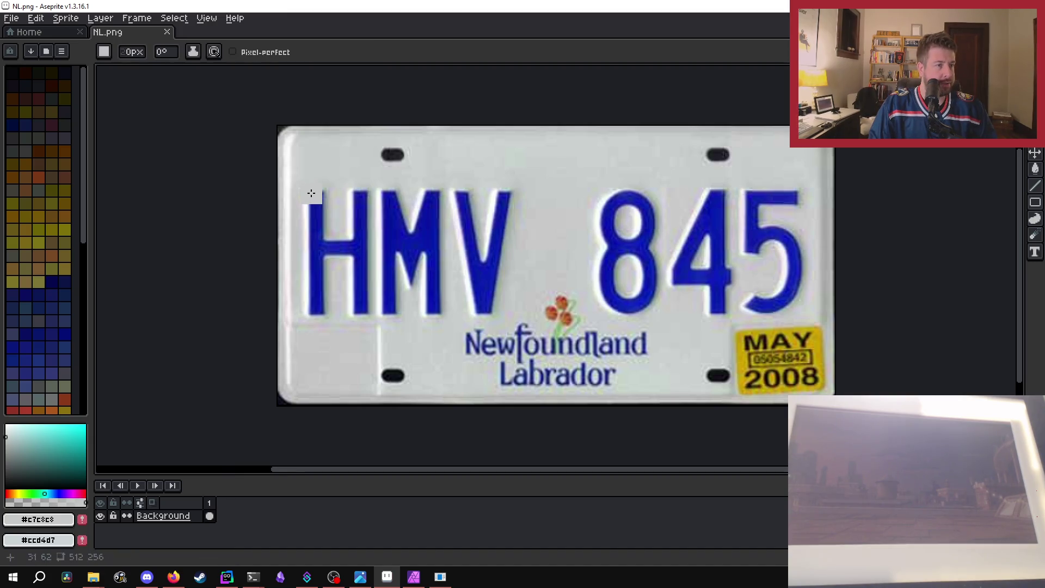
mouse_move(311, 193)
left_mouse_down()
mouse_move(446, 190)
mouse_move(415, 202)
mouse_move(436, 212)
mouse_move(324, 214)
mouse_move(479, 231)
mouse_move(504, 202)
mouse_move(440, 254)
mouse_move(314, 242)
left_mouse_up()
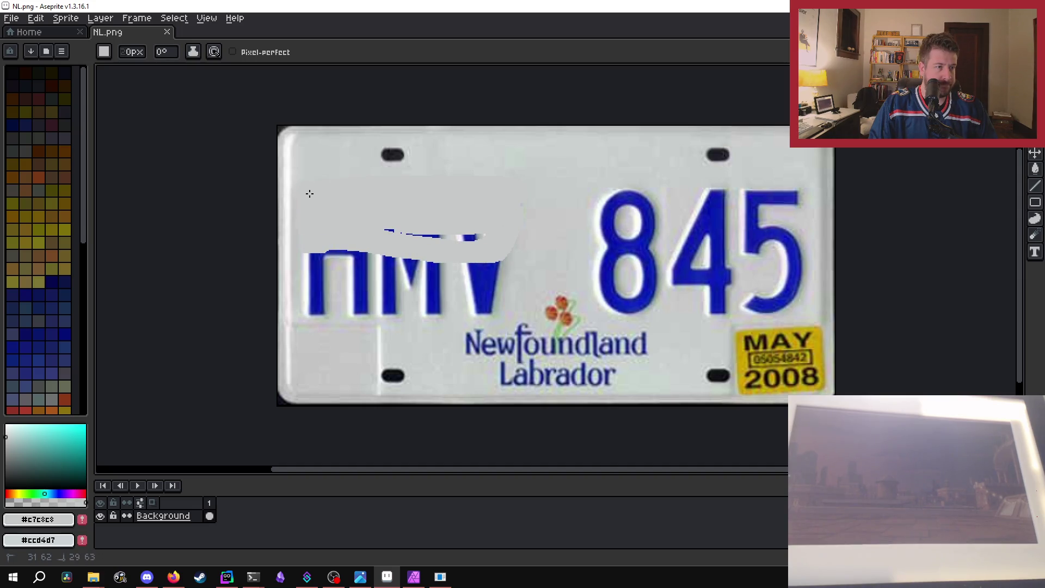
mouse_move(439, 212)
left_mouse_down()
mouse_move(446, 233)
mouse_move(316, 249)
mouse_move(506, 257)
left_mouse_up()
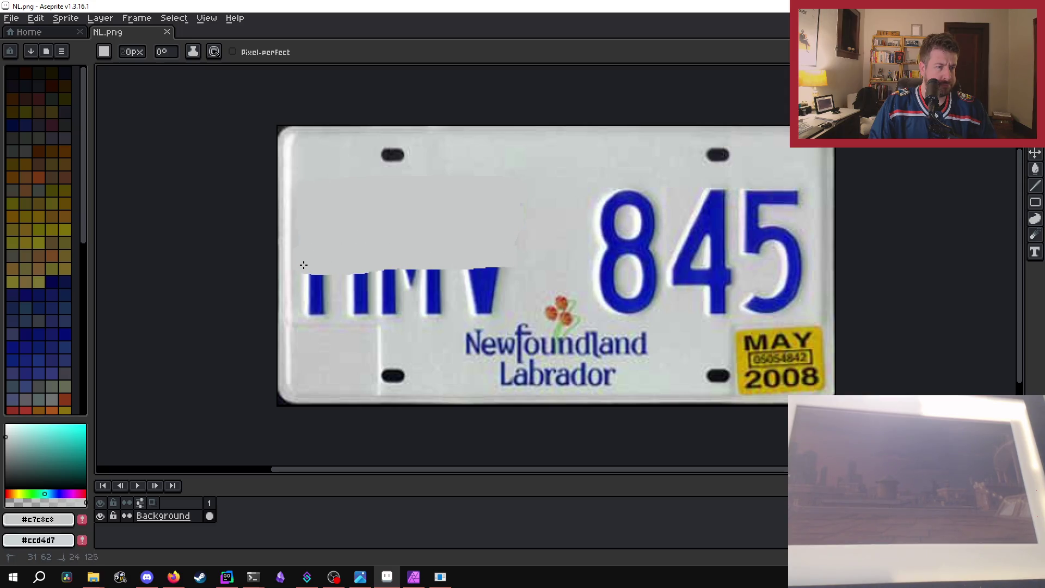
mouse_move(304, 265)
left_mouse_down()
mouse_move(360, 278)
mouse_move(501, 275)
mouse_move(305, 293)
mouse_move(495, 293)
mouse_move(467, 308)
mouse_move(308, 307)
mouse_move(338, 307)
left_mouse_up()
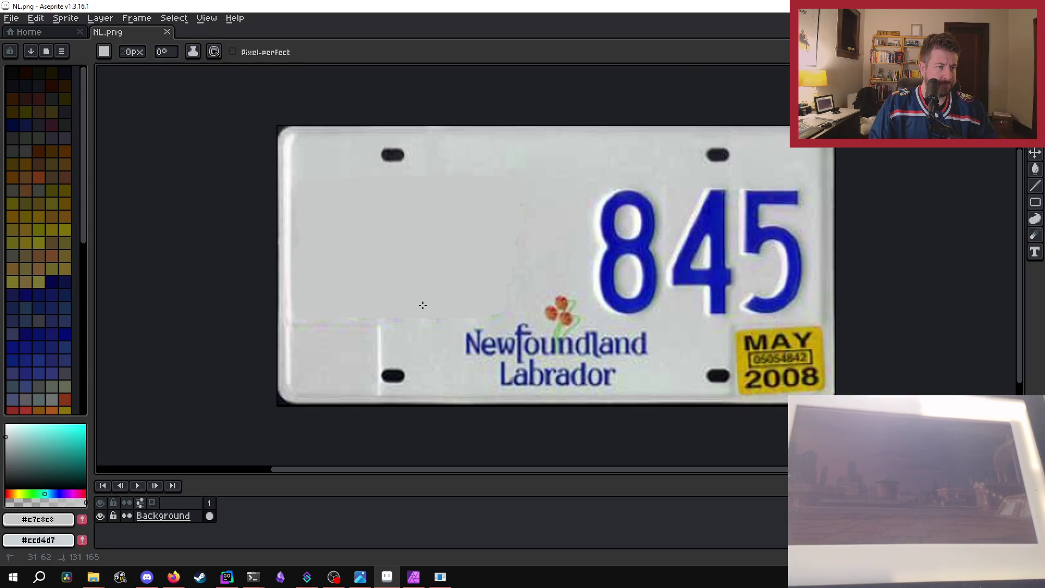
left_click_drag(479, 301, 564, 245)
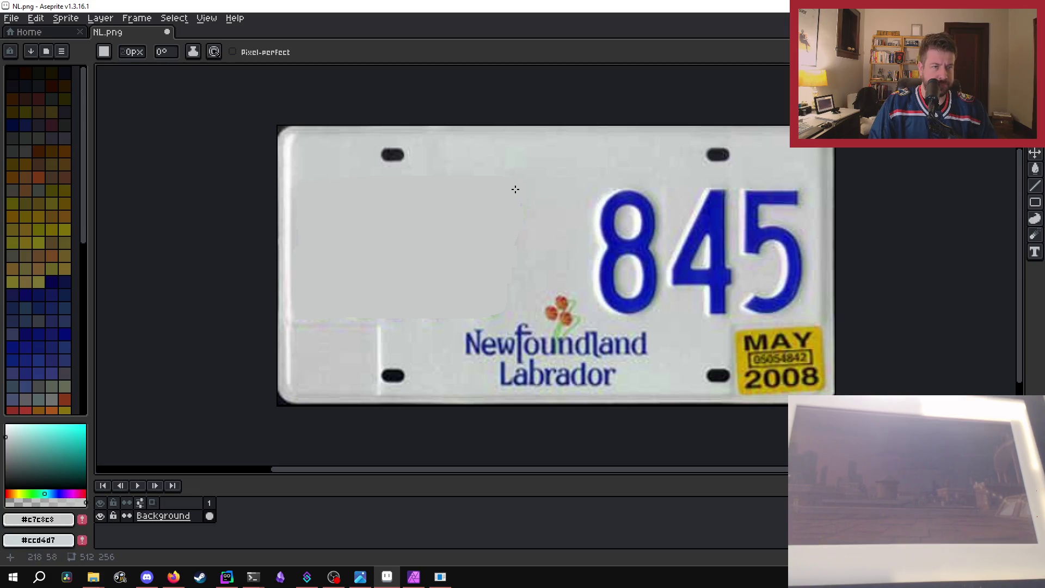
Paint grey over the tops of the 845 digits and dismiss the chat popup
mouse_move(586, 192)
left_mouse_down()
mouse_move(797, 198)
mouse_move(549, 203)
mouse_move(794, 209)
mouse_move(724, 234)
mouse_move(522, 227)
left_mouse_up()
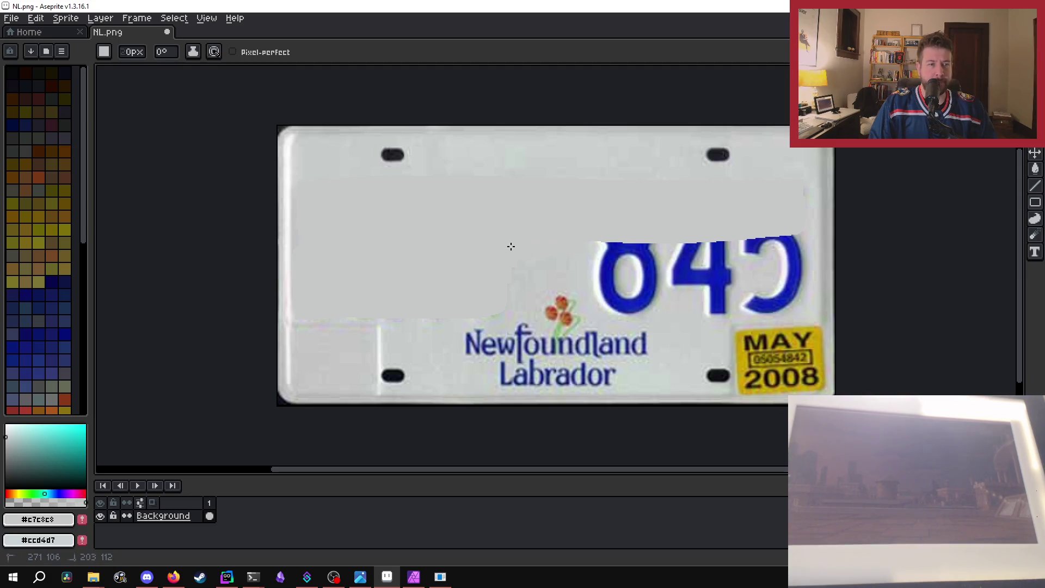
left_click_drag(590, 248, 713, 248)
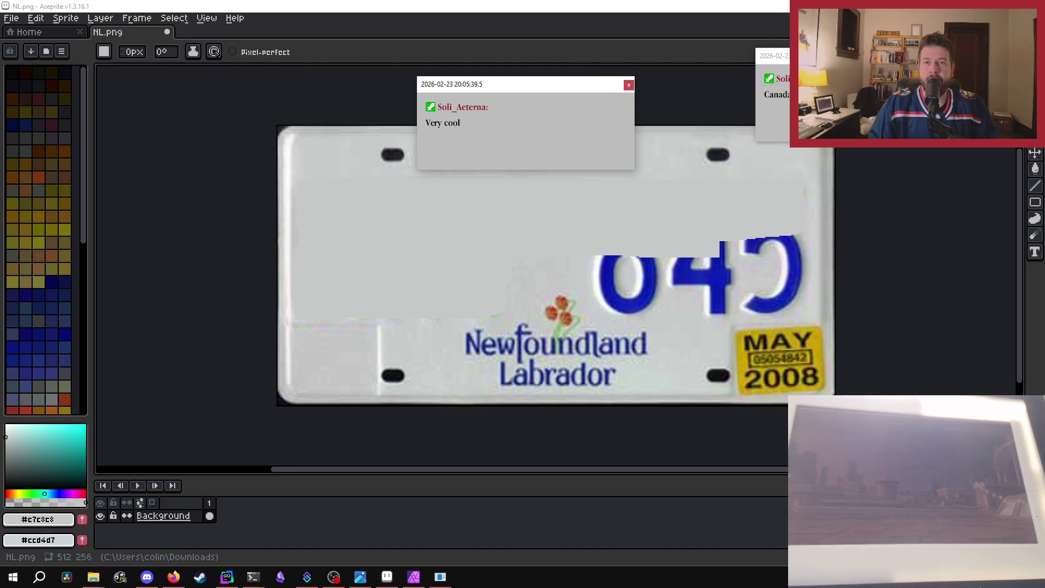
left_click(627, 87)
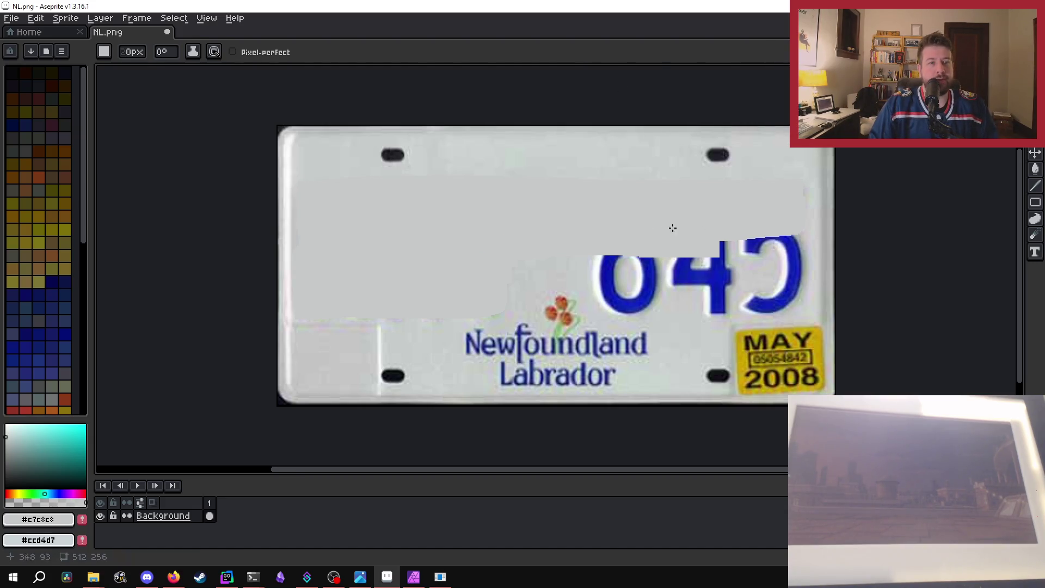
Paint out the rest of the 845 digits and a spot above the flower logo in grey
mouse_move(780, 256)
left_mouse_down()
mouse_move(788, 238)
mouse_move(541, 250)
mouse_move(788, 250)
mouse_move(555, 256)
left_mouse_up()
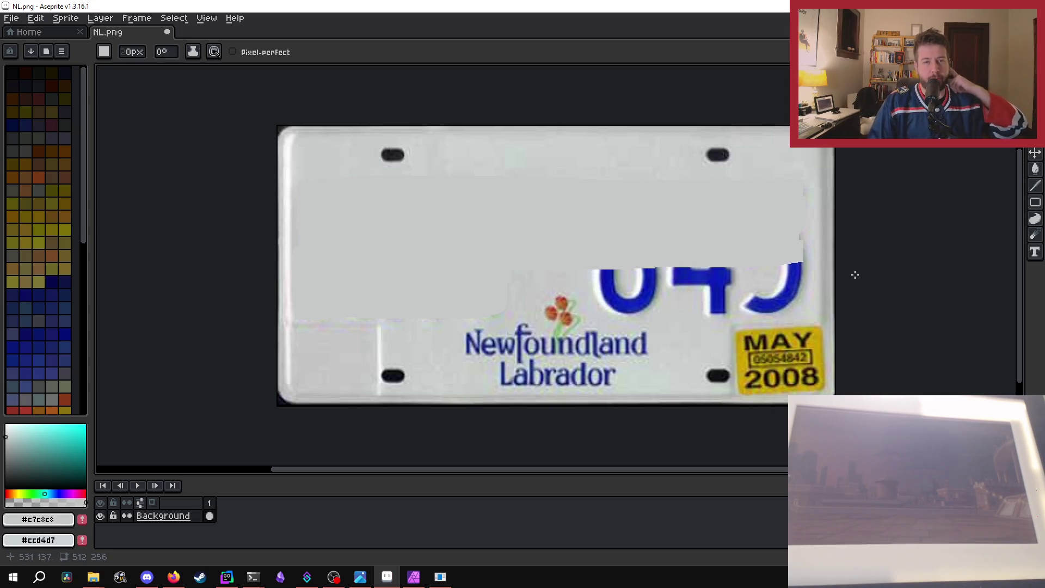
left_click_drag(789, 243, 788, 262)
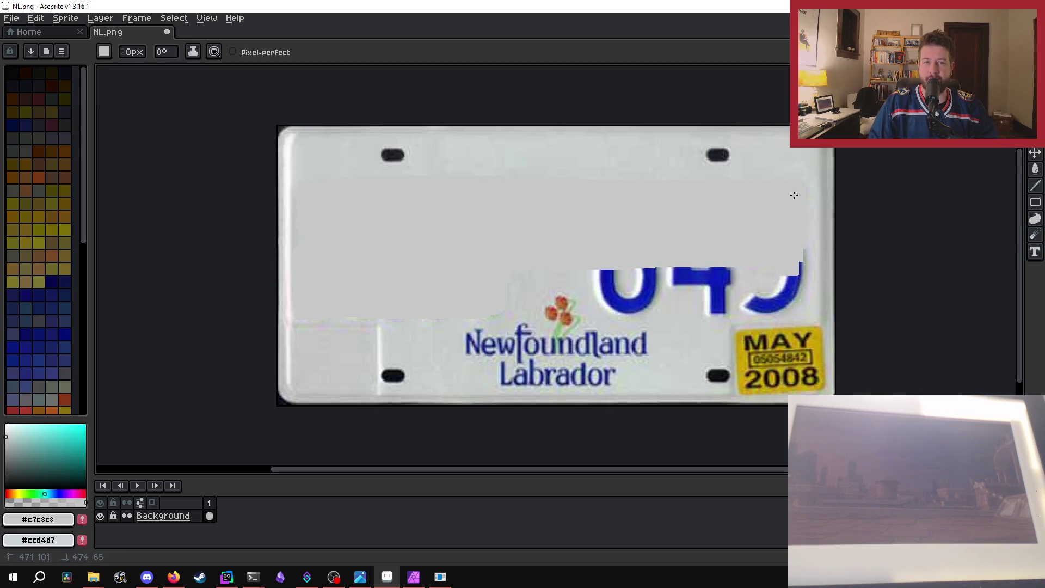
mouse_move(790, 255)
left_mouse_down()
mouse_move(729, 277)
mouse_move(502, 259)
left_mouse_up()
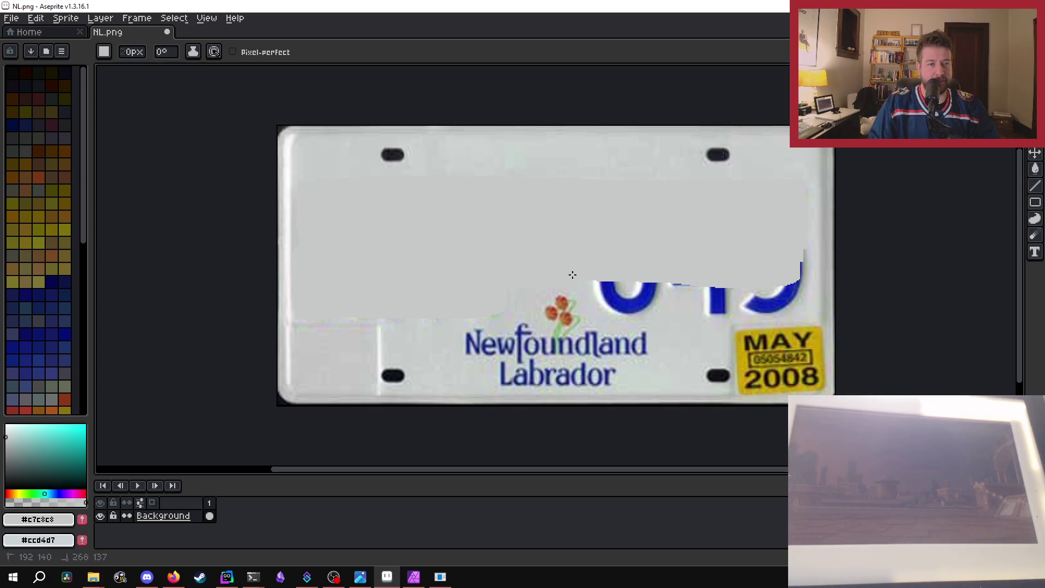
mouse_move(591, 283)
left_mouse_down()
mouse_move(798, 286)
mouse_move(798, 265)
mouse_move(726, 292)
mouse_move(600, 293)
mouse_move(789, 299)
mouse_move(770, 306)
mouse_move(599, 303)
left_mouse_up()
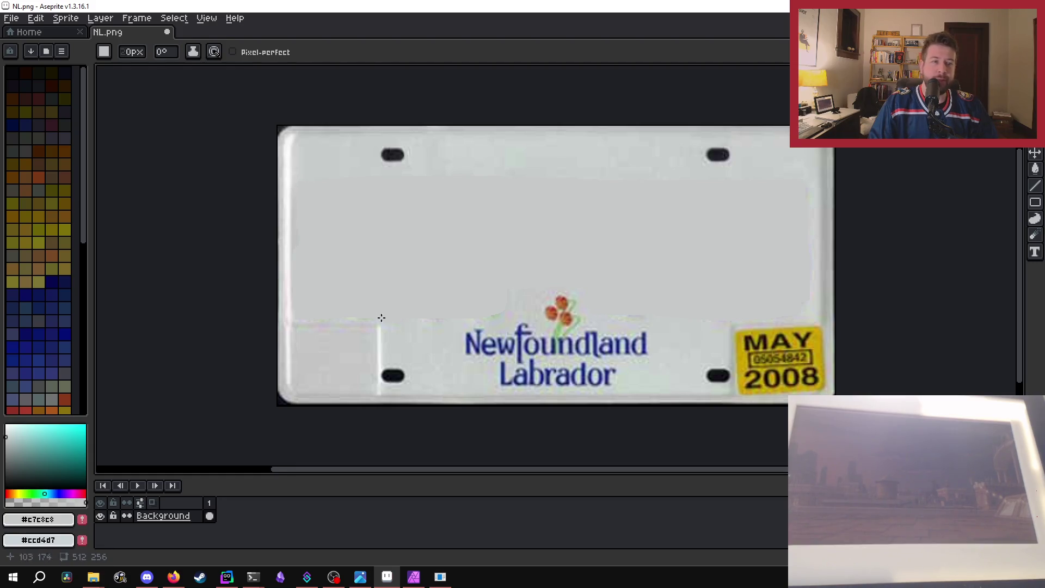
left_click_drag(517, 269, 520, 289)
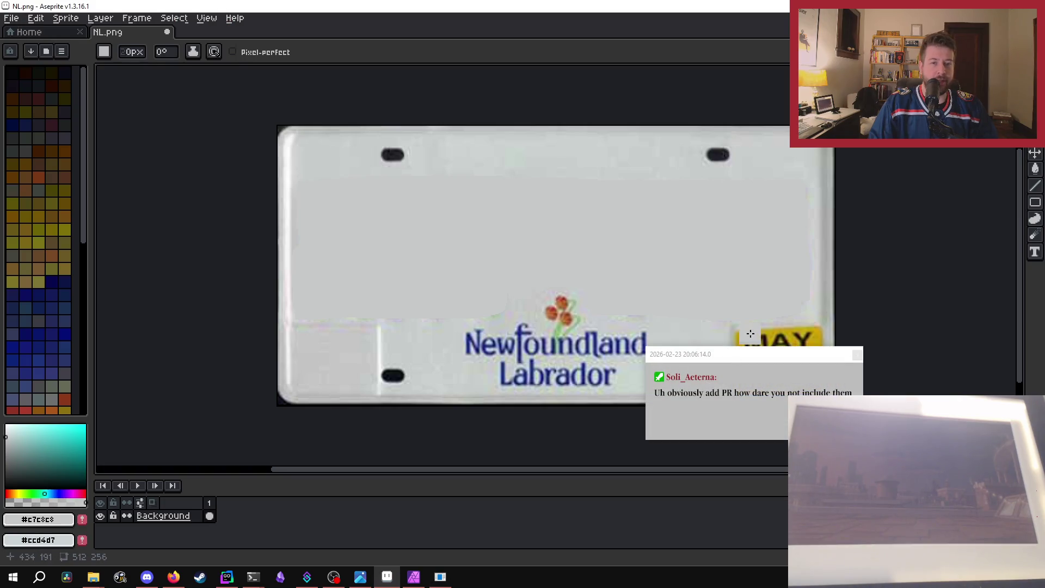
mouse_move(746, 355)
left_mouse_down()
mouse_move(851, 284)
mouse_move(536, 168)
left_mouse_up()
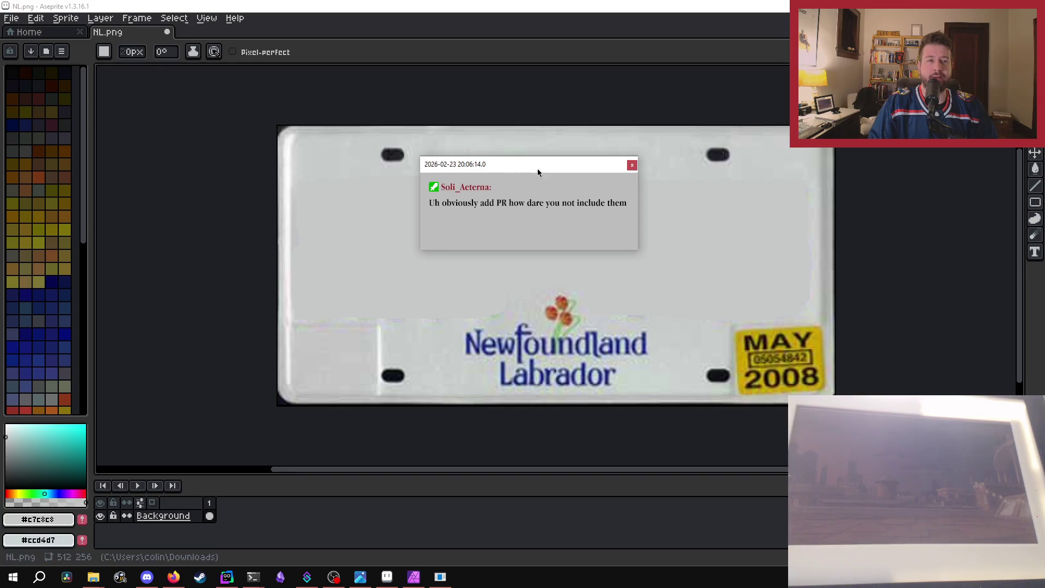
left_click(633, 164)
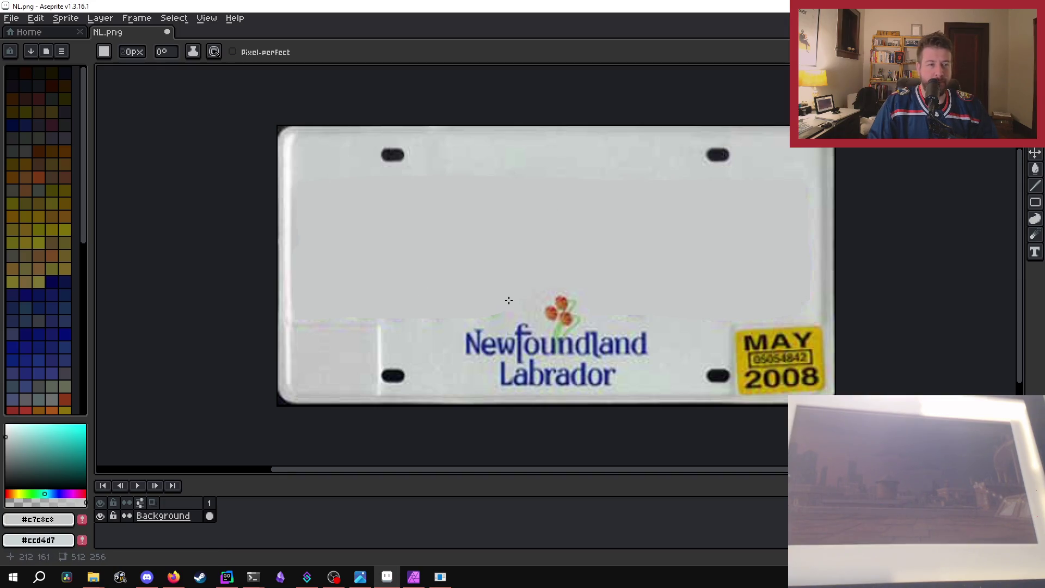
mouse_move(509, 299)
left_mouse_down()
mouse_move(523, 299)
mouse_move(345, 310)
mouse_move(434, 287)
left_mouse_up()
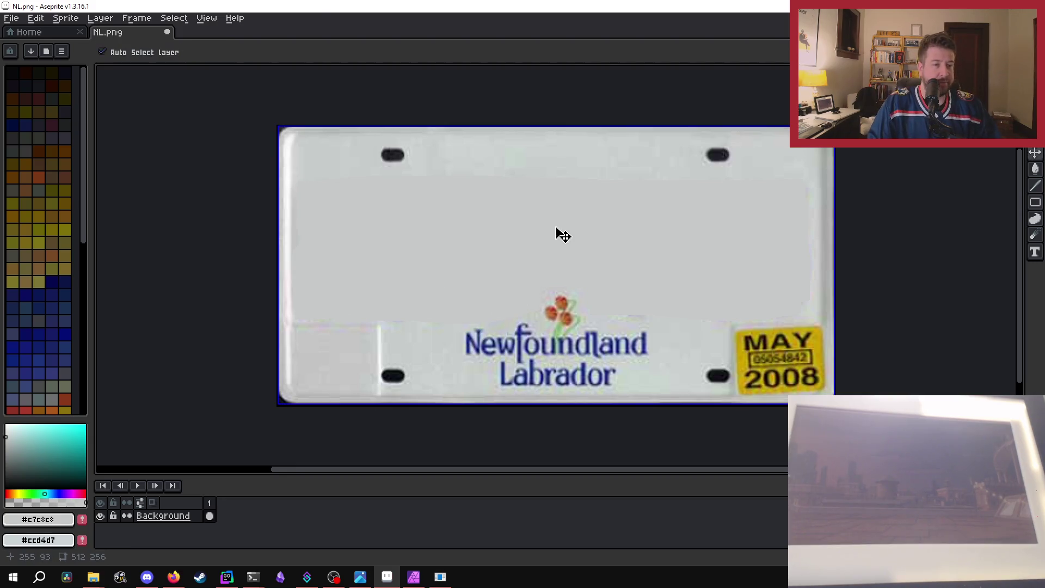
scroll(471, 312, "up", 2)
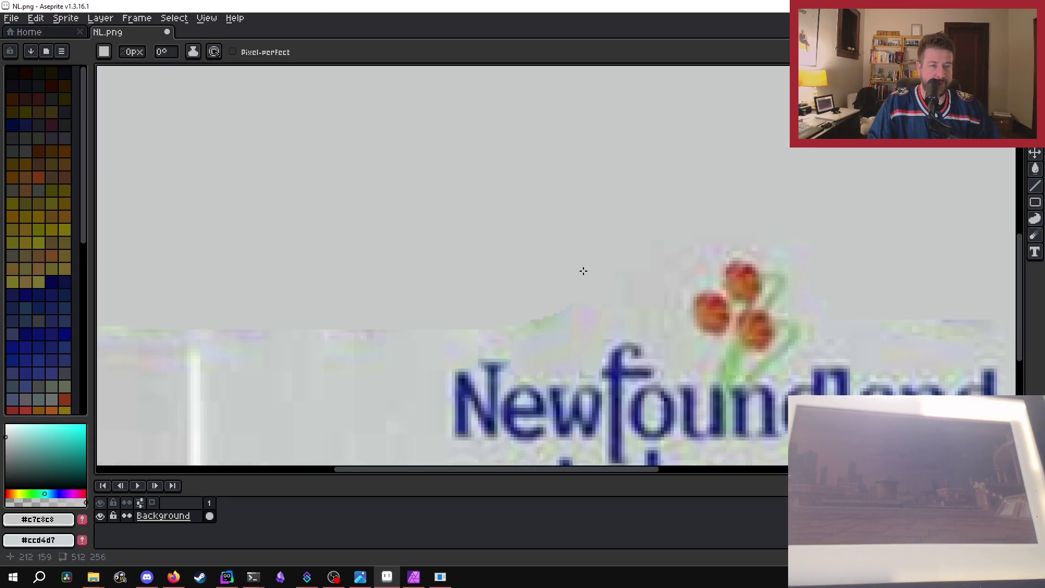
scroll(442, 262, "down", 3)
scroll(442, 261, "up", 3)
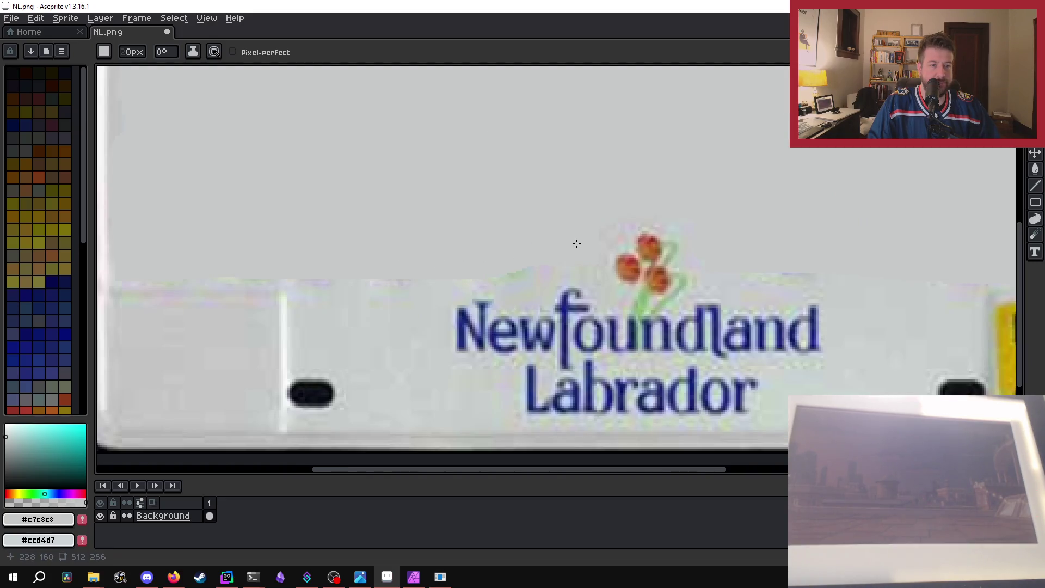
scroll(433, 228, "down", 3)
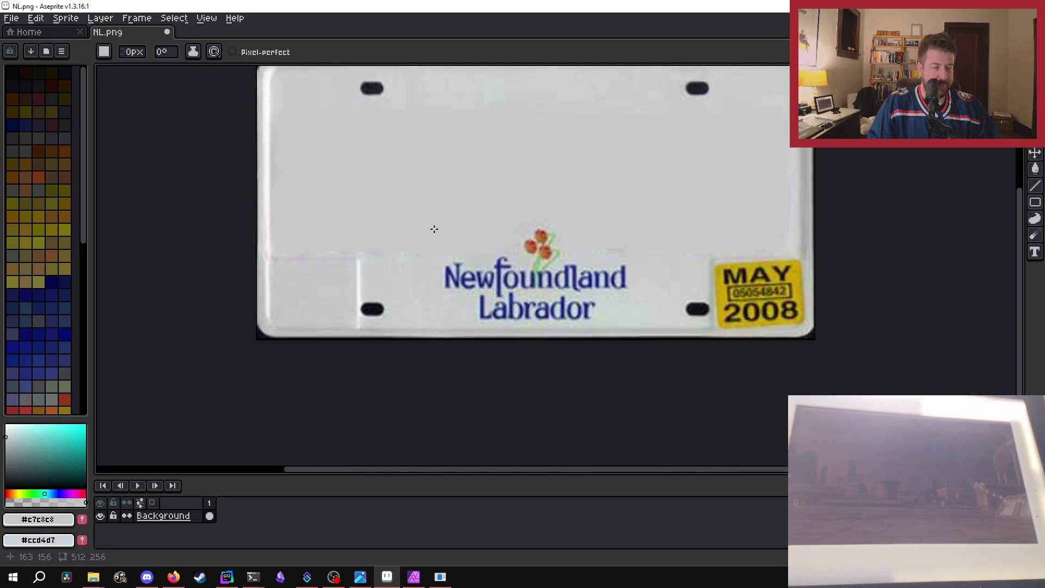
scroll(434, 222, "up", 3)
key("ctrl")
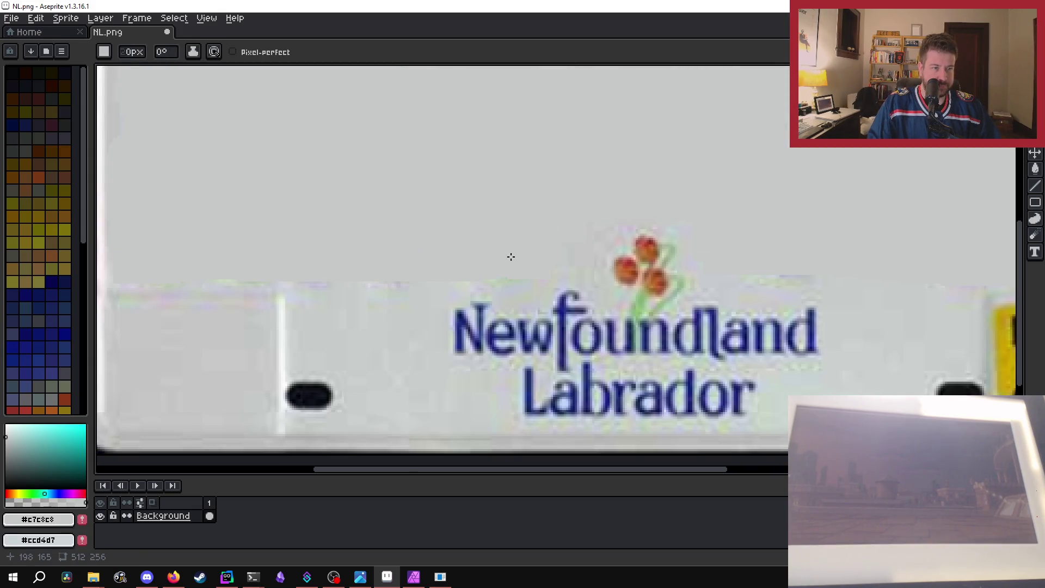
scroll(531, 255, "down", 2)
scroll(599, 252, "right", 3)
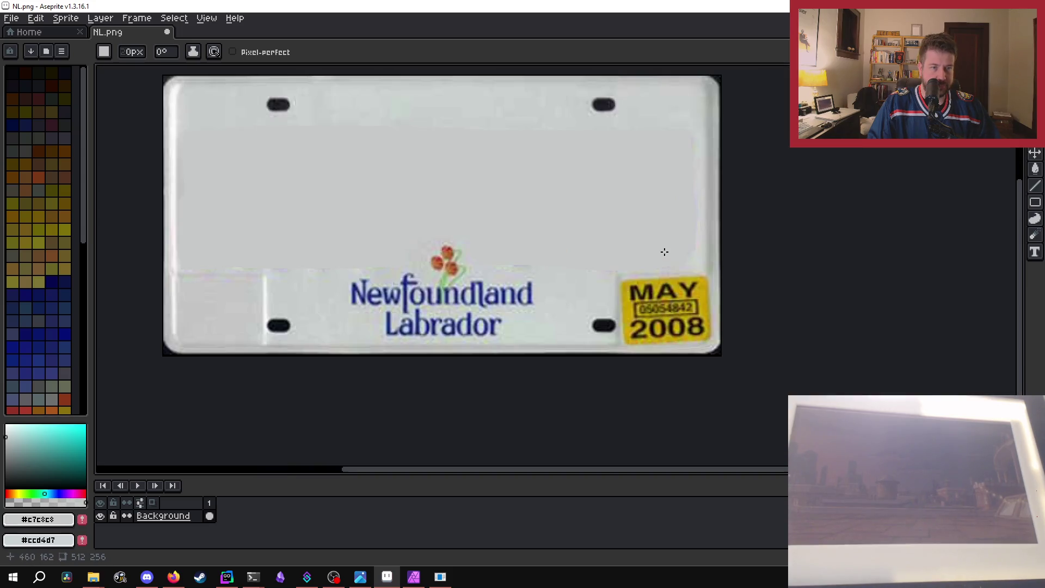
scroll(523, 266, "up", 2)
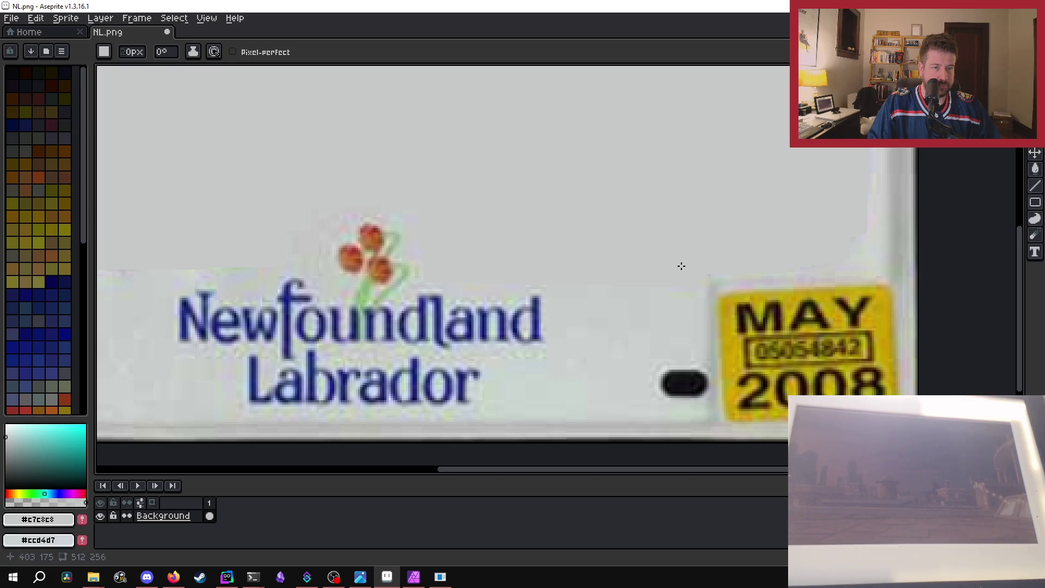
scroll(684, 267, "down", 2)
scroll(684, 270, "down", 1)
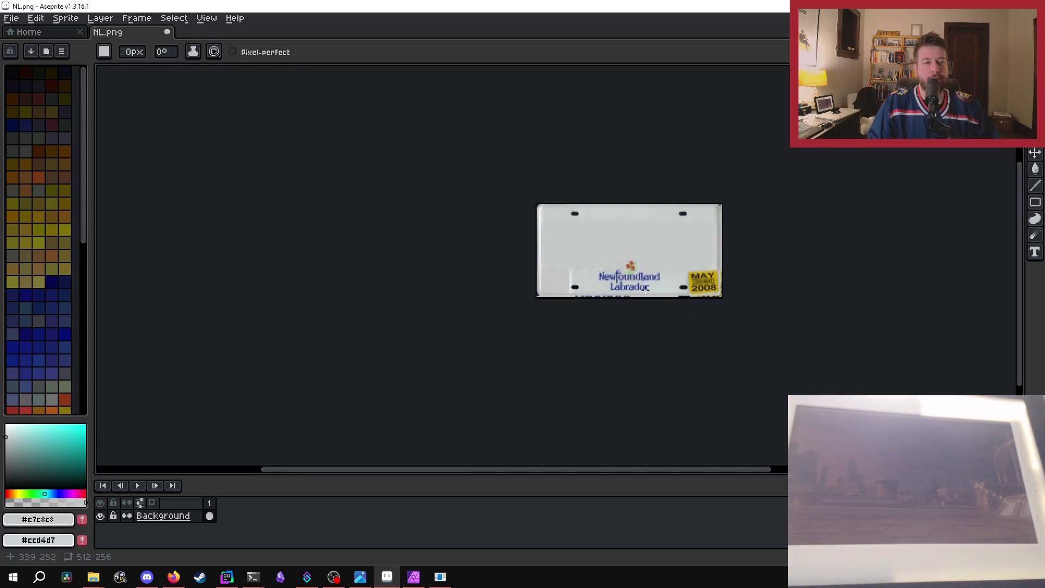
scroll(723, 237, "up", 1)
scroll(493, 192, "up", 1)
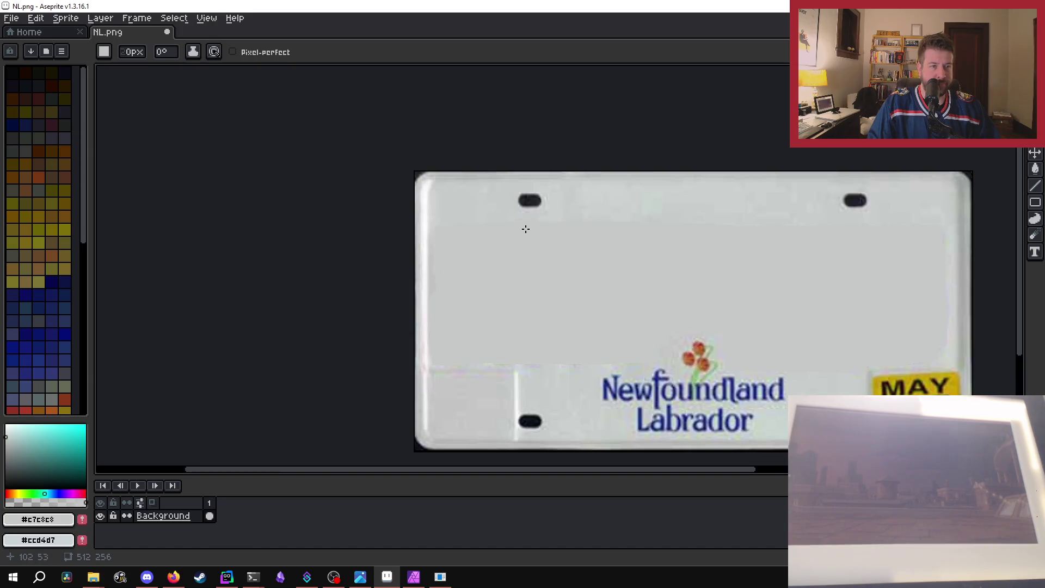
left_click_drag(528, 227, 646, 234)
mouse_move(582, 232)
left_mouse_down()
mouse_move(546, 227)
mouse_move(747, 225)
left_mouse_up()
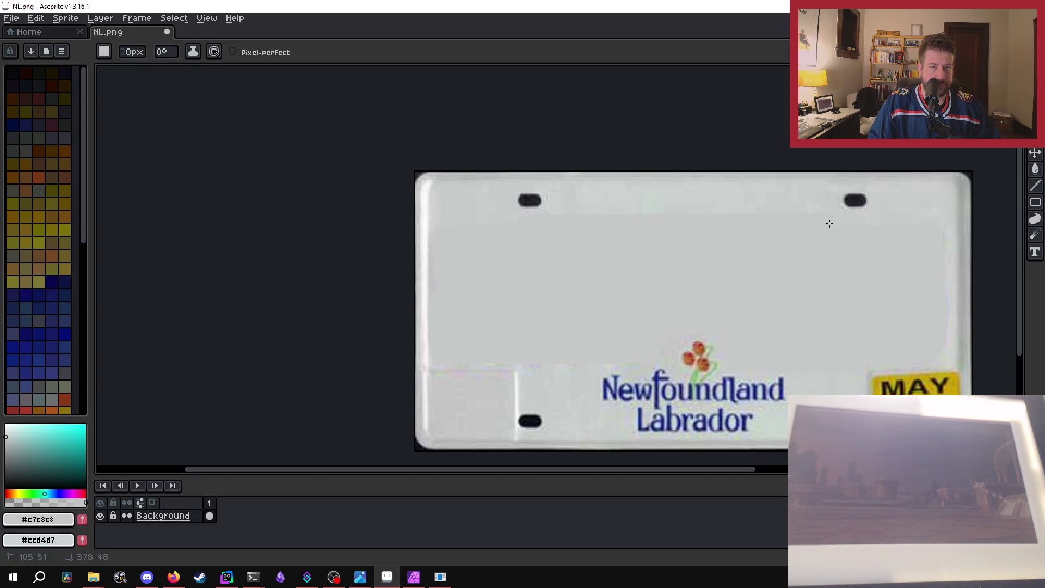
left_click_drag(829, 224, 935, 224)
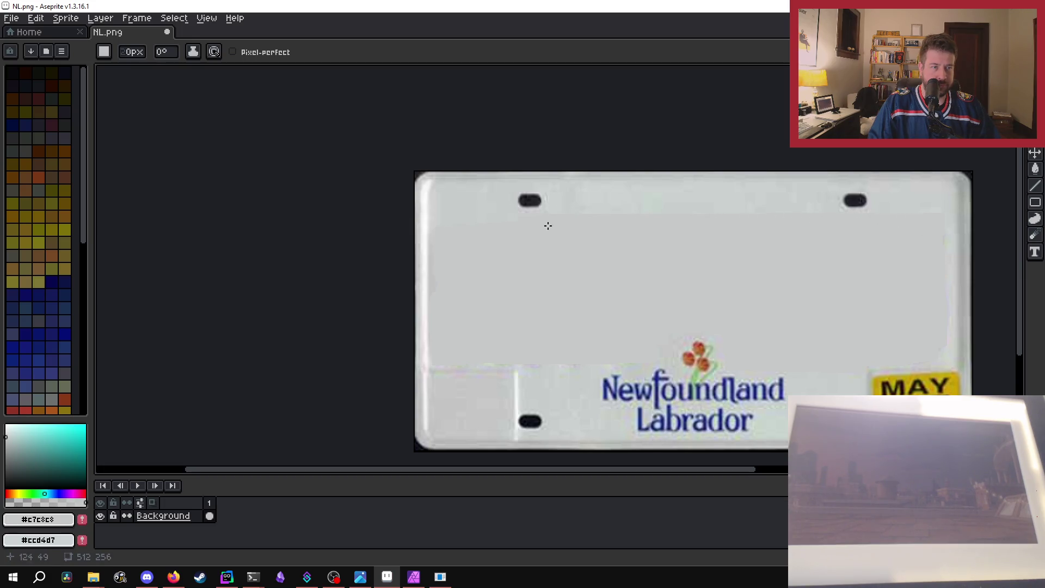
left_click_drag(533, 223, 439, 224)
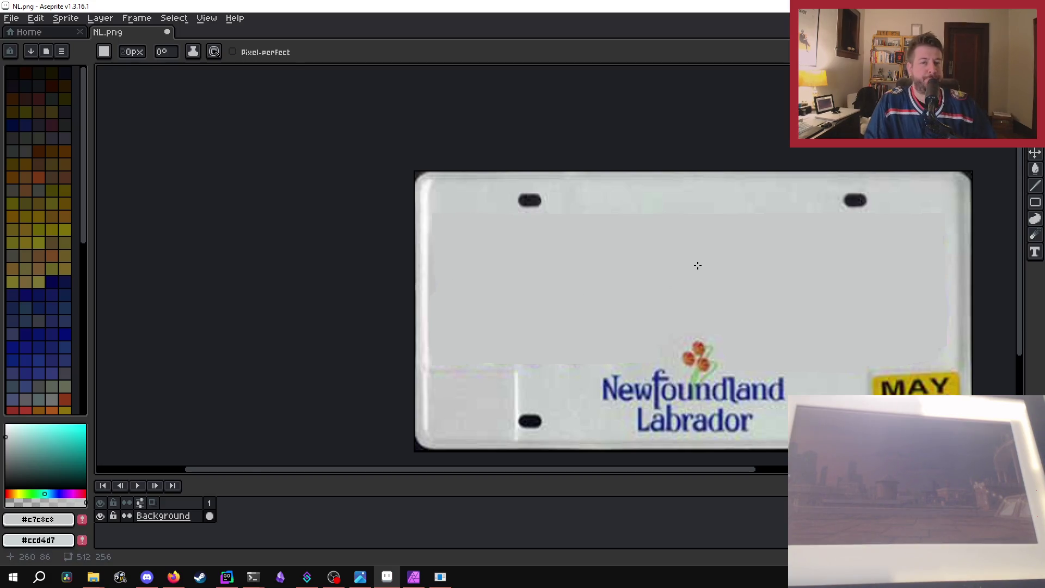
scroll(532, 252, "down", 1)
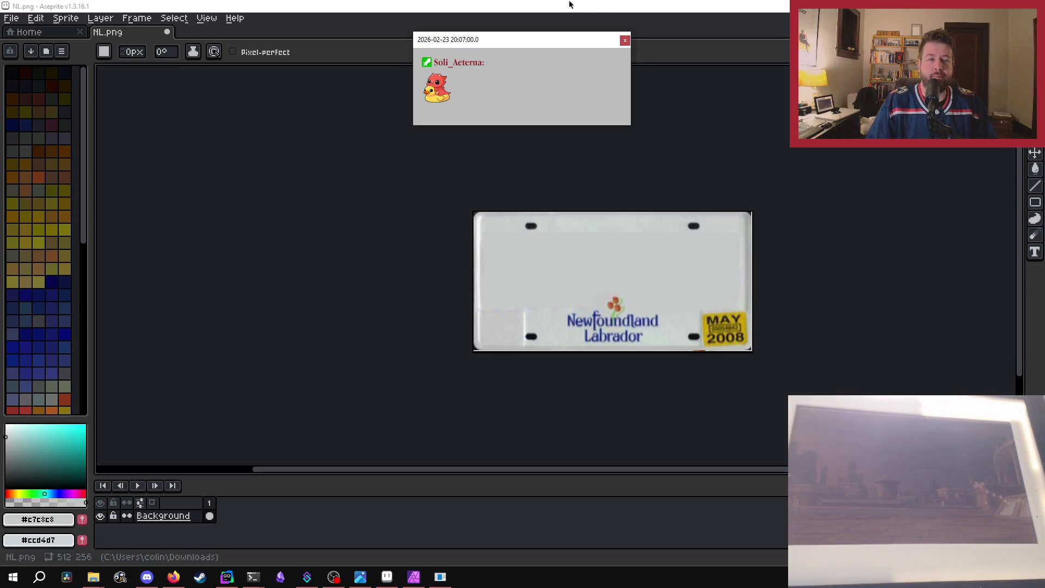
left_click(624, 41)
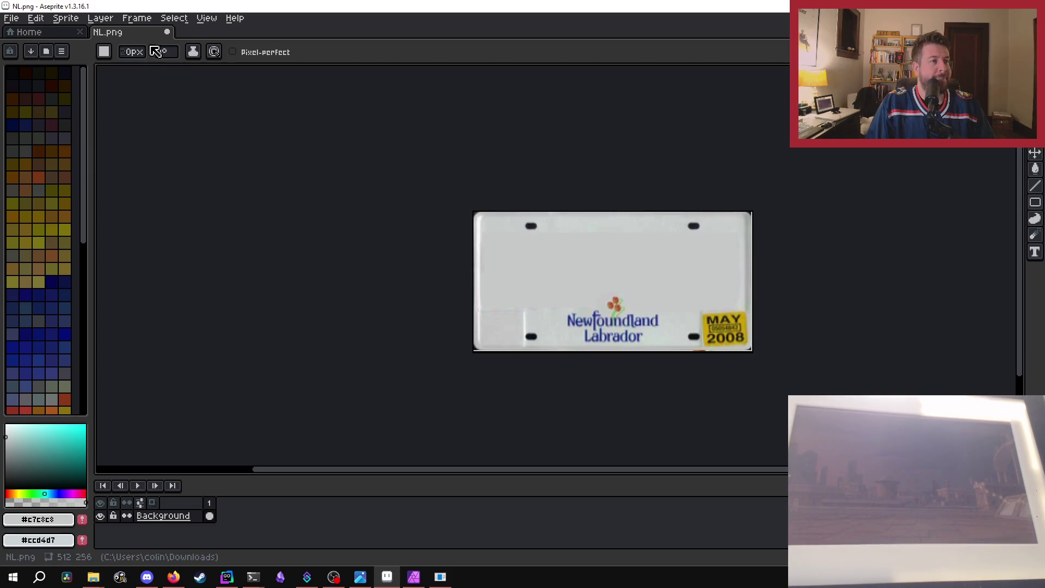
Save NL.png with Ctrl+S, undoing an accidental clearing of the plate
key("v")
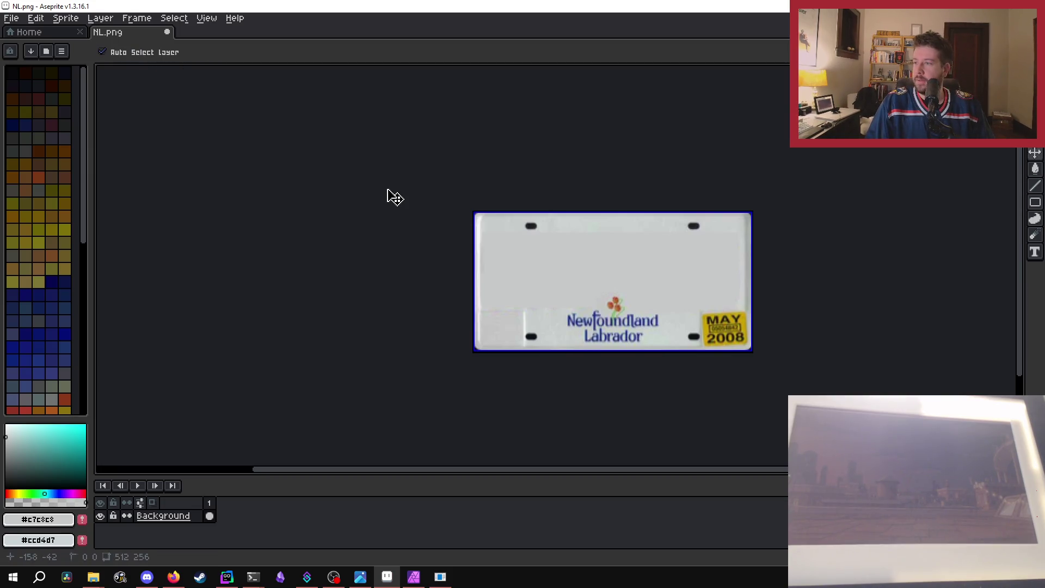
key("ctrl+s")
key("b")
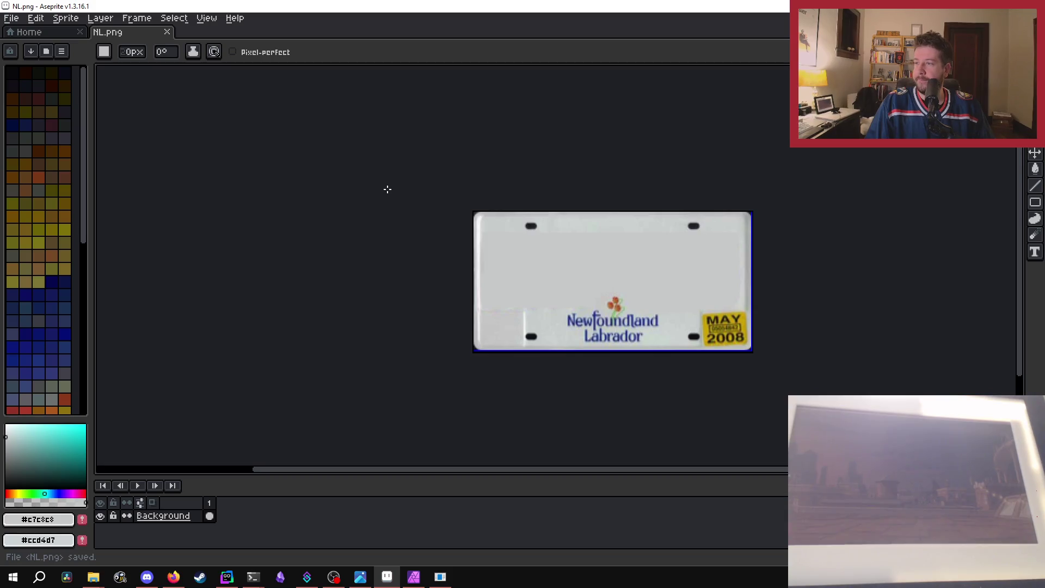
left_click(52, 519)
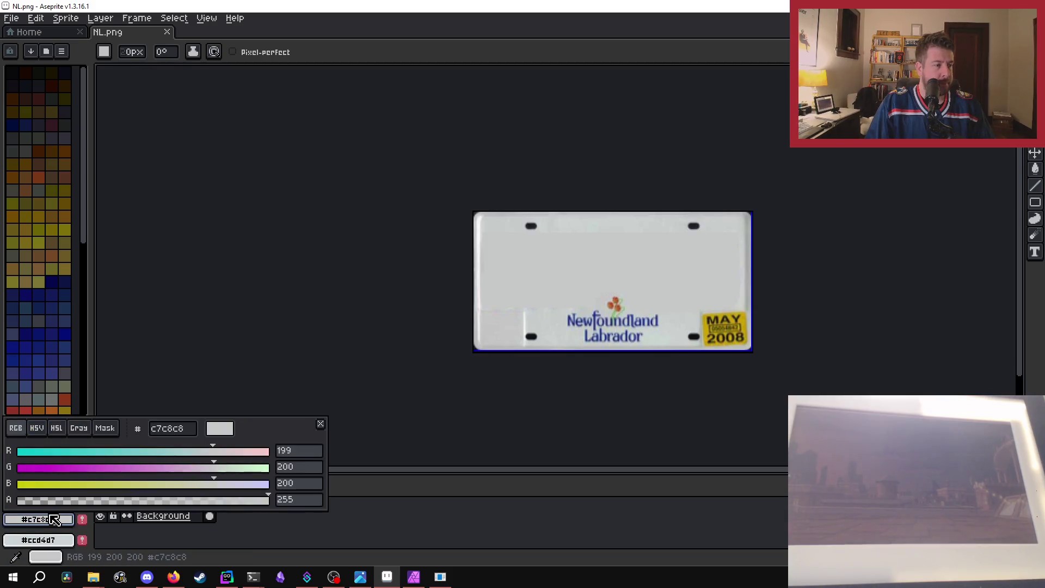
key("]")
key("]")
key("Delete")
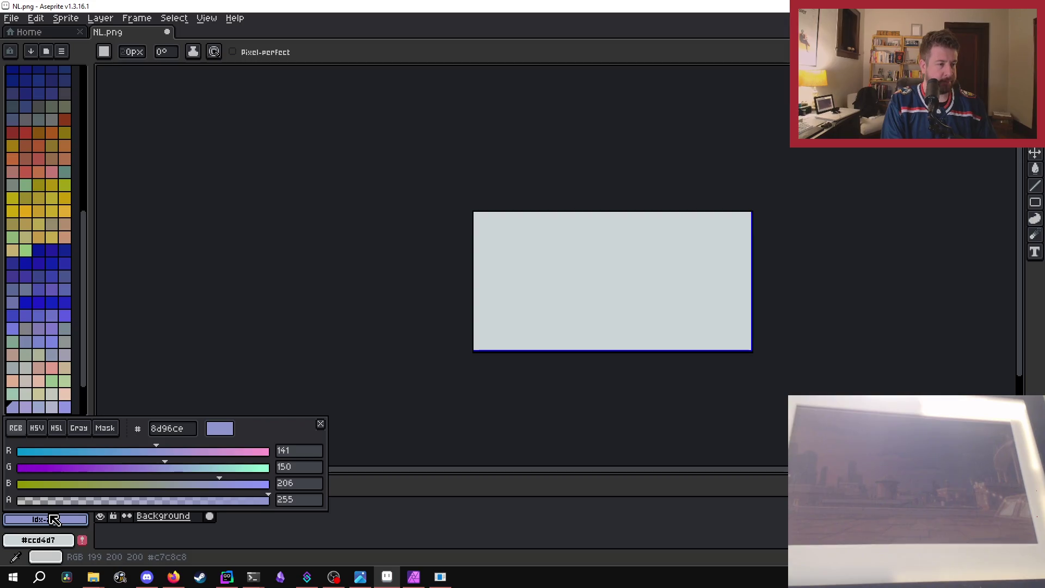
key("v")
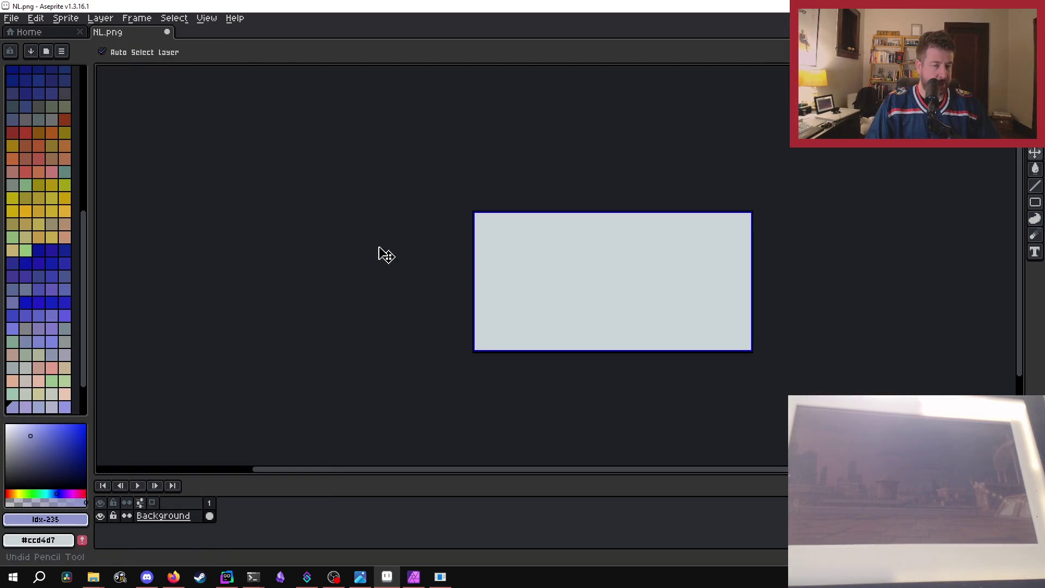
key("ctrl+z")
key("b")
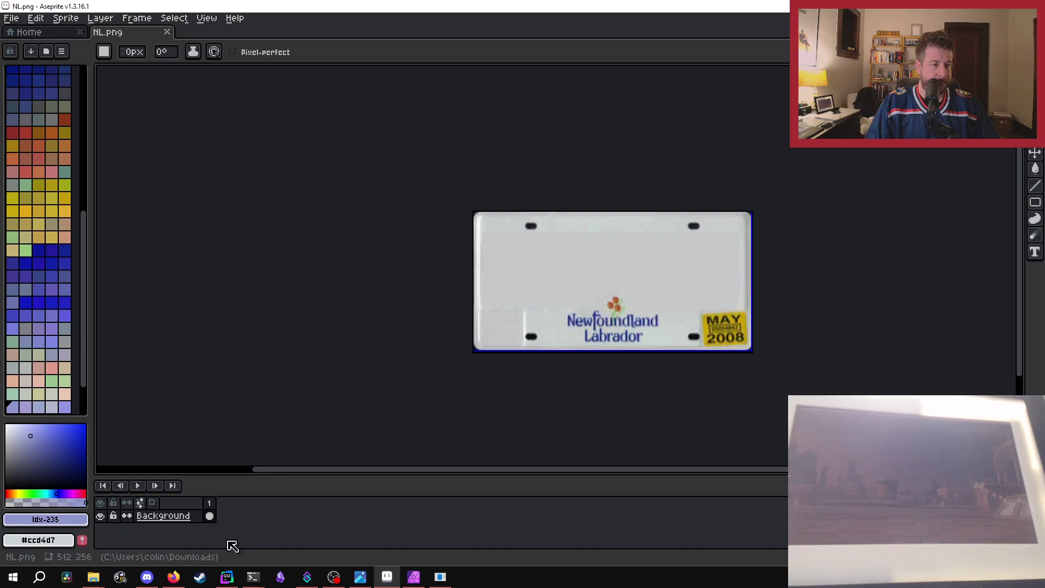
Set the foreground colour to magenta ff00ff and pick the Rectangle tool
left_click(51, 519)
left_click(173, 428)
type("ff00ff")
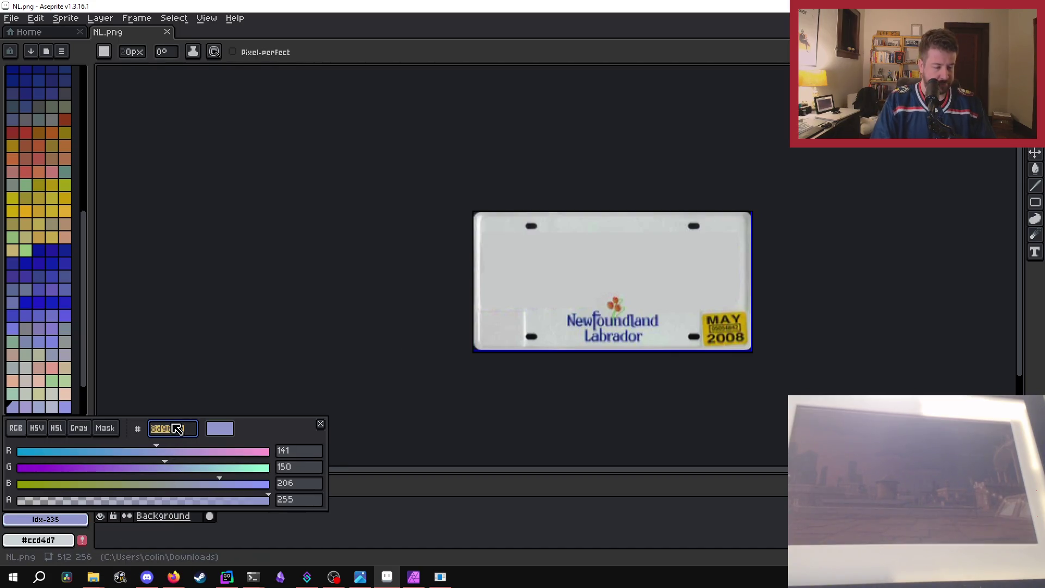
key("Return")
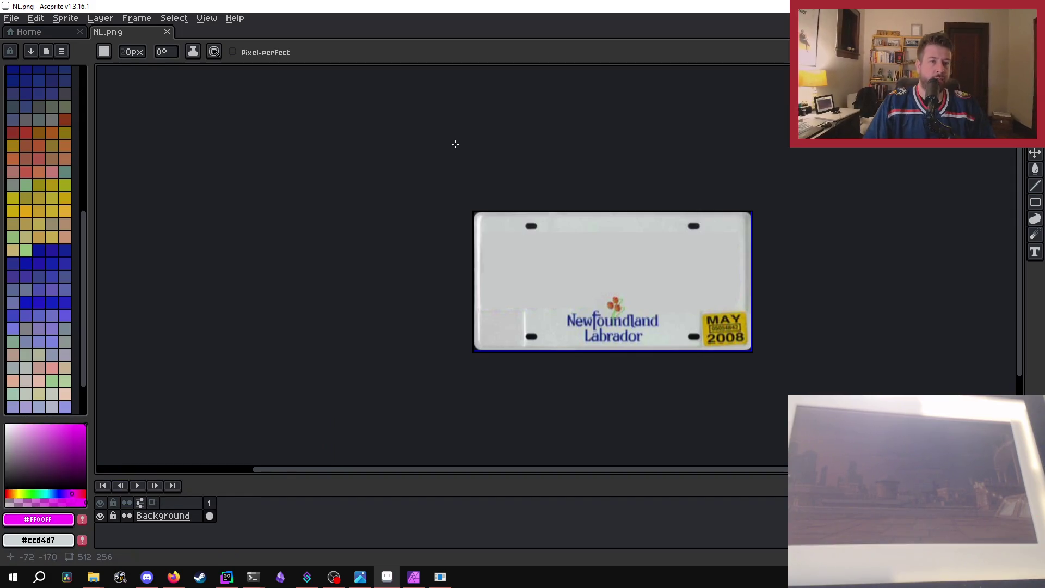
scroll(699, 266, "up", 1)
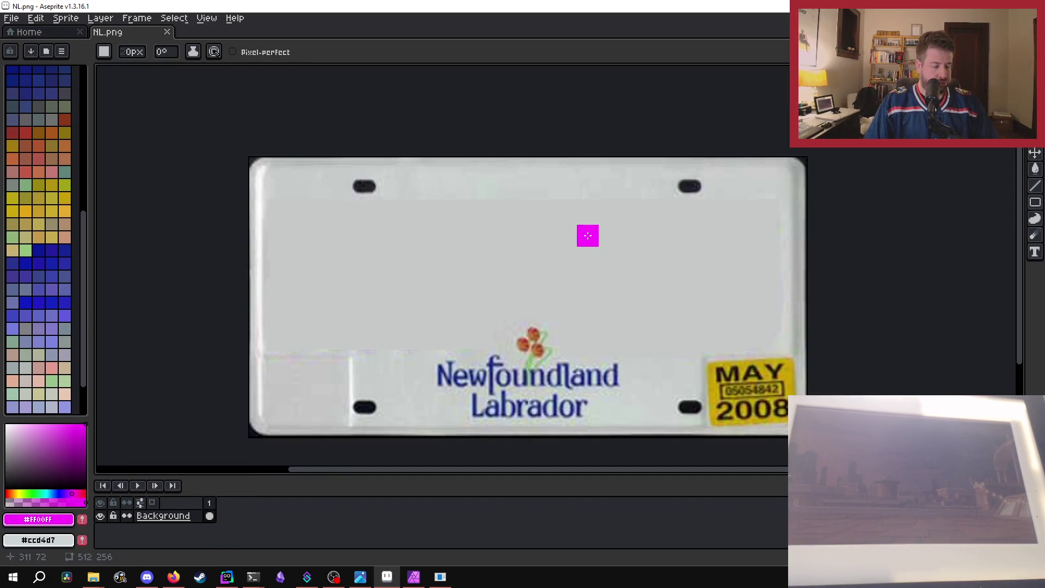
key("m")
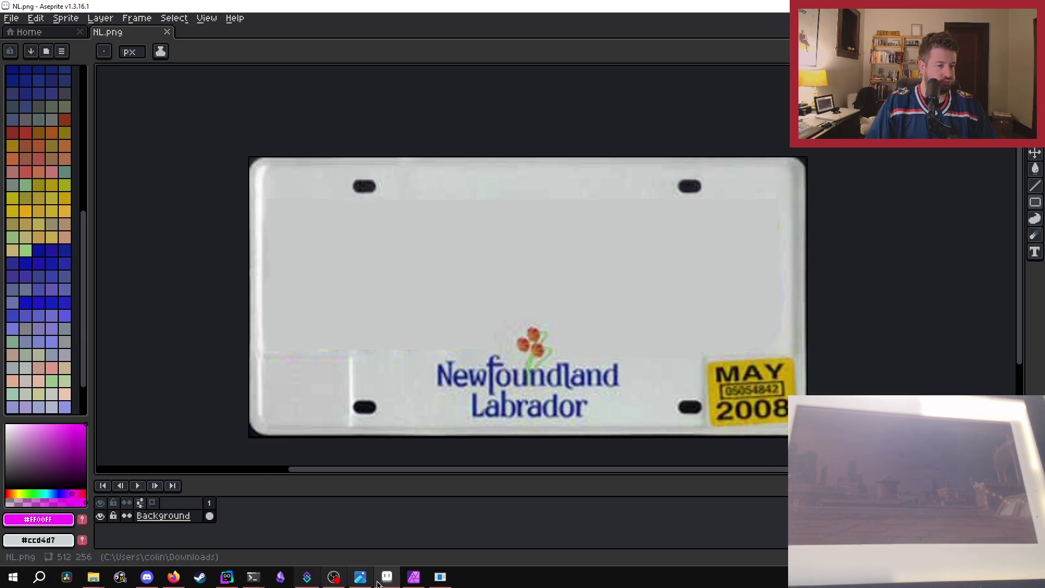
right_click(184, 580)
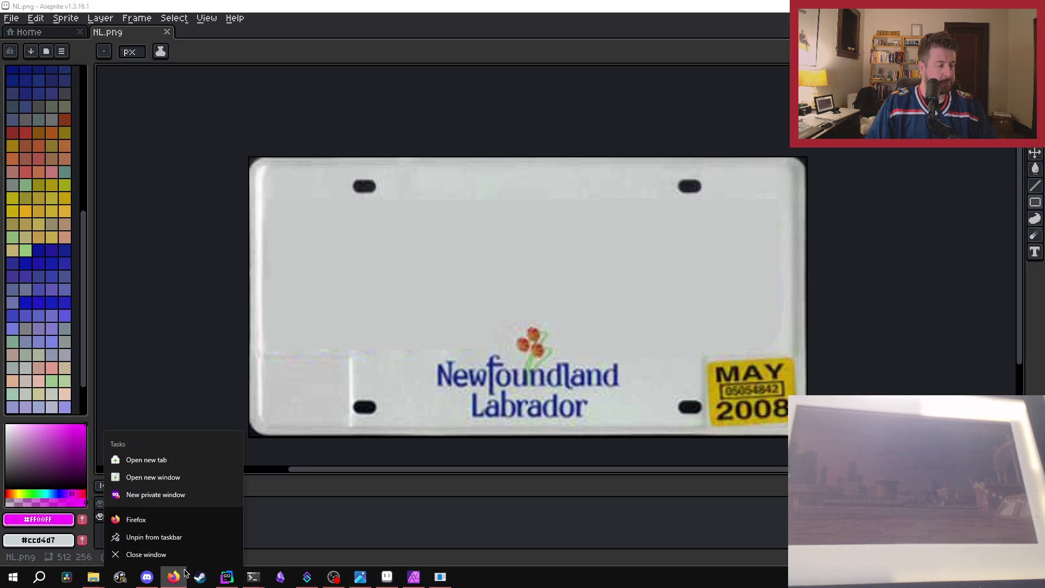
Open a new private Firefox browsing window from the taskbar
left_click(191, 493)
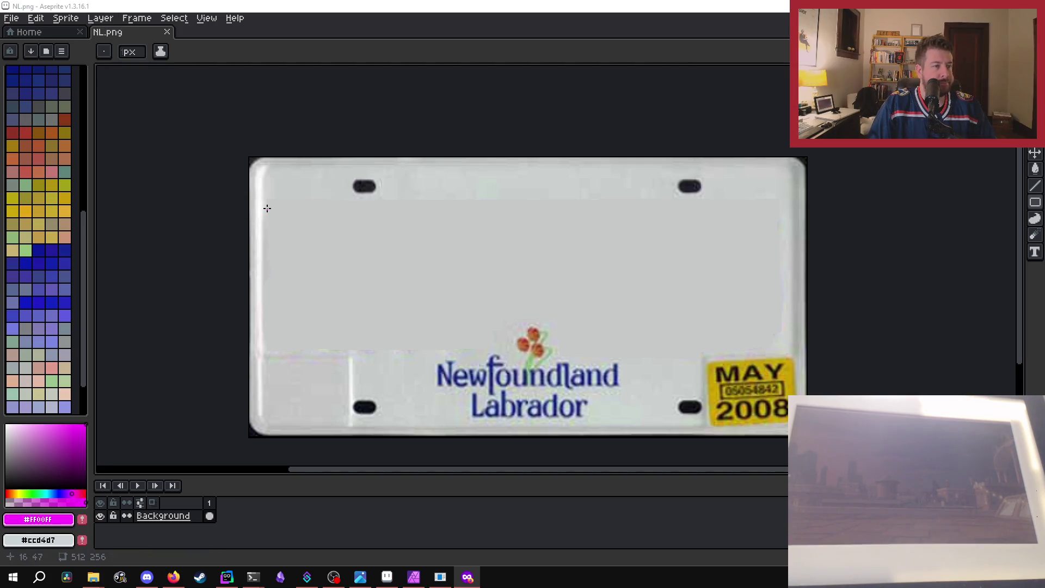
left_click(110, 18)
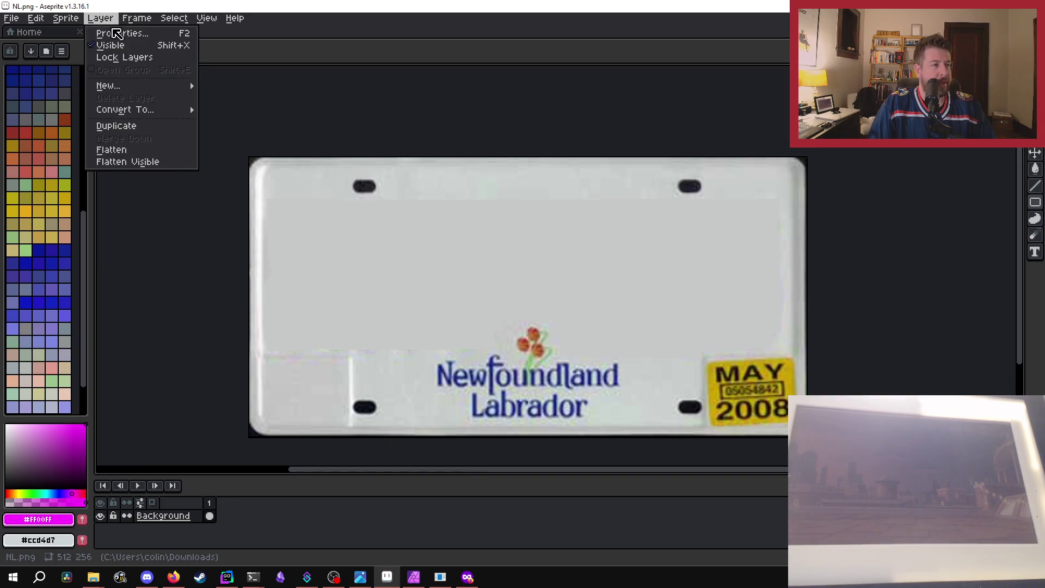
Add a new layer and draw a magenta box over the left number area
mouse_move(109, 86)
left_click(234, 86)
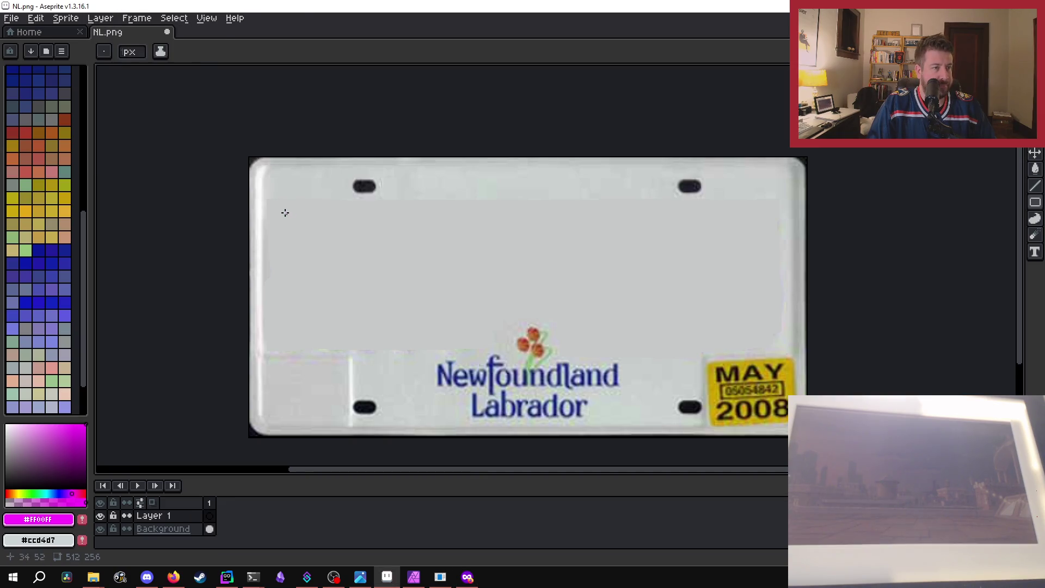
left_click_drag(270, 204, 497, 347)
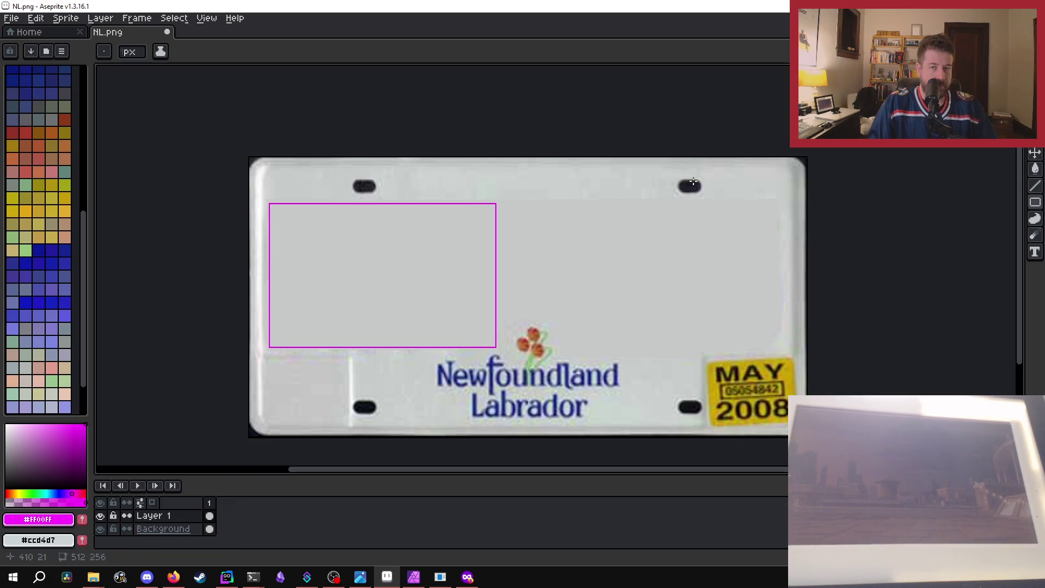
Copy the magenta box and fix the copy over the right number area
key("m")
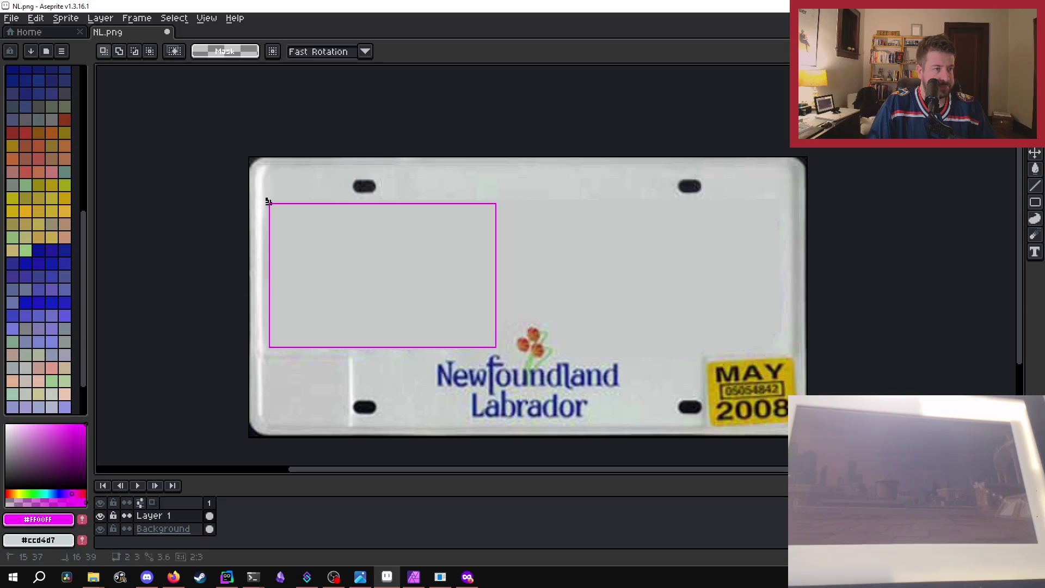
left_click_drag(268, 201, 503, 351)
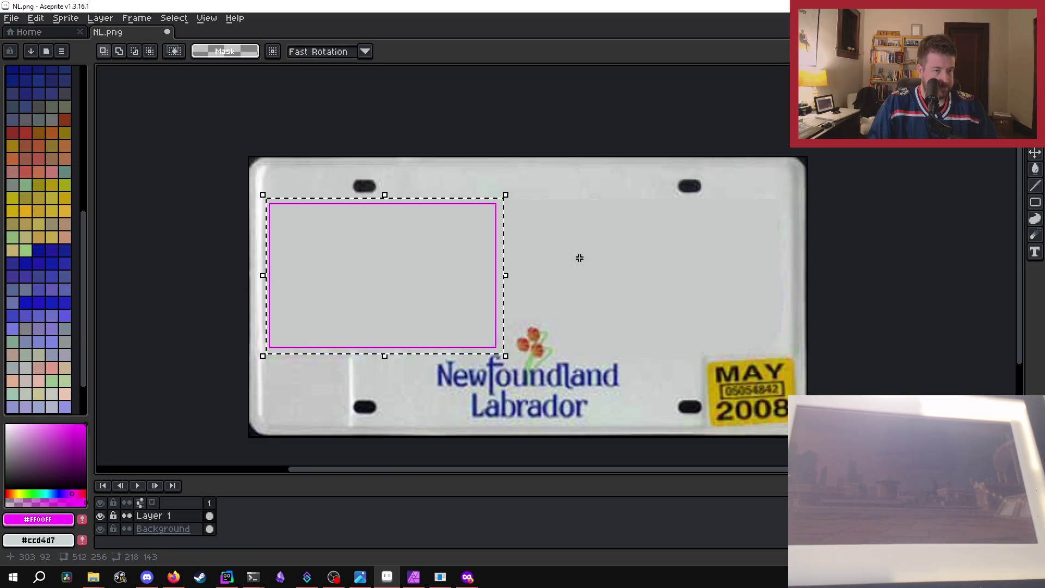
key("ctrl+c")
key("ctrl+v")
left_click_drag(480, 261, 691, 253)
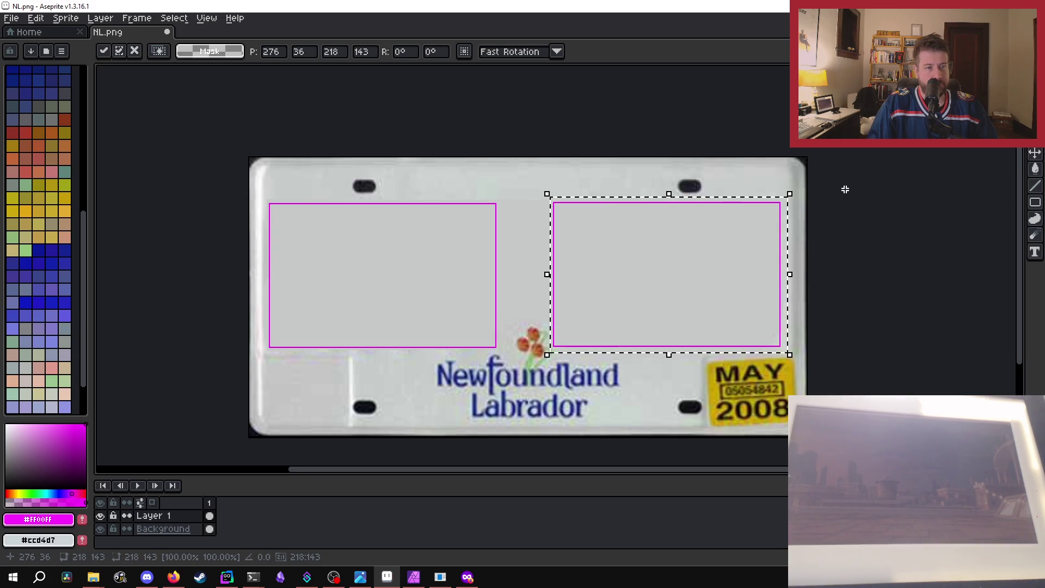
key("Return")
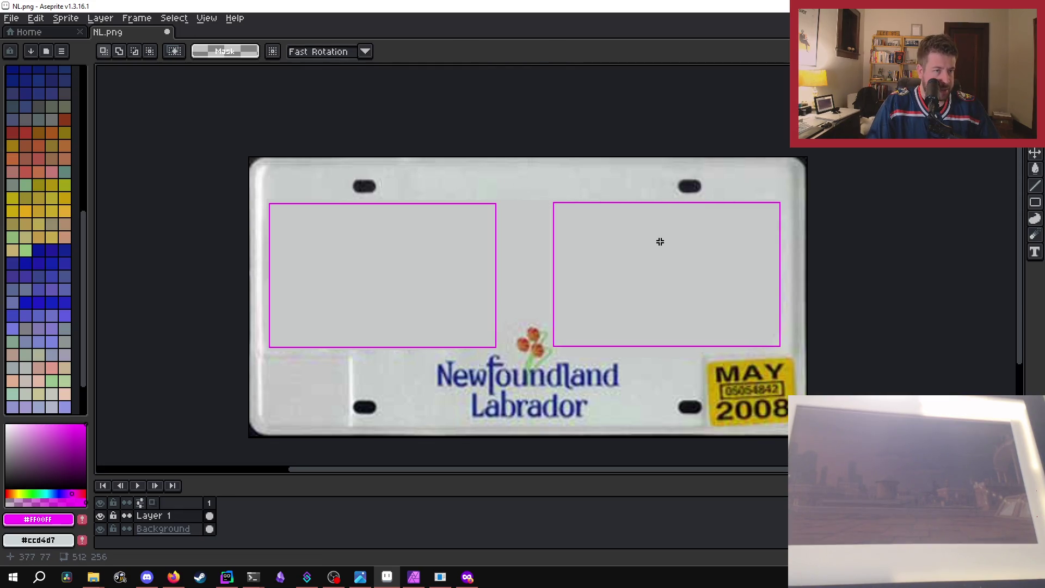
Zoom in and out to check both boxes, then save NL.png
scroll(508, 204, "up", 4)
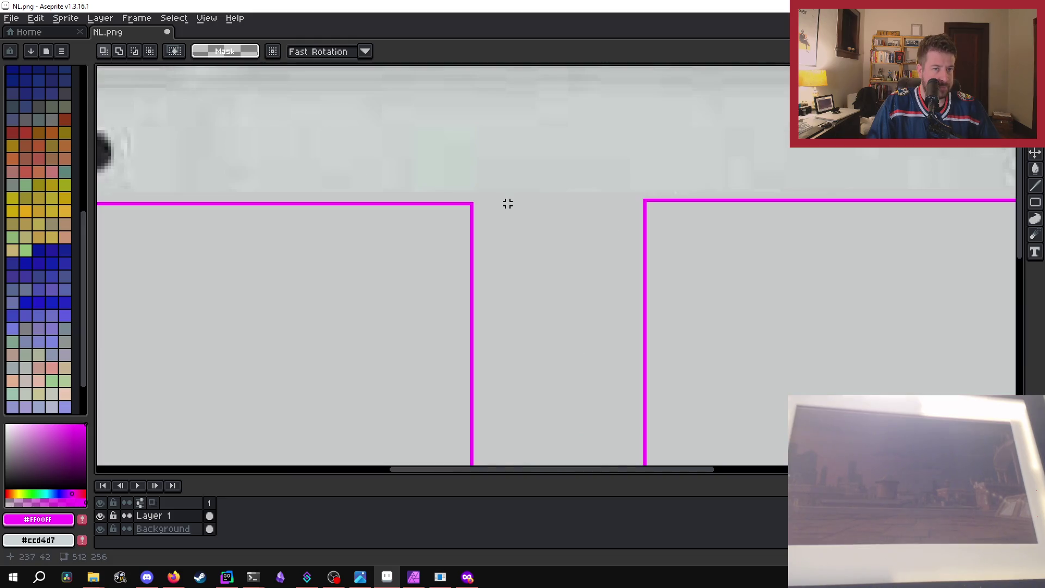
scroll(520, 218, "down", 4)
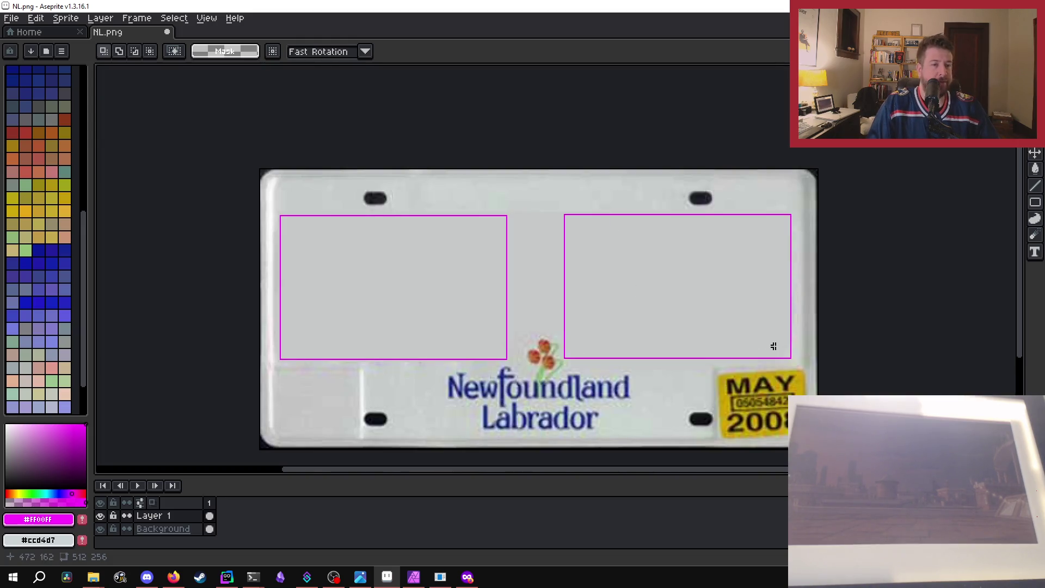
key("ctrl+s")
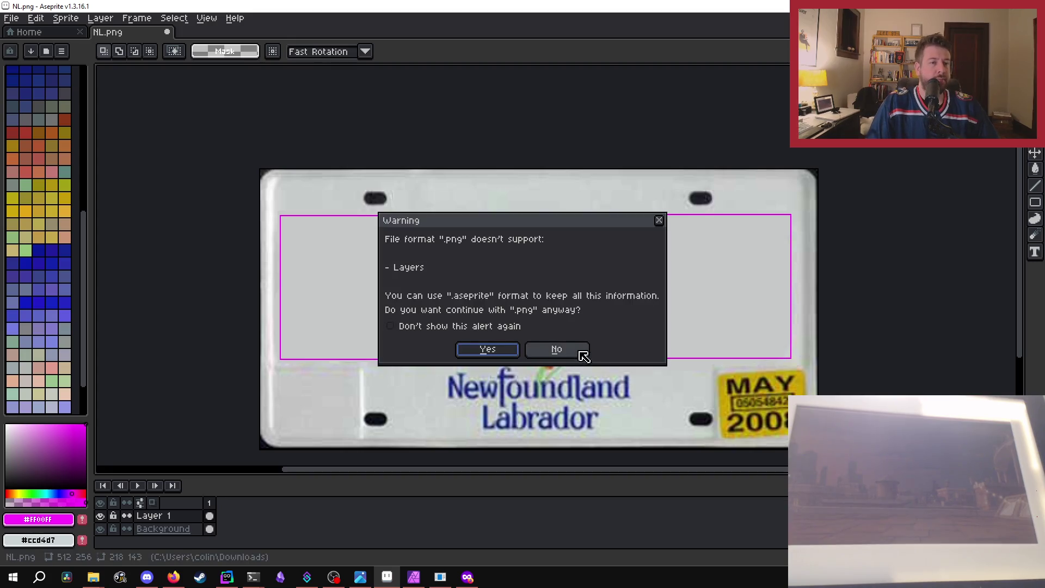
Decline keeping layers, flatten the image into one background, and save NL.png
left_click(583, 356)
left_click(100, 18)
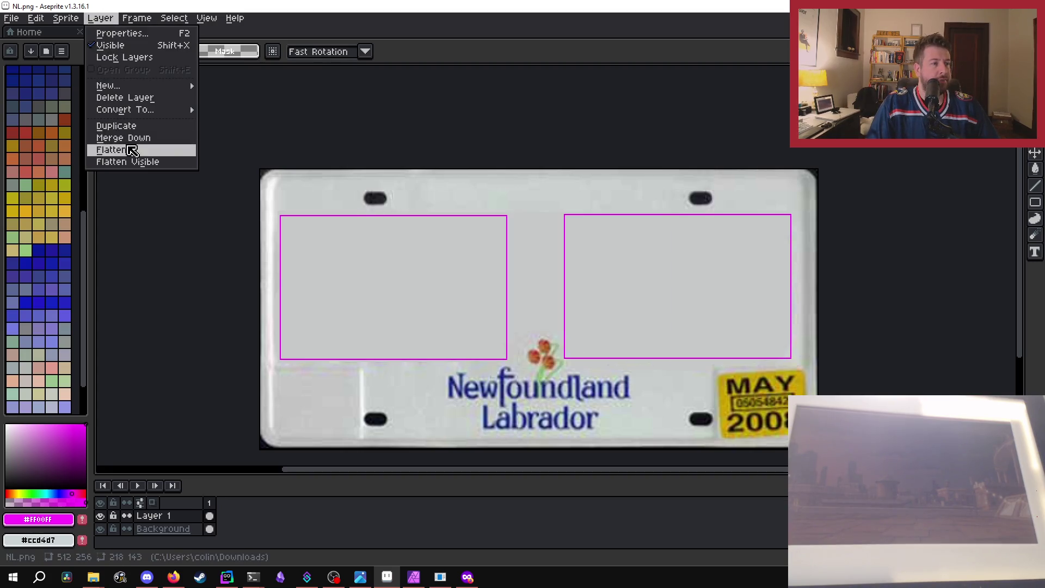
left_click(132, 150)
key("ctrl+s")
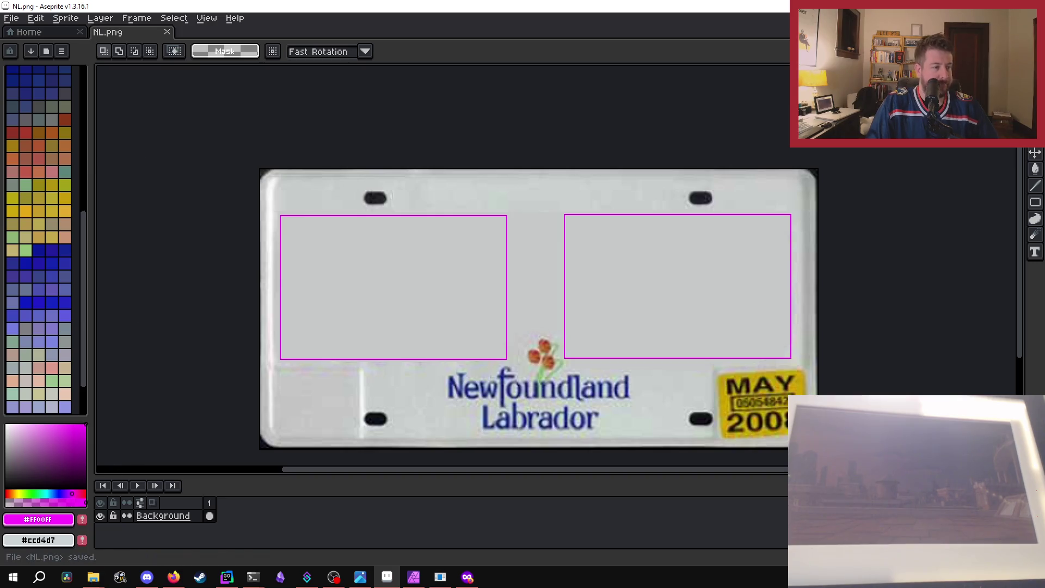
Show the desktop to get at the taskbar
mouse_move(93, 577)
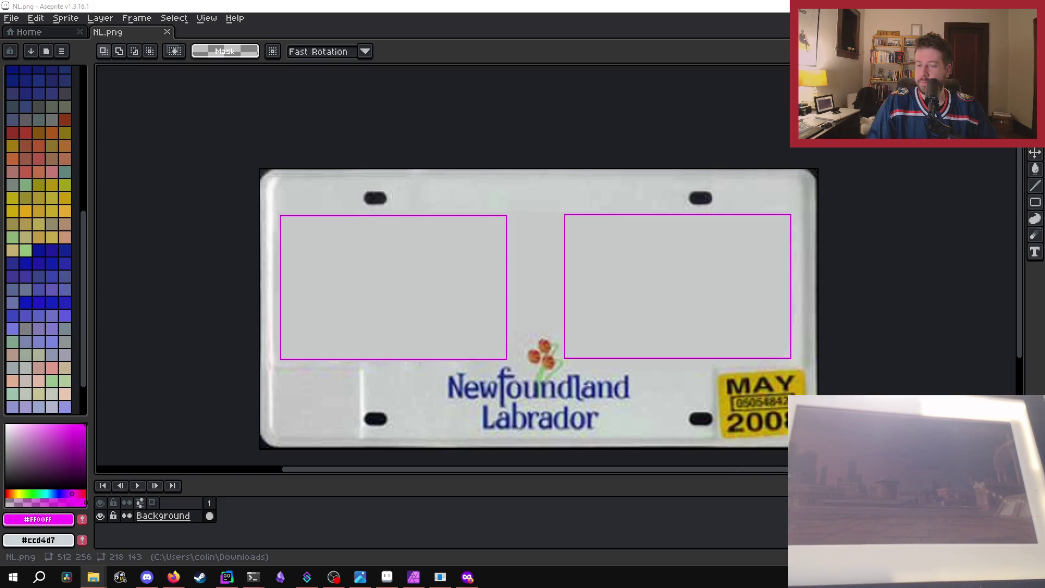
key("super+d")
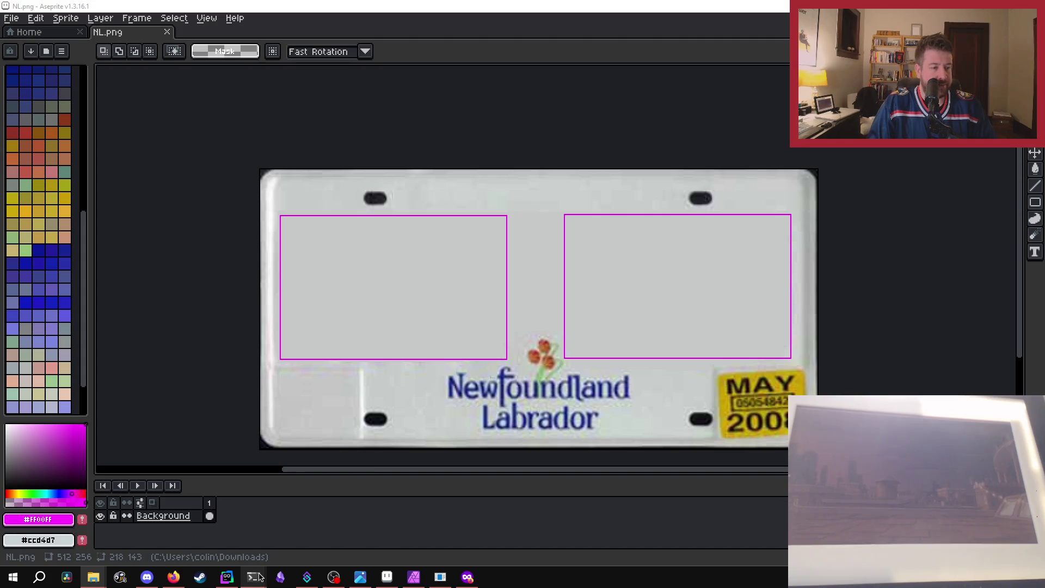
mouse_move(252, 577)
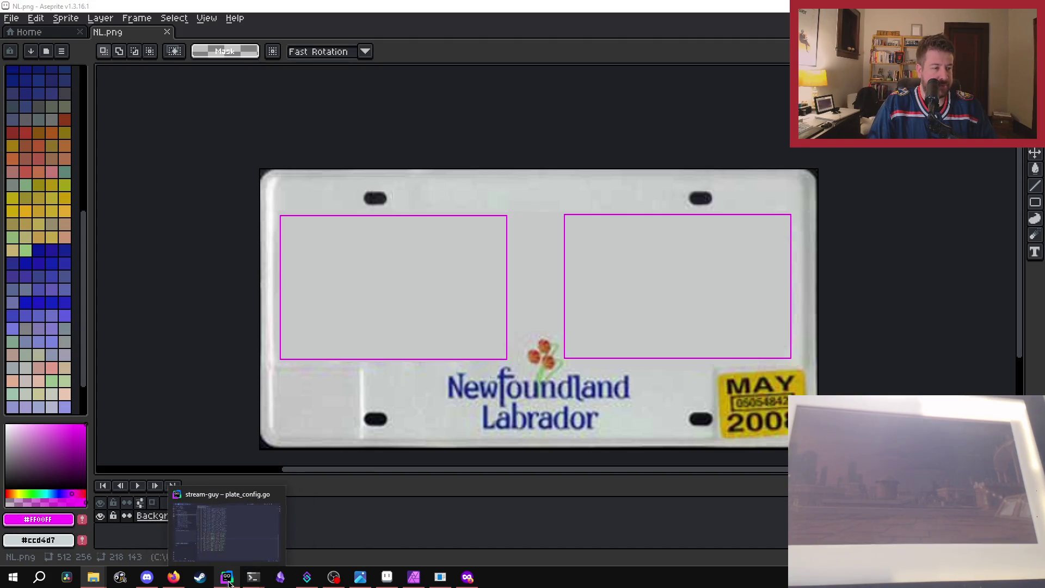
Restore Stream Guy and show a 09C VY1 test plate popup centred on screen
mouse_move(440, 577)
left_click(427, 509)
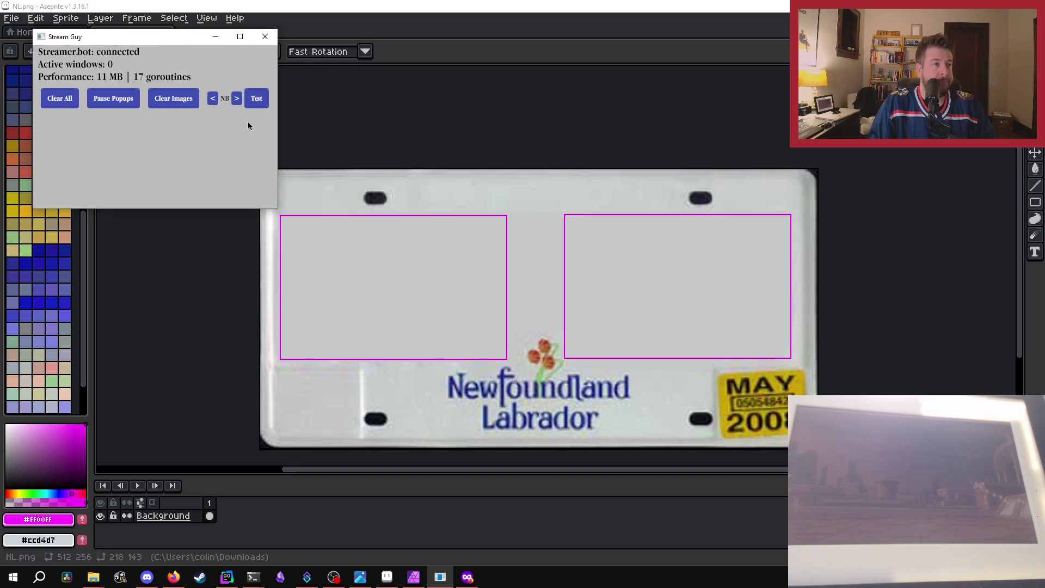
left_click(256, 99)
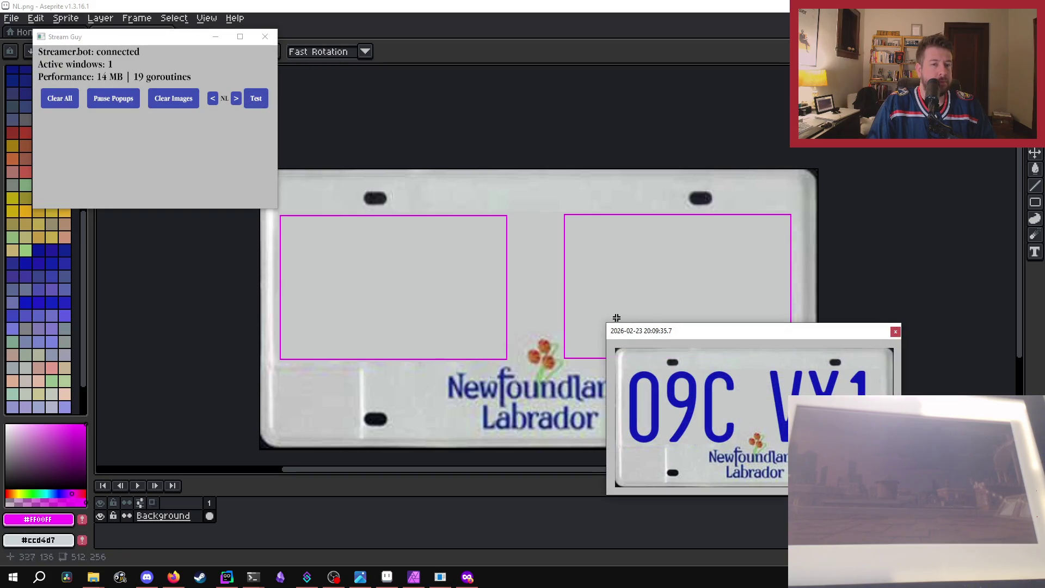
left_click_drag(763, 331, 534, 139)
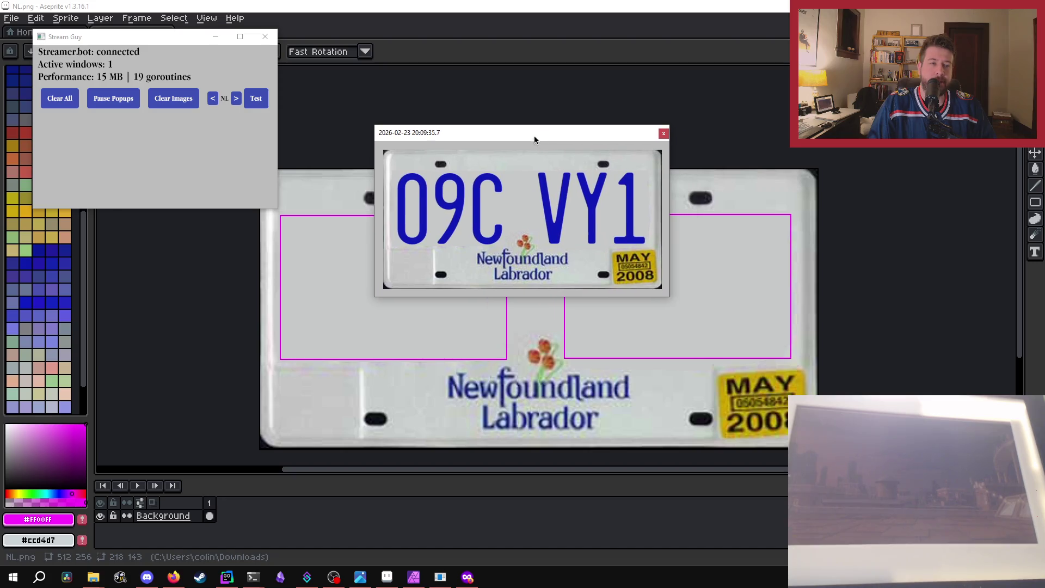
Close the test popup, minimize Stream Guy, and close NL.png in Aseprite
left_click(663, 133)
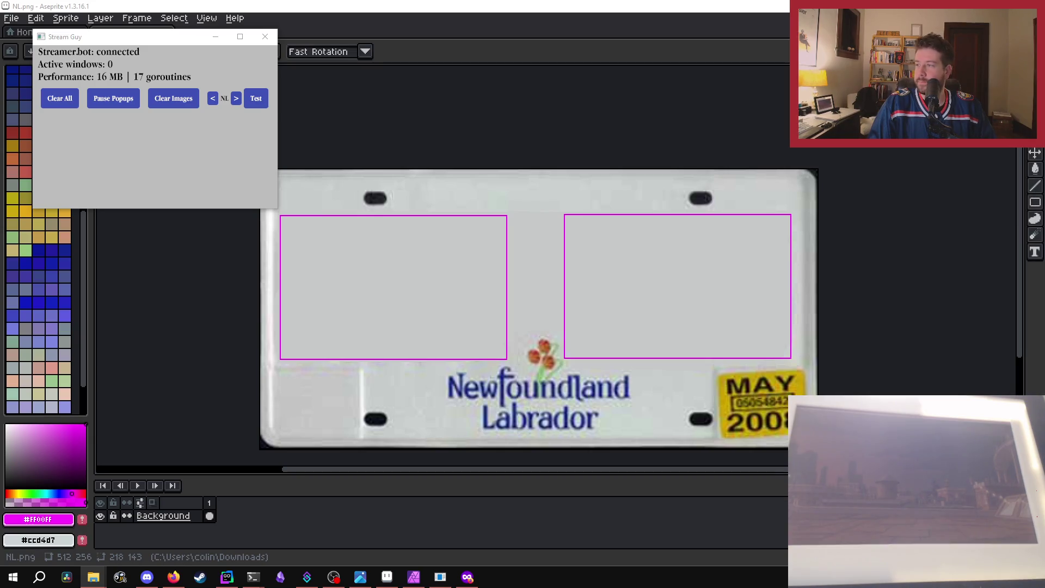
left_click(215, 37)
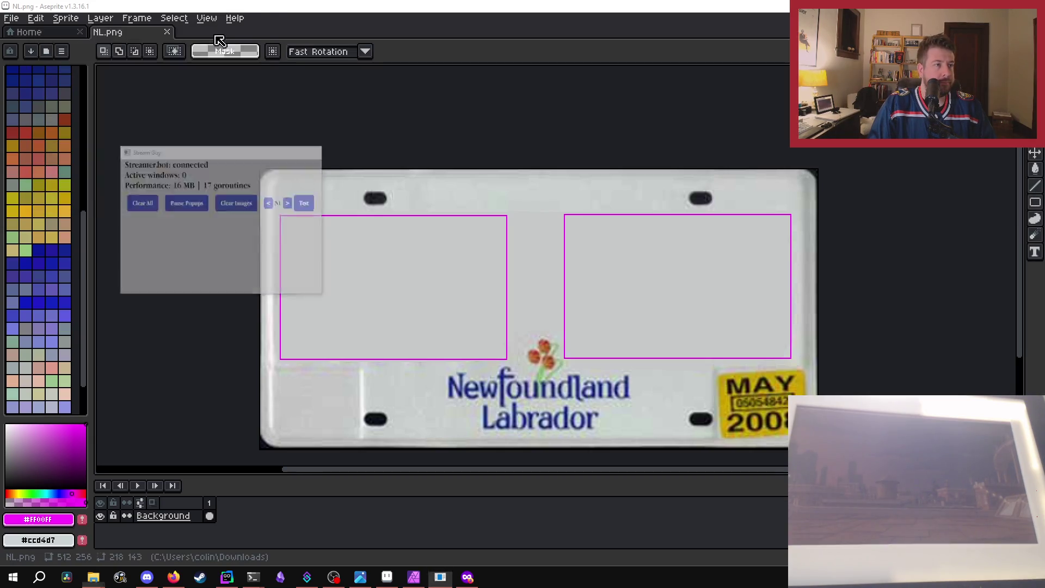
left_click(168, 32)
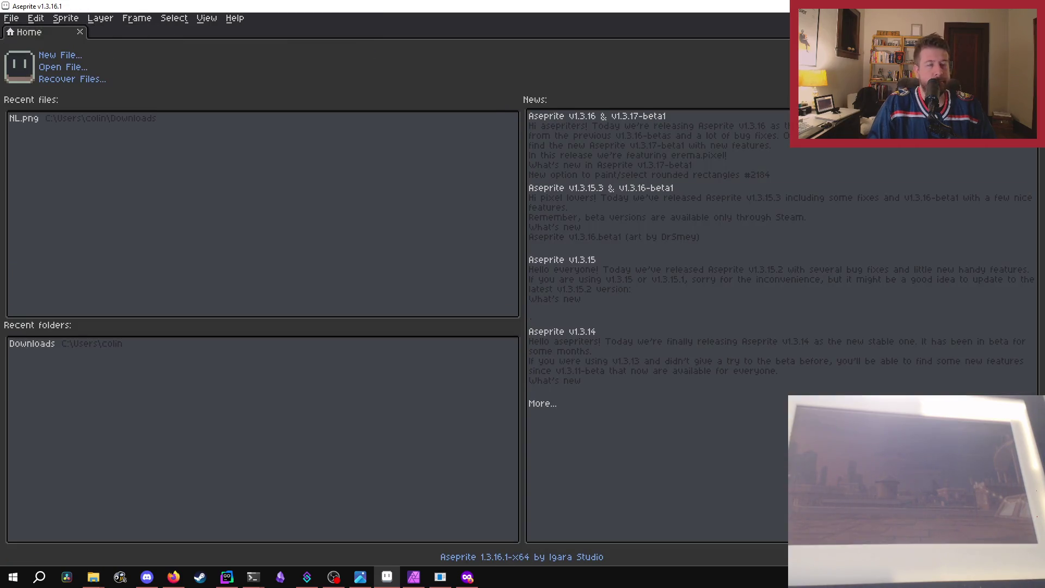
Clear Aseprite's recent files and open the eight plates NS.png through YT.png
left_click(11, 18)
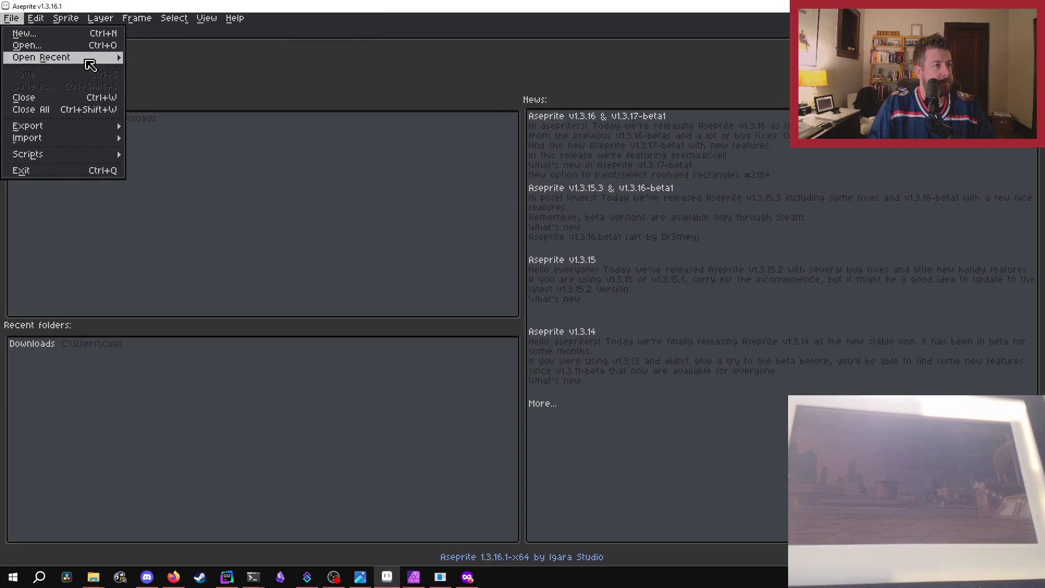
mouse_move(68, 59)
left_click(175, 88)
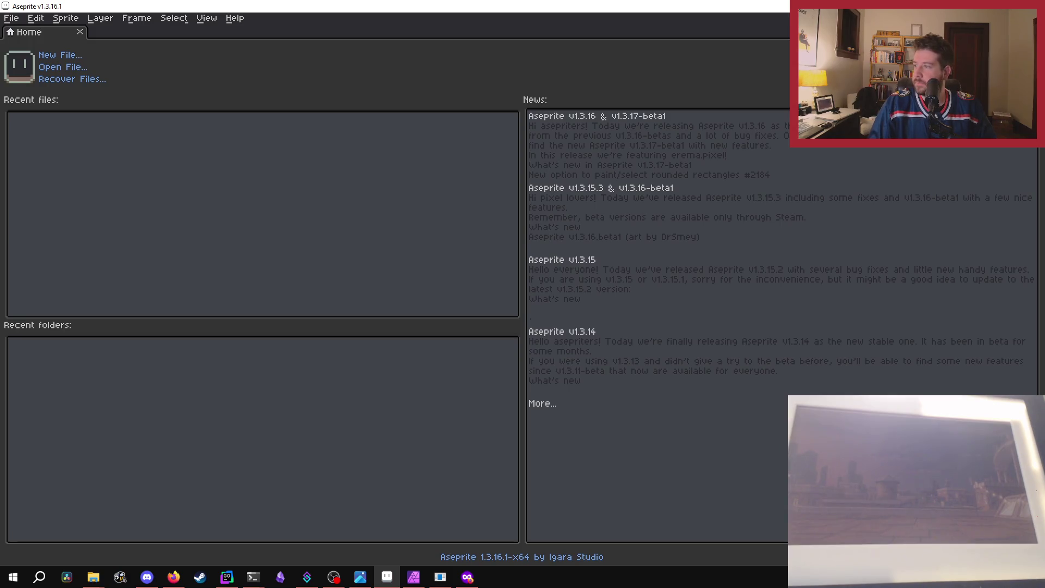
key("alt+Tab")
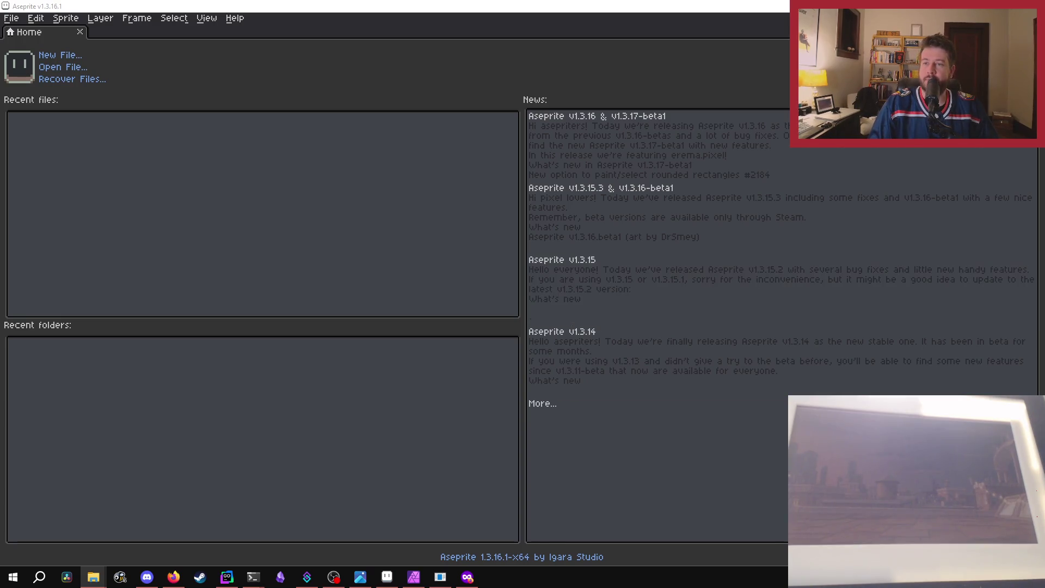
left_click_drag(362, 277, 361, 278)
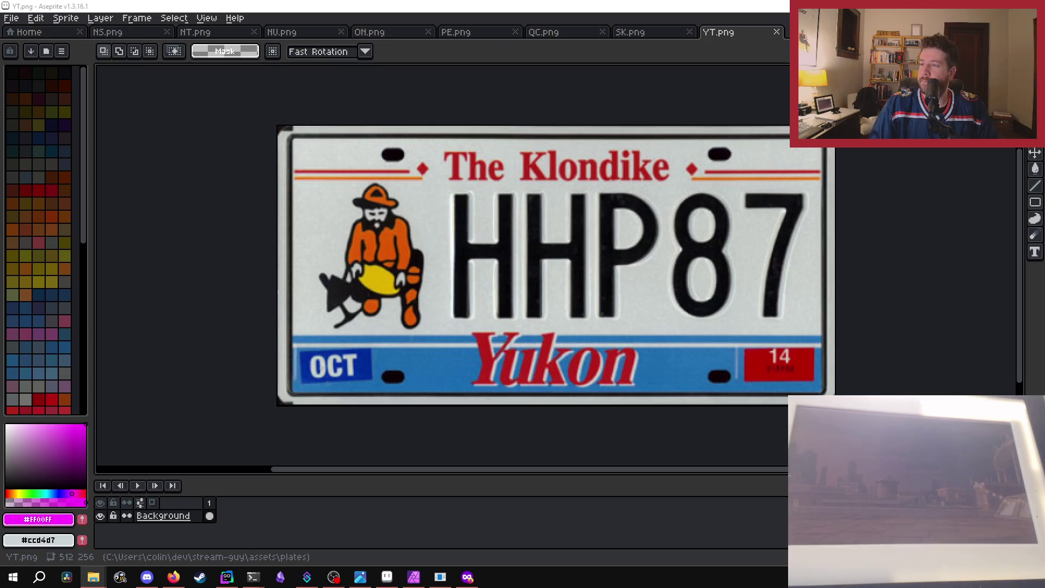
On NS.png, sample the lettering blue #0032b7 and restore the window to a smaller size
left_click(108, 34)
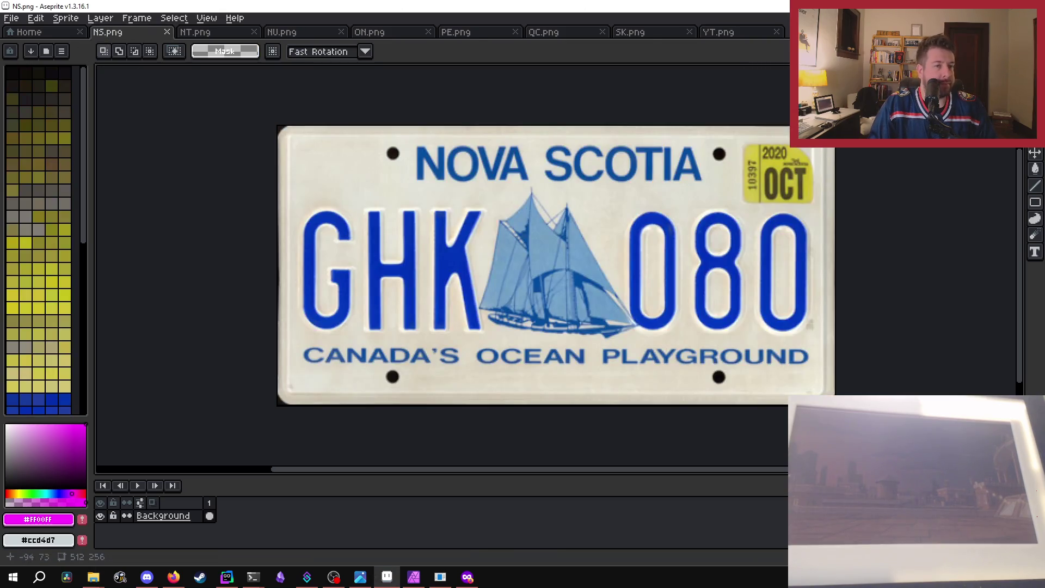
key("i")
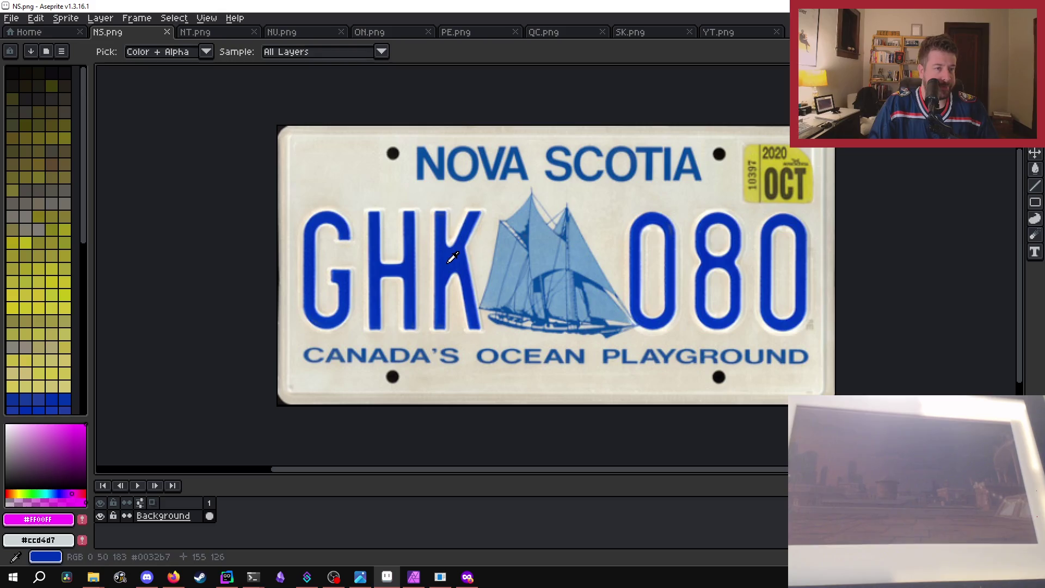
left_click(453, 257)
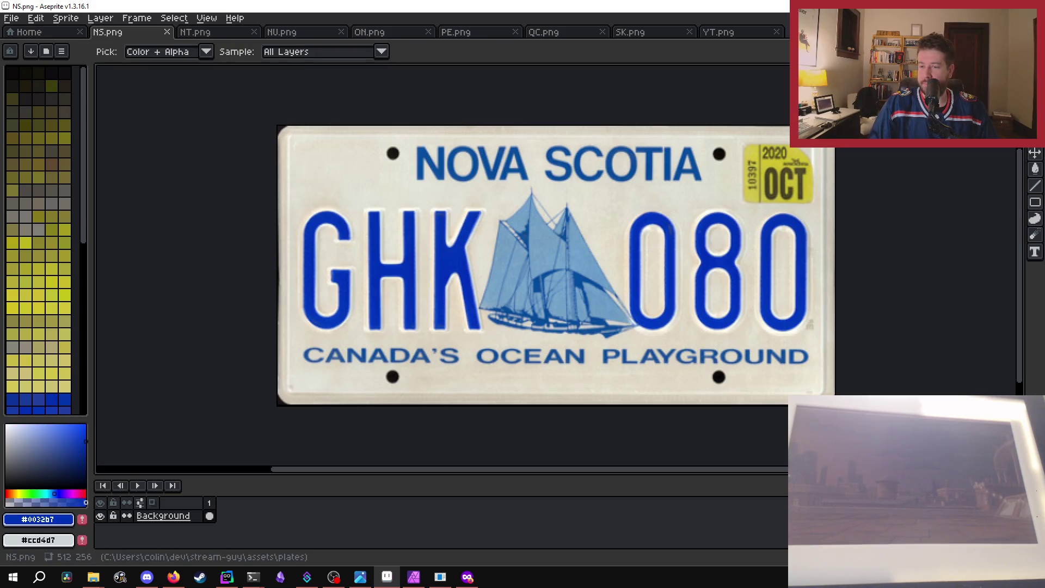
mouse_move(529, 11)
left_mouse_down()
mouse_move(529, 69)
mouse_move(588, 120)
left_mouse_up()
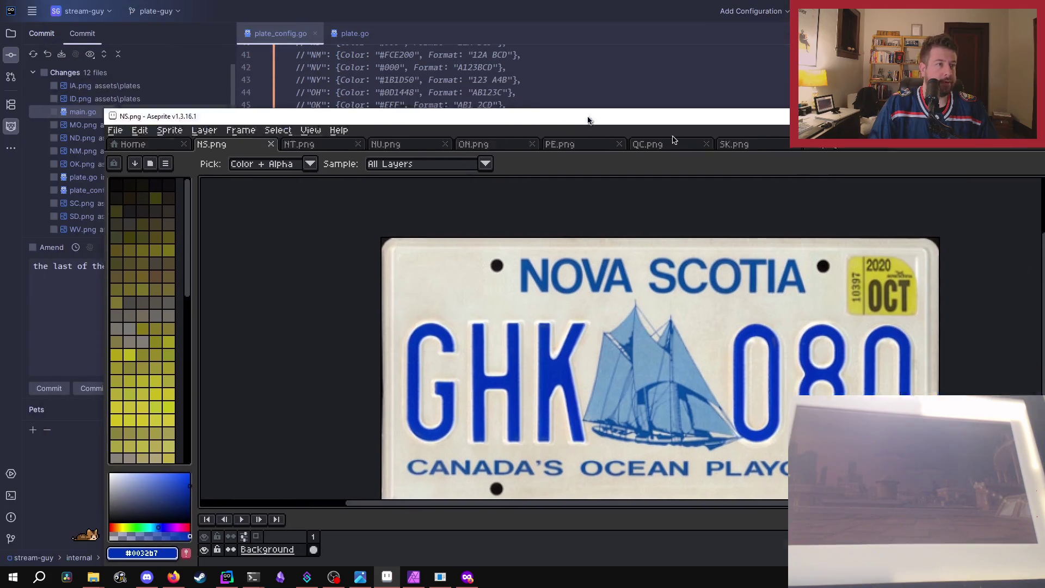
Check the plate colour entries in plate_config.go in GoLand, then return to Aseprite
key("alt+Tab")
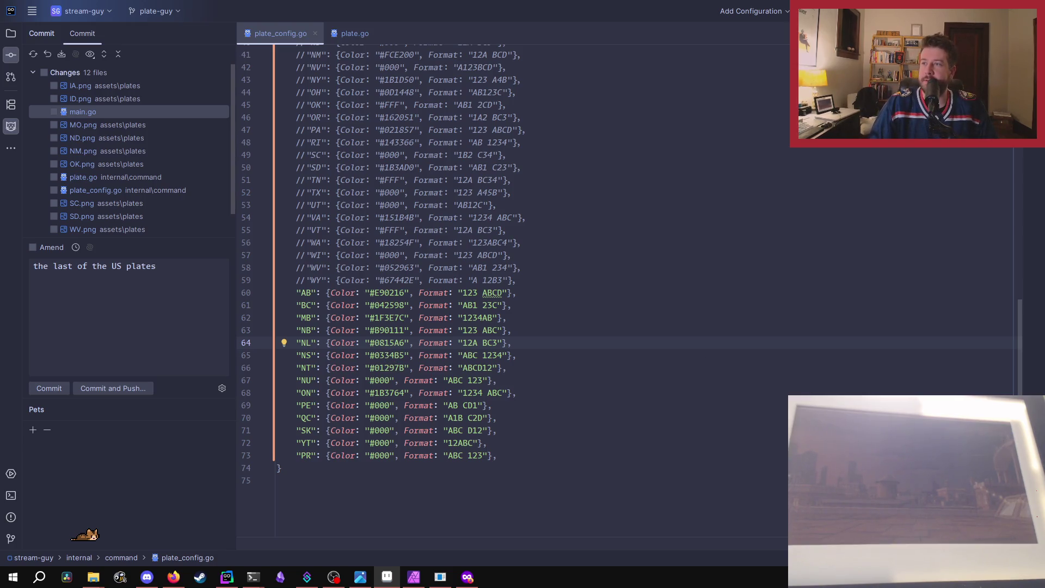
key("alt+Tab")
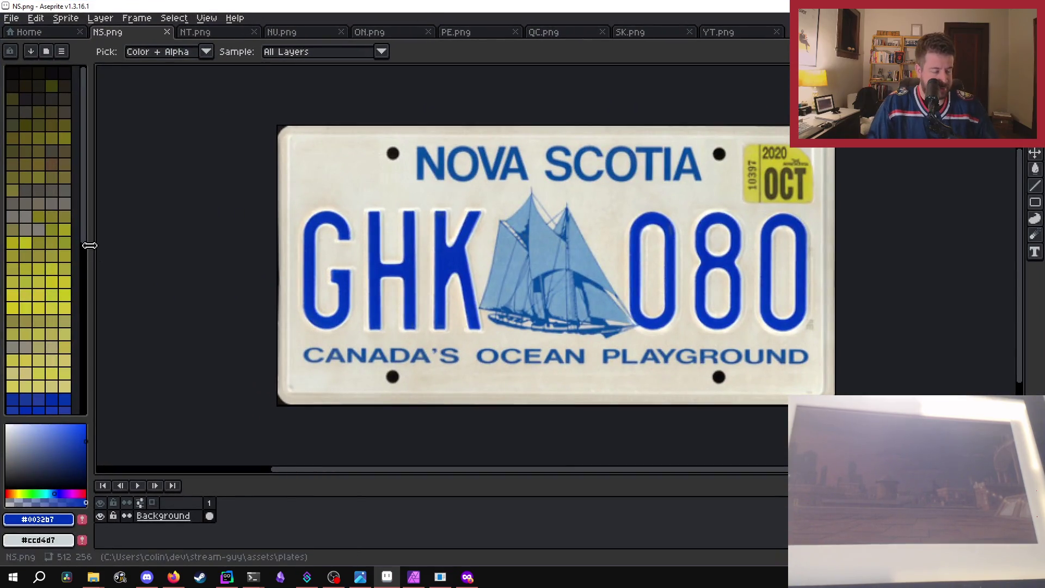
Sample the Nova Scotia plate's cream background colour #e0daca near the G
left_click(365, 259)
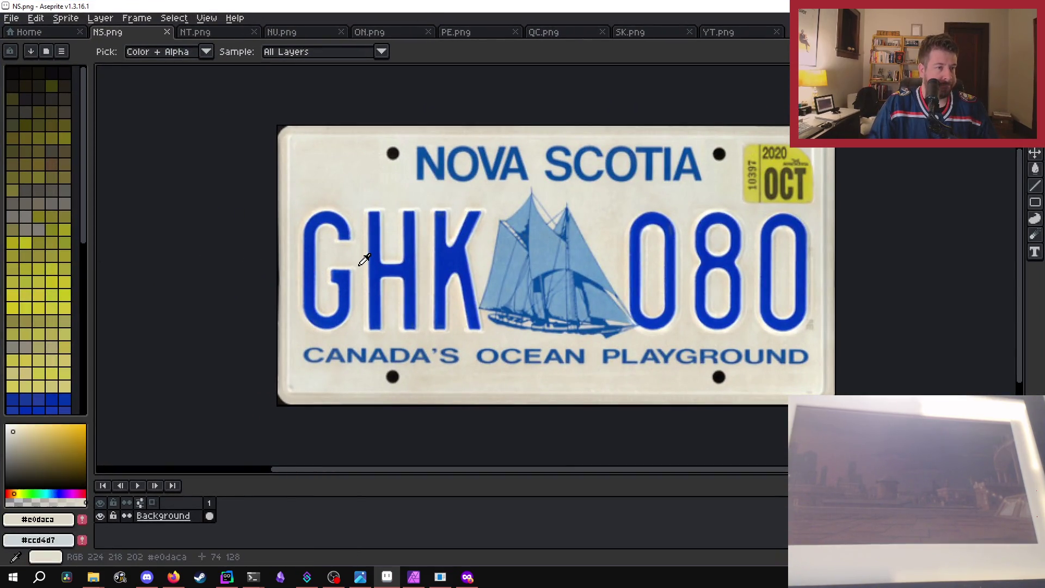
key("alt+Tab")
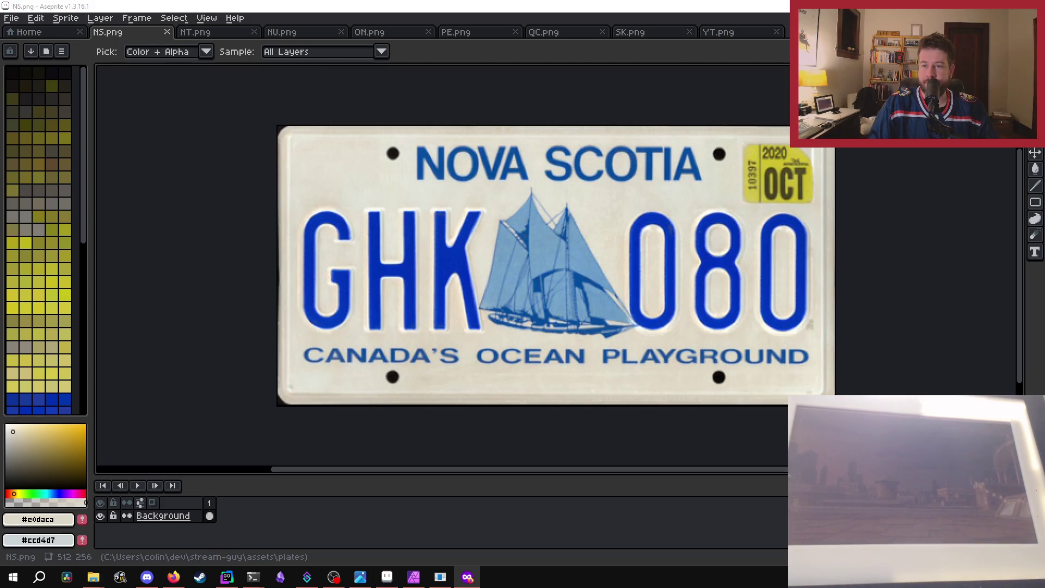
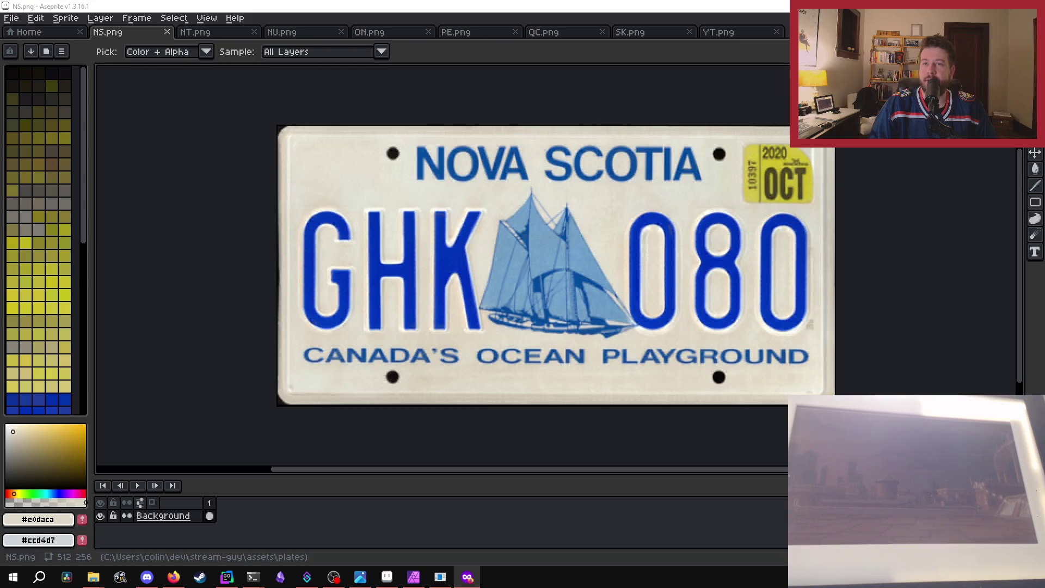
Move the Newfoundland and Labrador plate history page over the left part of the Aseprite window
mouse_move(1039, 57)
left_mouse_down()
mouse_move(566, 51)
mouse_move(560, 4)
mouse_move(696, 128)
mouse_move(1044, 131)
left_mouse_up()
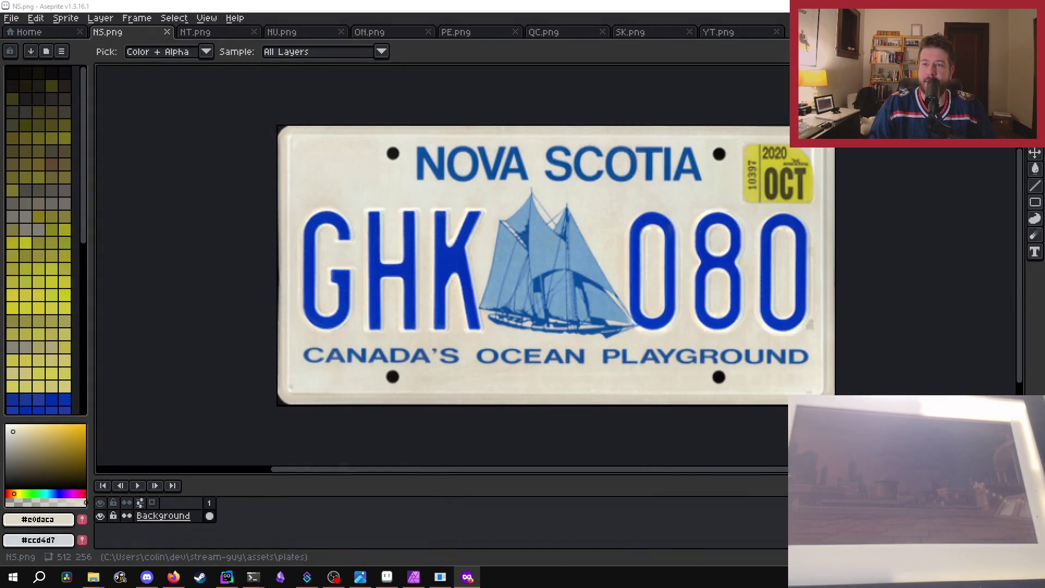
left_click_drag(953, 10, 820, 11)
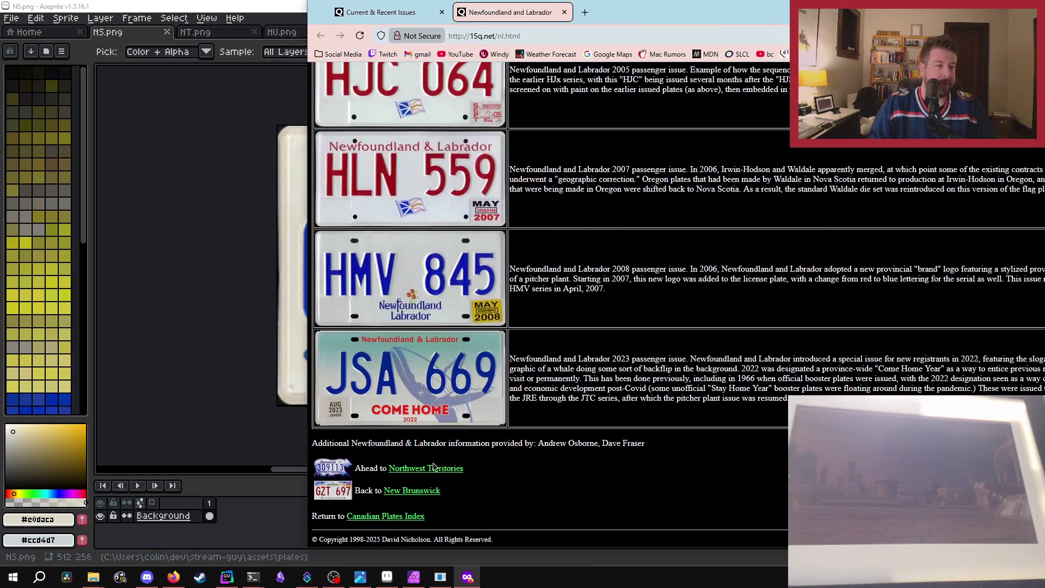
Check the Current & Recent Canadian Issues page, then bring NS.png back to the front
key("alt+Tab")
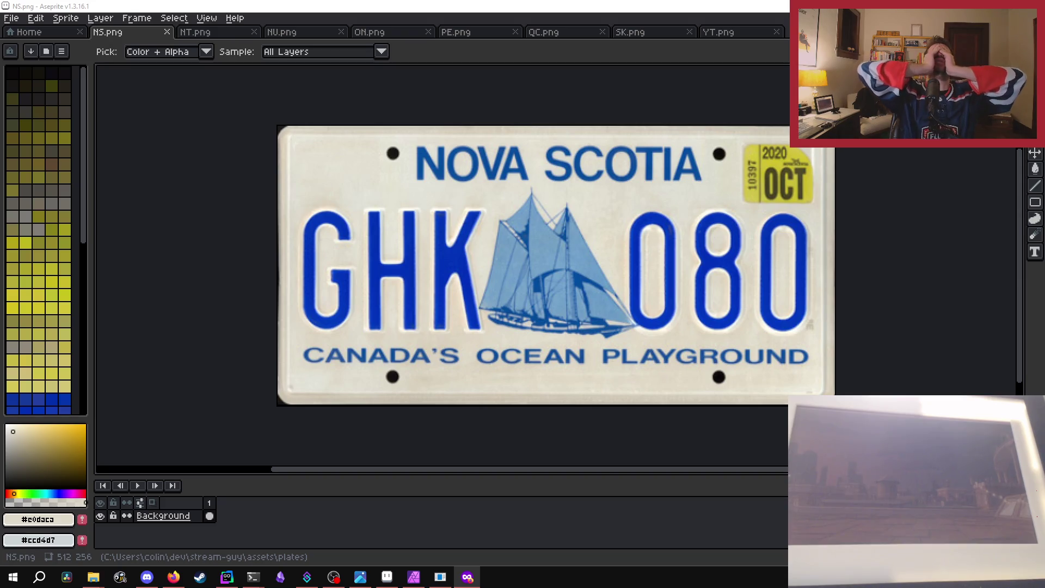
key("alt+Tab")
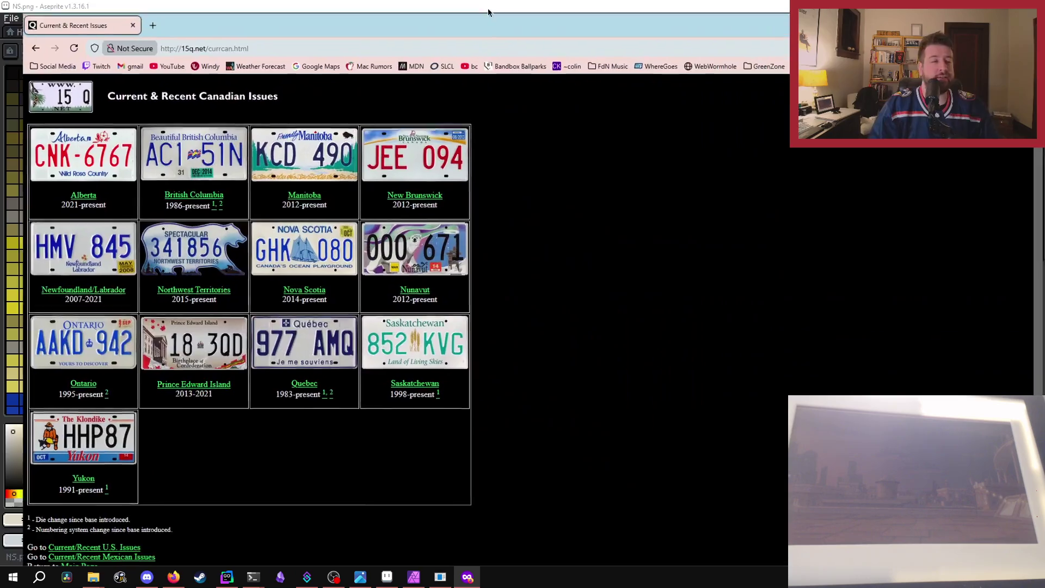
key("alt+Tab")
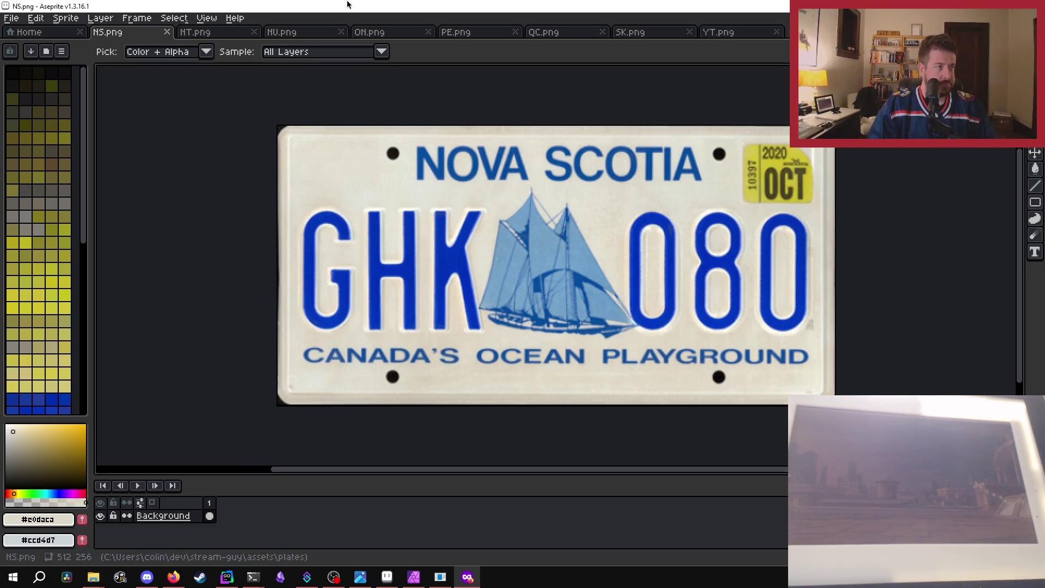
With the Pencil, paint beige over the tops of the G, H and K and dismiss the chat popup
key("b")
left_click(304, 220)
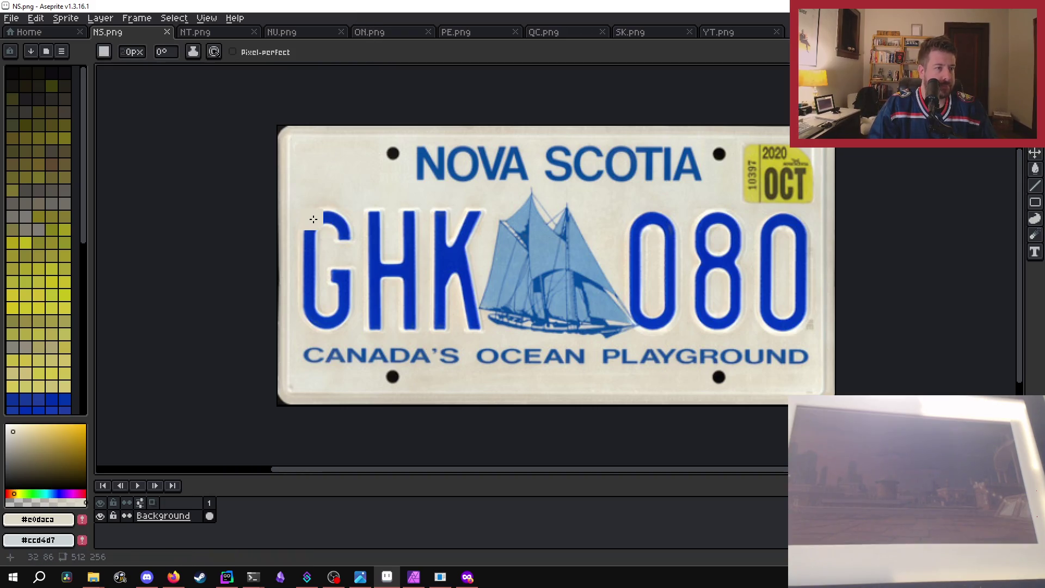
scroll(306, 214, "up", 2)
mouse_move(306, 211)
left_mouse_down()
mouse_move(635, 205)
mouse_move(534, 212)
mouse_move(327, 197)
left_mouse_up()
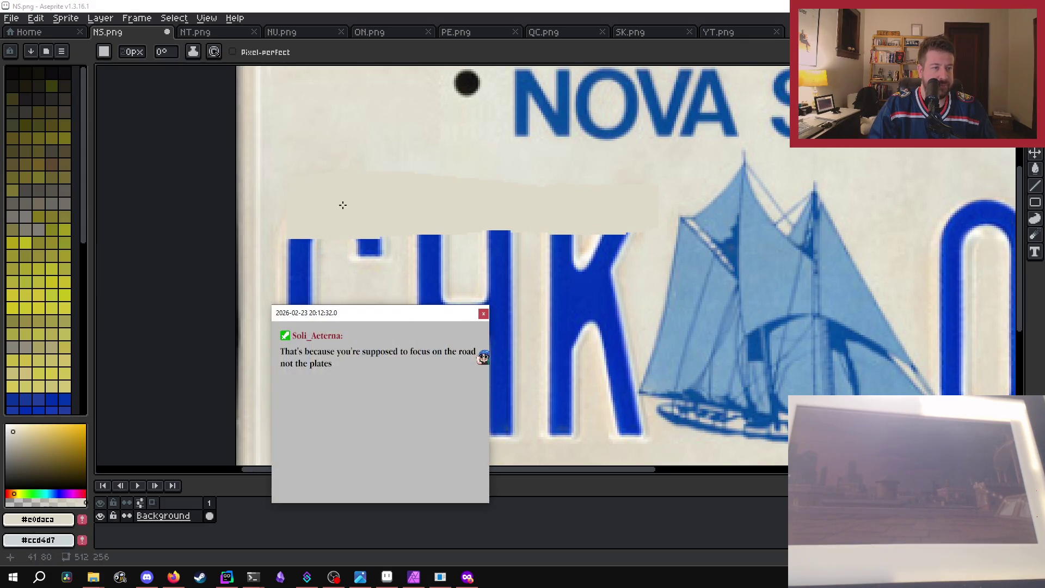
mouse_move(384, 320)
left_mouse_down()
mouse_move(405, 218)
mouse_move(444, 228)
left_mouse_up()
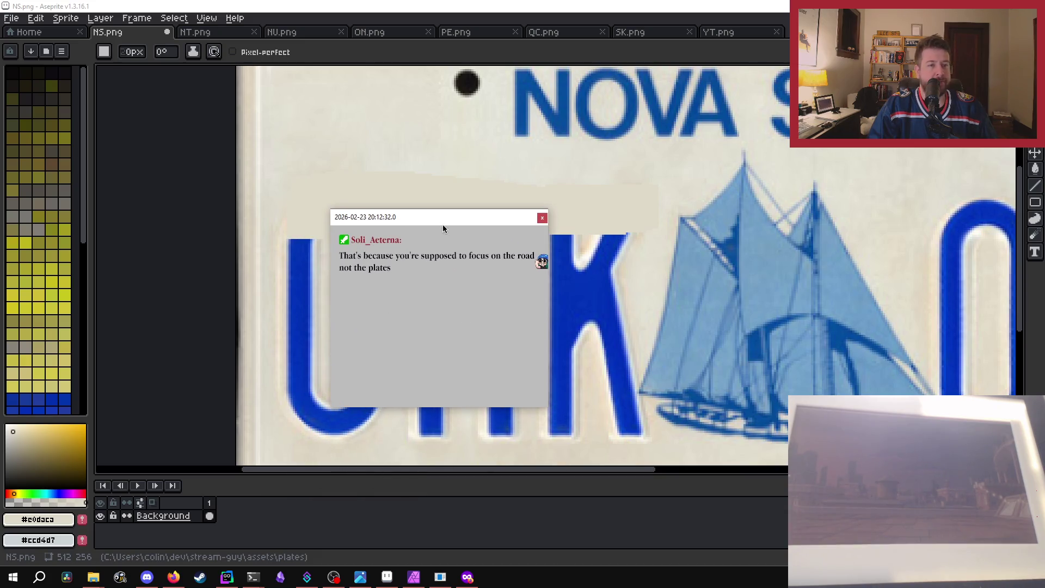
left_click(541, 217)
mouse_move(582, 243)
left_mouse_down()
mouse_move(618, 236)
mouse_move(299, 240)
left_mouse_up()
left_click(603, 276)
mouse_move(602, 276)
left_mouse_down()
mouse_move(623, 272)
mouse_move(306, 285)
mouse_move(531, 193)
left_mouse_up()
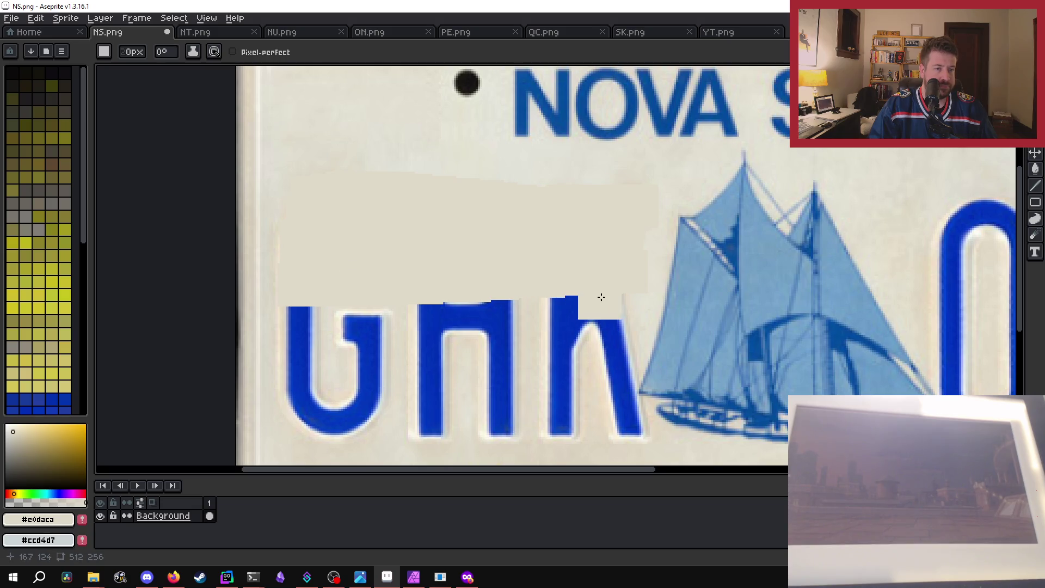
mouse_move(553, 296)
left_mouse_down()
mouse_move(301, 316)
mouse_move(318, 333)
mouse_move(299, 355)
mouse_move(618, 330)
left_mouse_up()
Paint out the remaining lower parts of the GHK letters in beige
scroll(619, 329, "down", 3)
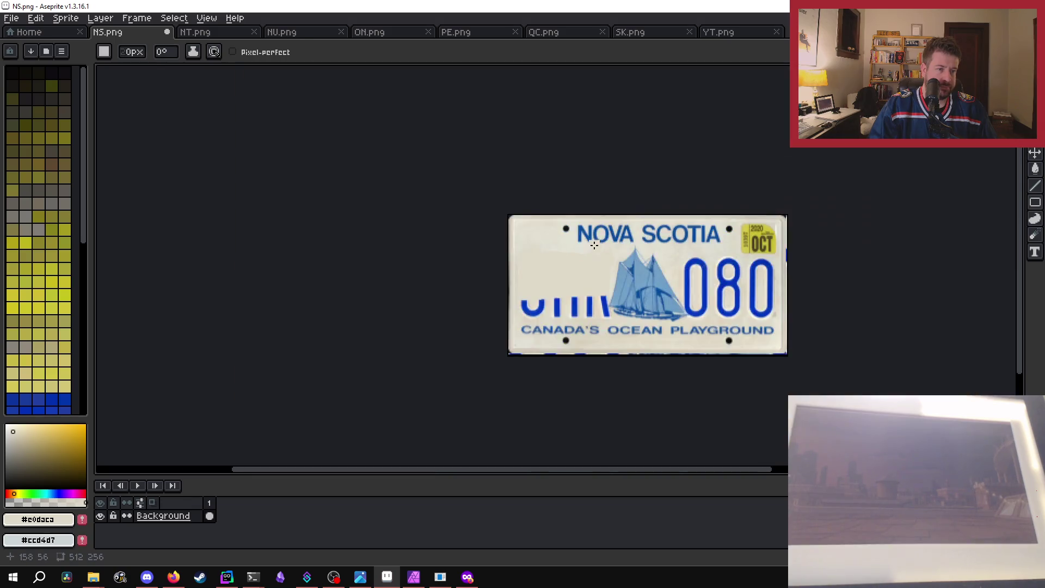
scroll(618, 329, "up", 3)
scroll(602, 321, "down", 2)
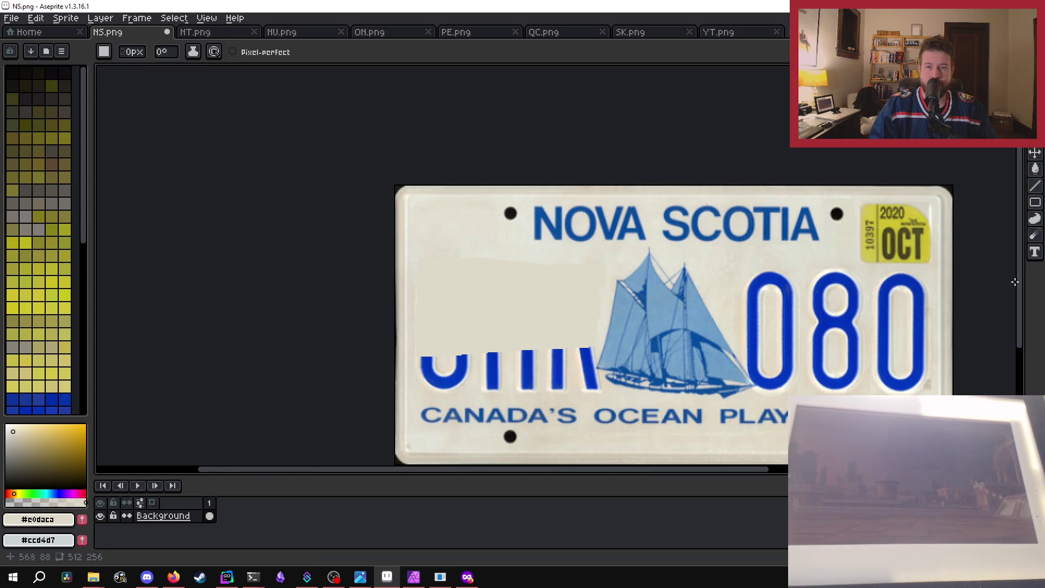
mouse_move(1014, 280)
left_mouse_down()
mouse_move(1019, 296)
mouse_move(865, 345)
left_mouse_up()
scroll(532, 278, "up", 2)
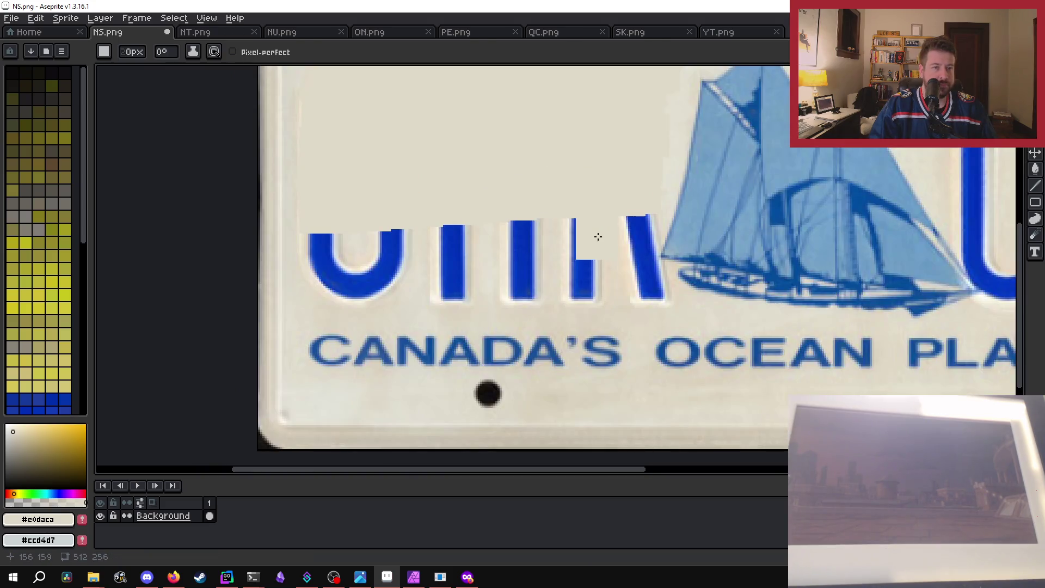
left_click_drag(637, 223, 319, 236)
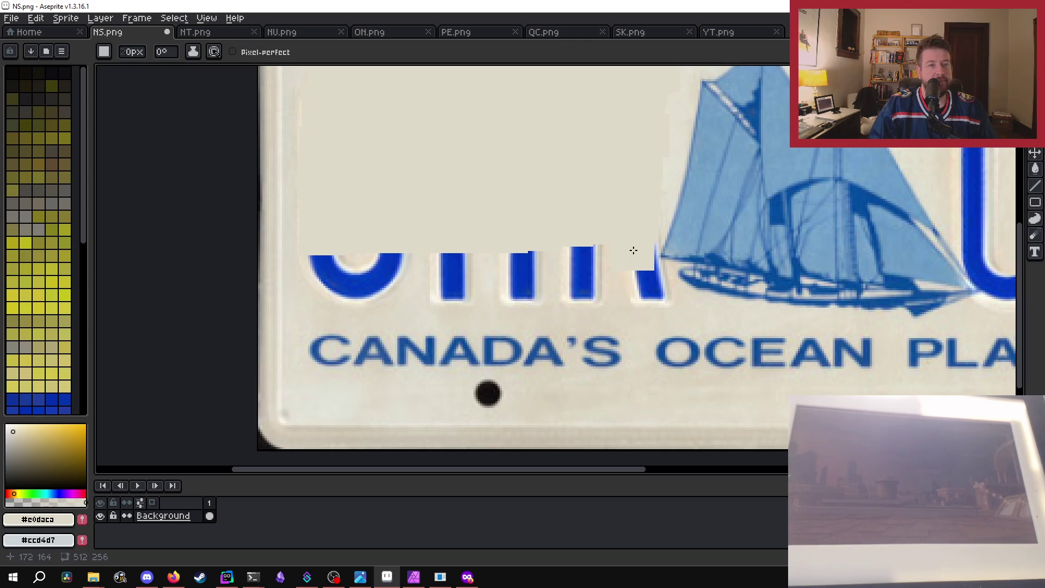
mouse_move(637, 249)
left_mouse_down()
mouse_move(319, 263)
mouse_move(329, 285)
mouse_move(645, 283)
left_mouse_up()
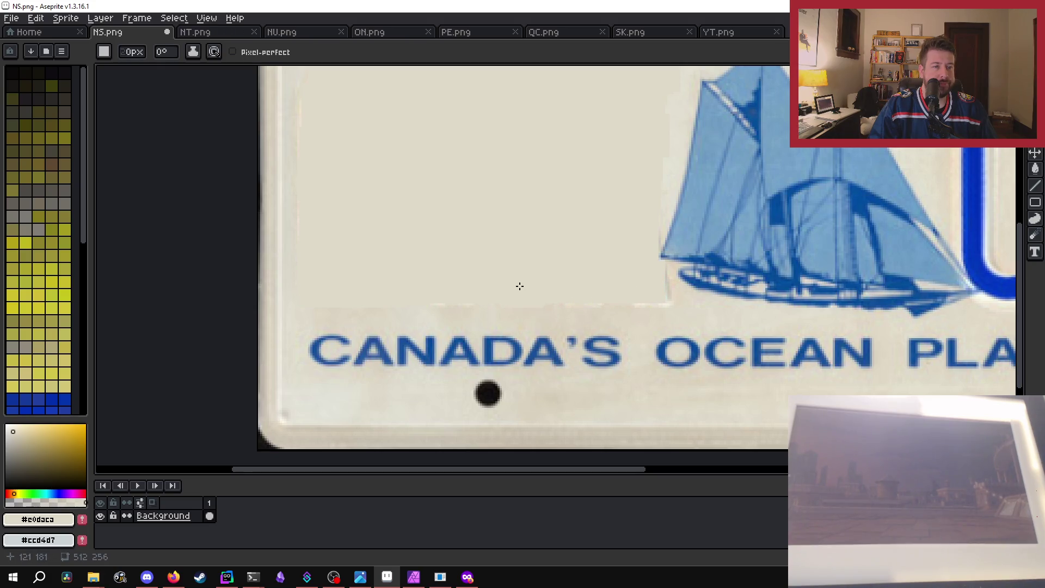
left_click_drag(319, 295, 409, 293)
left_click_drag(648, 294, 626, 288)
scroll(626, 288, "down", 3)
scroll(595, 229, "up", 1)
scroll(954, 277, "down", 2)
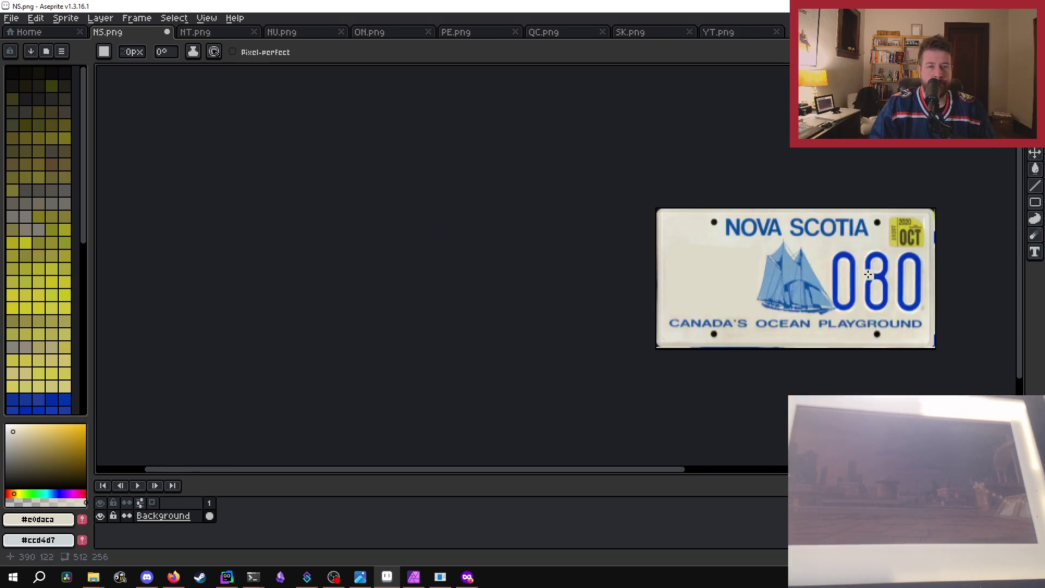
Paint a beige band across the tops of 080 and cover the last 0 completely
scroll(871, 276, "up", 2)
scroll(871, 275, "up", 2)
scroll(750, 232, "down", 2)
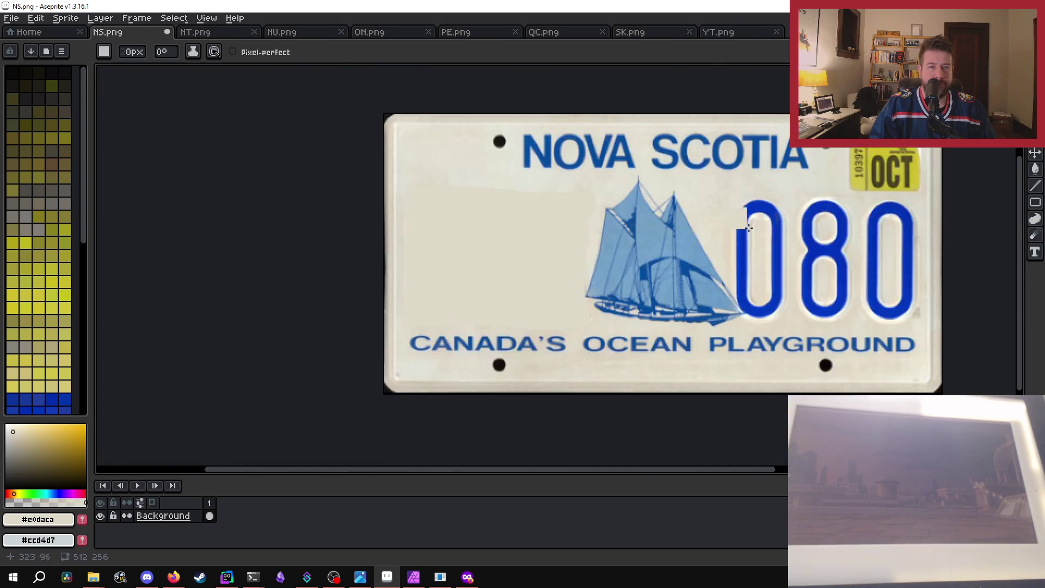
left_click_drag(628, 473, 721, 474)
scroll(696, 268, "up", 2)
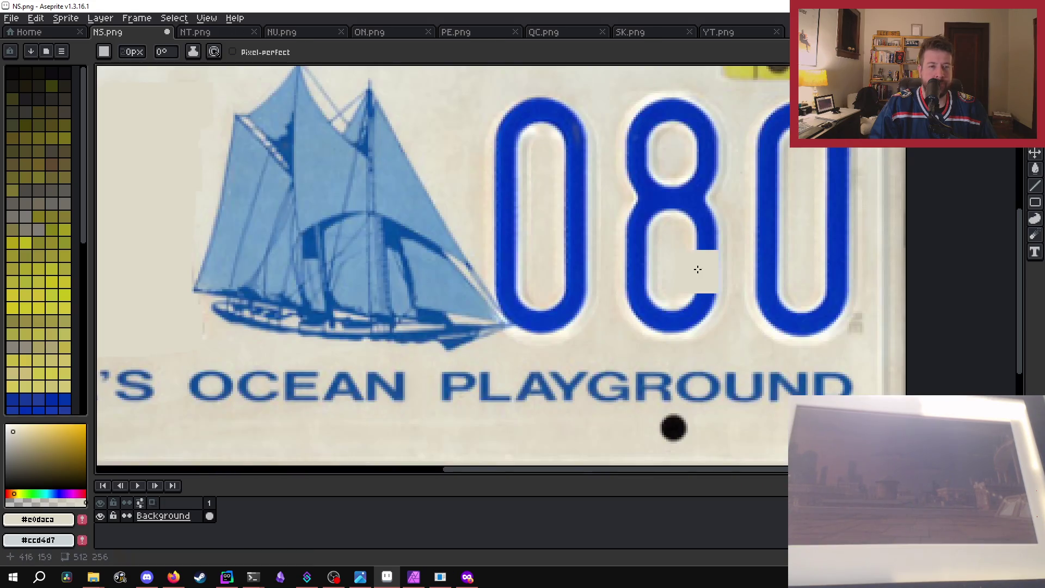
scroll(691, 250, "down", 2)
scroll(691, 250, "up", 2)
left_click(560, 151)
left_click_drag(561, 151, 862, 153)
left_click_drag(521, 138, 752, 141)
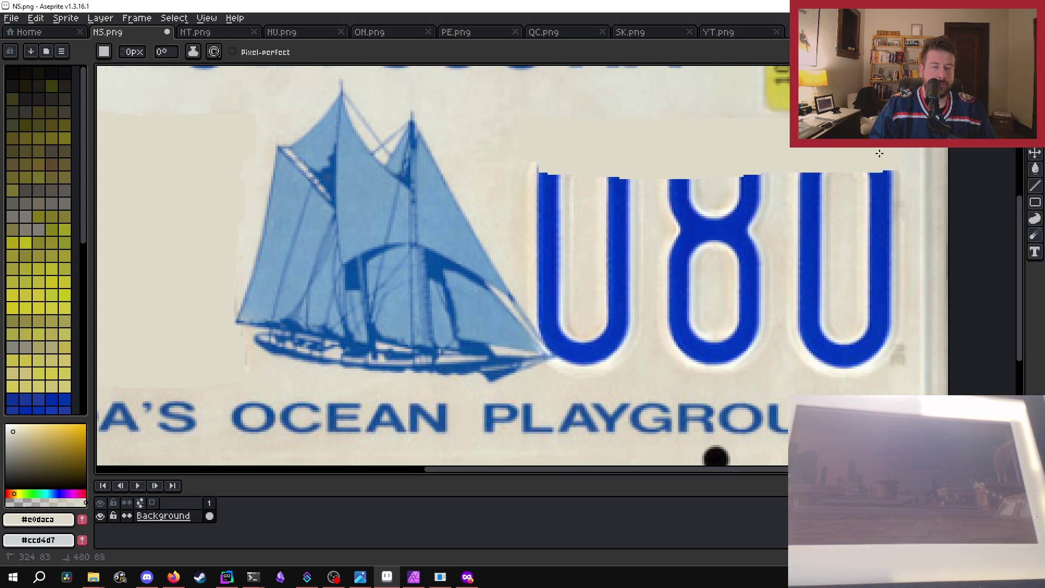
mouse_move(879, 154)
left_mouse_down()
mouse_move(871, 345)
mouse_move(681, 343)
mouse_move(674, 220)
mouse_move(697, 185)
mouse_move(817, 178)
mouse_move(819, 275)
mouse_move(757, 308)
mouse_move(694, 247)
mouse_move(815, 224)
mouse_move(713, 229)
mouse_move(807, 282)
left_mouse_up()
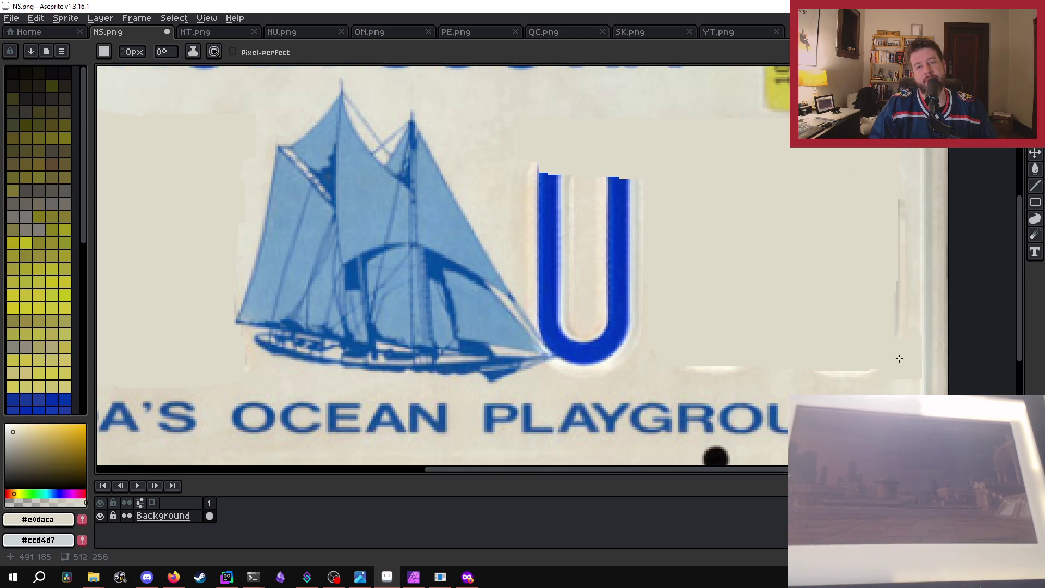
Cover the light streaks near the serial and paint the first 0 down to its lower curve
left_click_drag(899, 359, 883, 357)
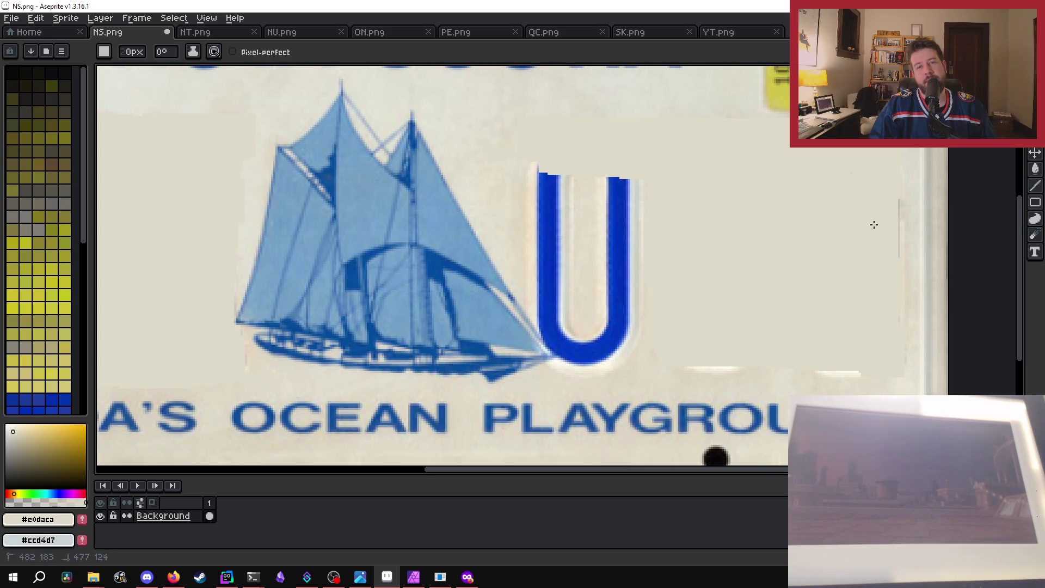
left_click_drag(877, 210, 892, 227)
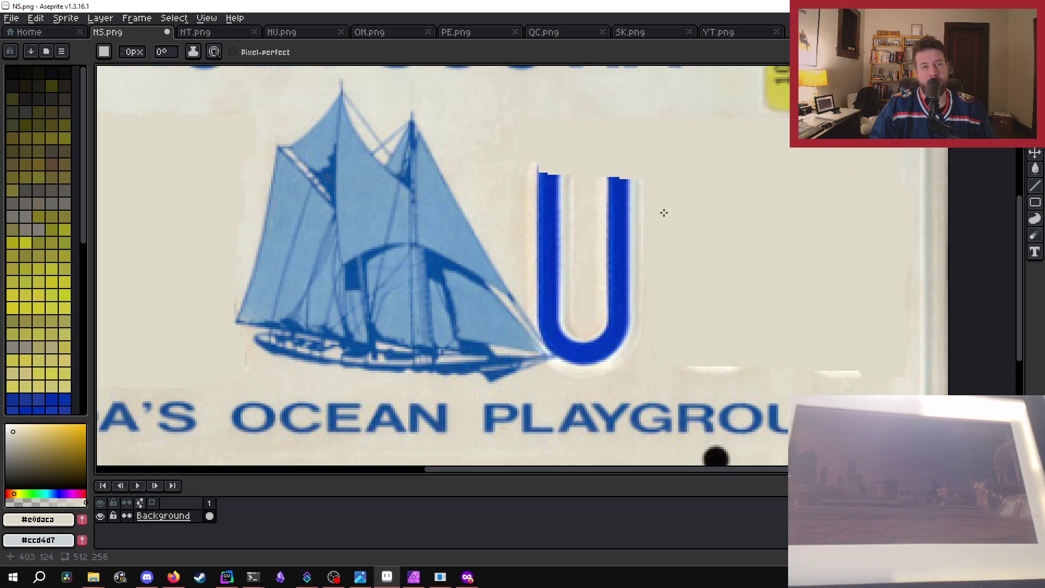
mouse_move(539, 168)
left_mouse_down()
mouse_move(560, 196)
mouse_move(638, 192)
left_mouse_up()
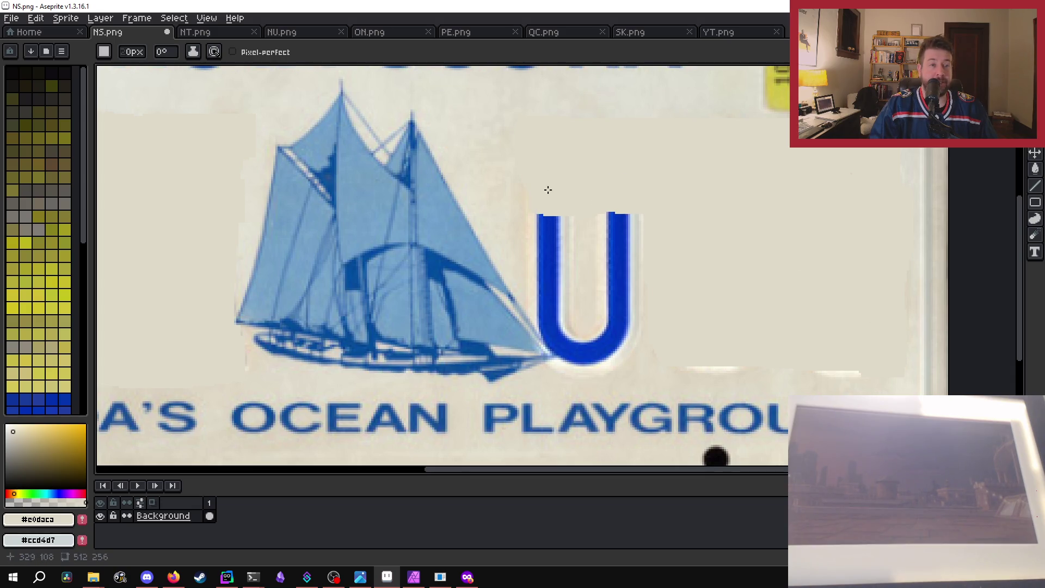
mouse_move(549, 209)
left_mouse_down()
mouse_move(548, 223)
mouse_move(622, 223)
left_mouse_up()
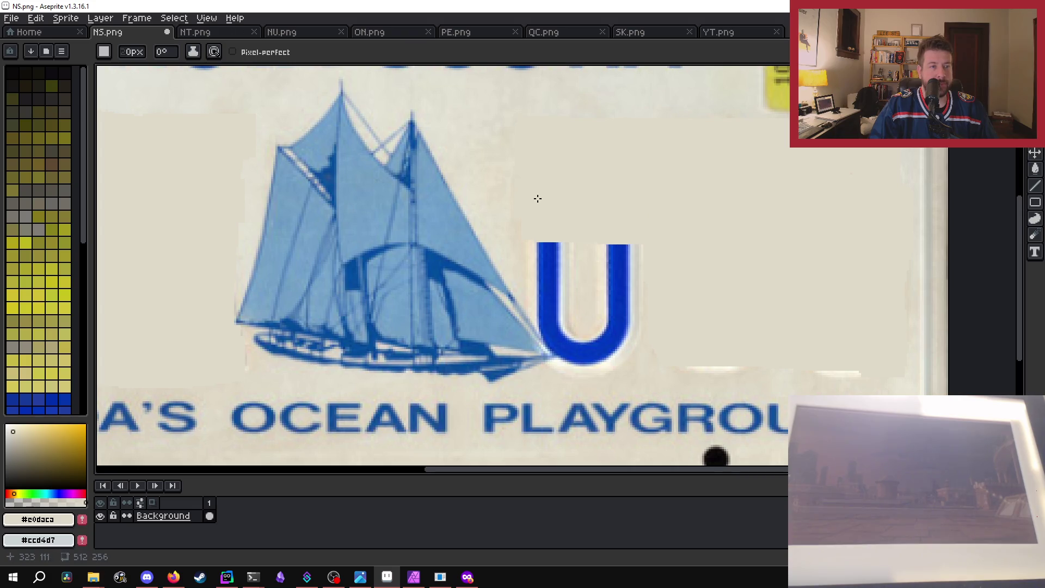
mouse_move(537, 198)
left_mouse_down()
mouse_move(538, 236)
mouse_move(610, 243)
left_mouse_up()
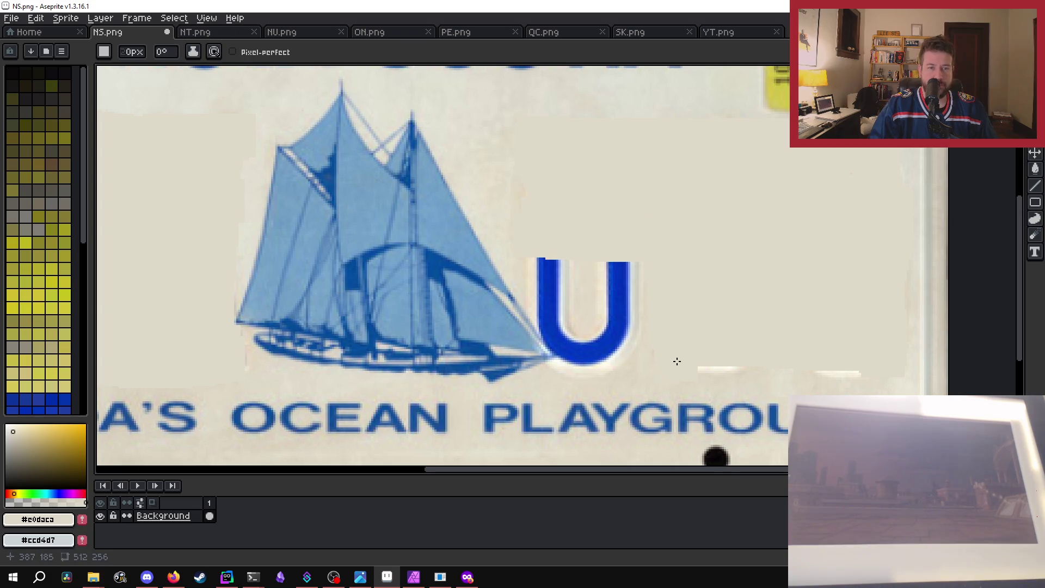
left_click_drag(677, 362, 855, 369)
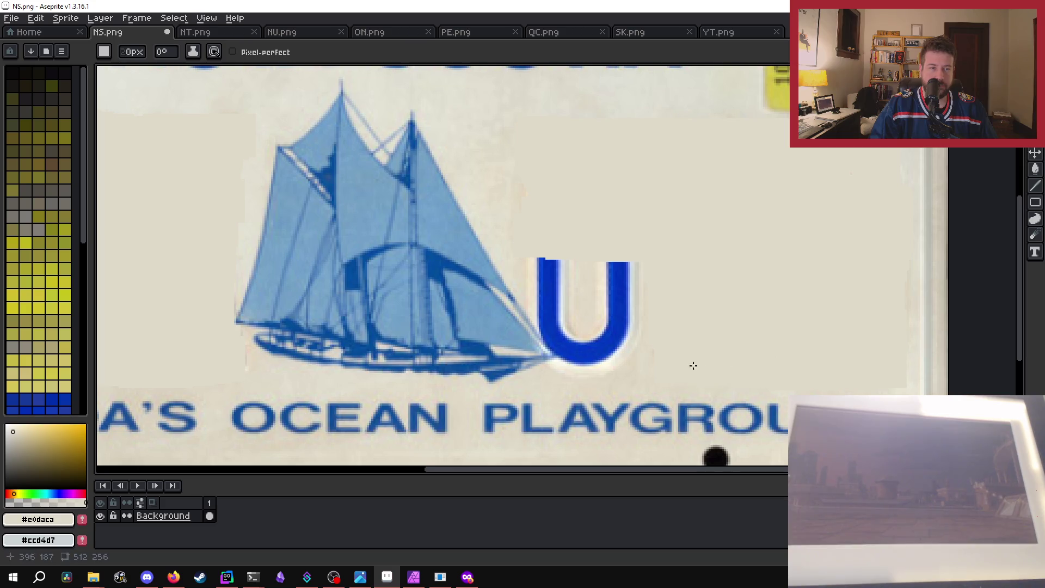
scroll(565, 378, "up", 1)
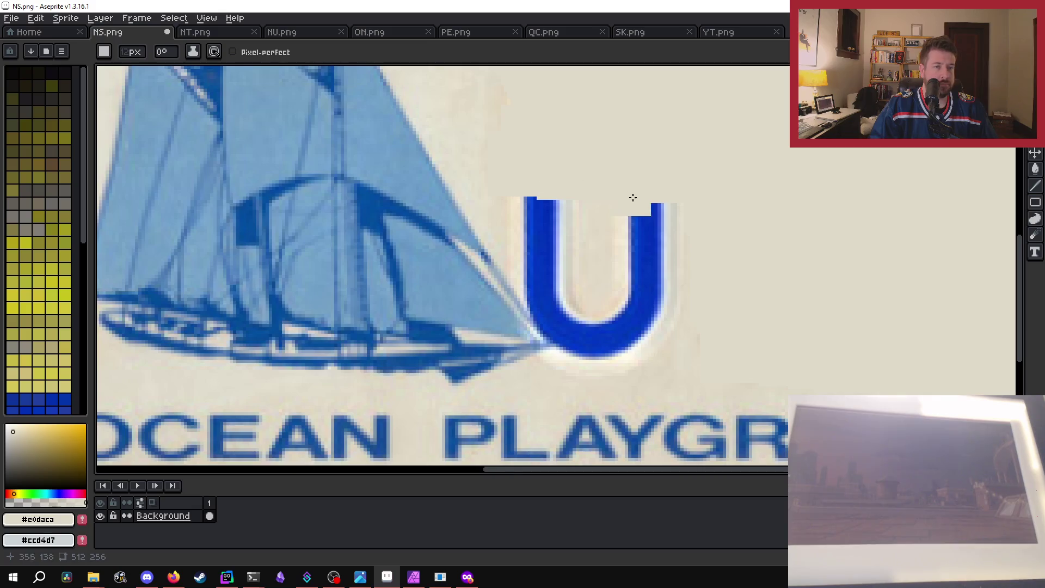
Paint beige over the stems and lower curve of the remaining blue 0
left_click_drag(560, 187, 532, 187)
mouse_move(612, 201)
left_mouse_down()
mouse_move(548, 221)
mouse_move(570, 288)
mouse_move(602, 311)
mouse_move(633, 257)
mouse_move(671, 261)
mouse_move(662, 332)
mouse_move(646, 345)
mouse_move(615, 345)
left_mouse_up()
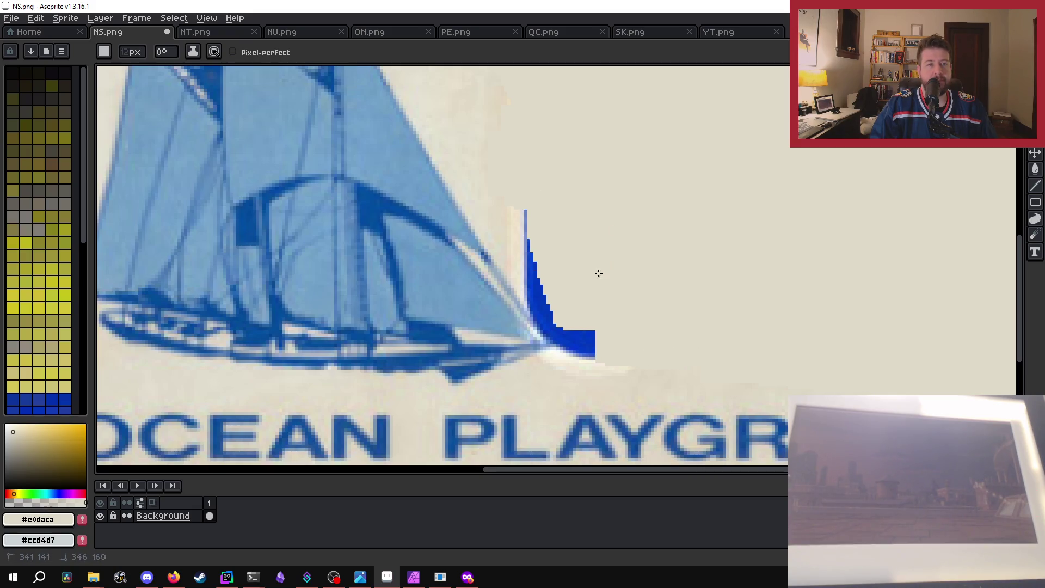
mouse_move(592, 327)
left_mouse_down()
mouse_move(595, 347)
mouse_move(611, 354)
left_mouse_up()
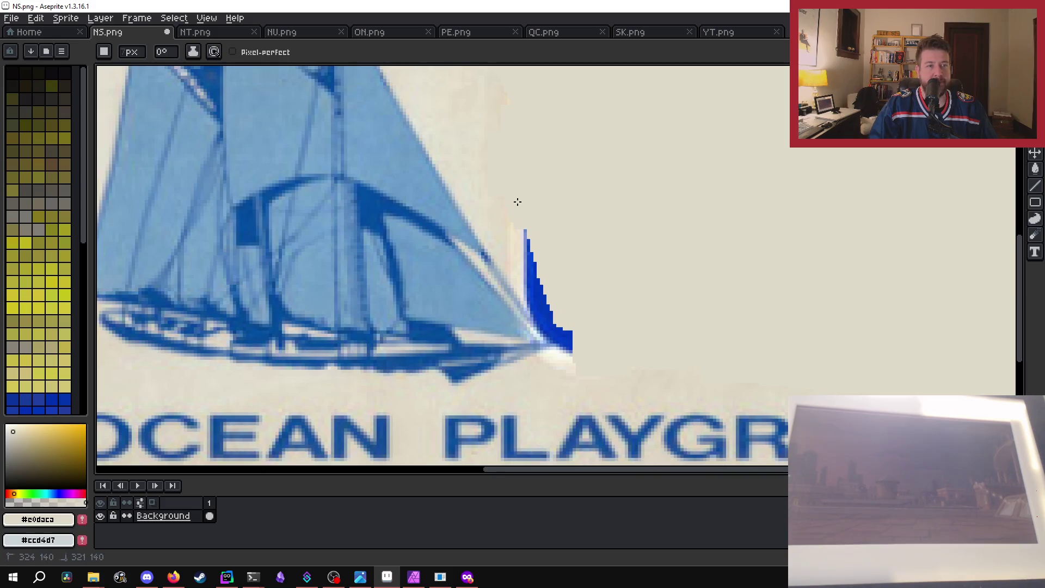
left_click_drag(523, 231, 542, 281)
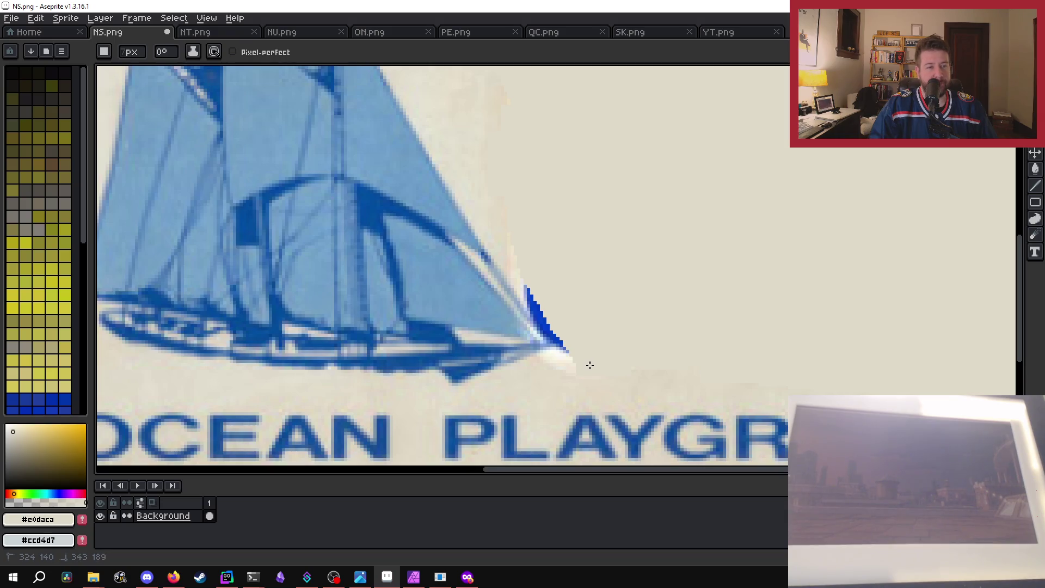
scroll(581, 354, "up", 4)
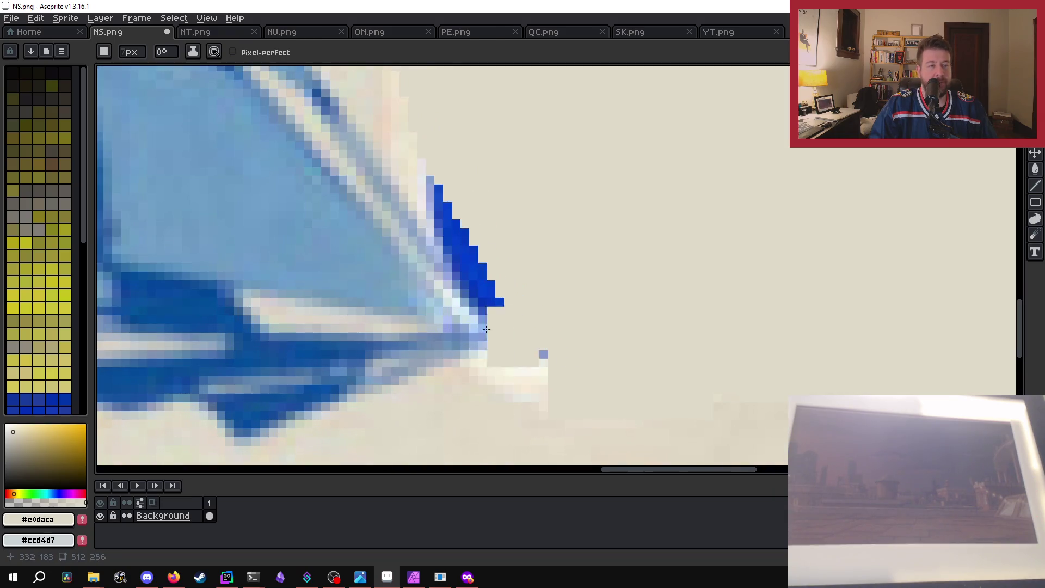
Undo the last stroke, paint out the dark blue sail tip in beige, and save NS.png
key("ctrl+z")
key("ctrl+z")
key("ctrl+z")
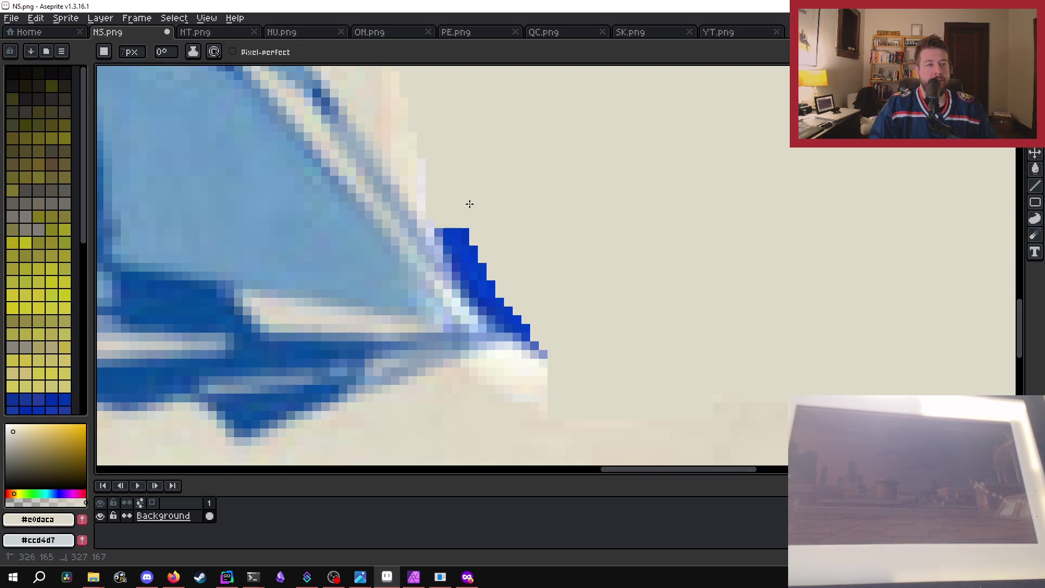
mouse_move(507, 270)
left_mouse_down()
mouse_move(550, 329)
mouse_move(567, 383)
mouse_move(536, 401)
left_mouse_up()
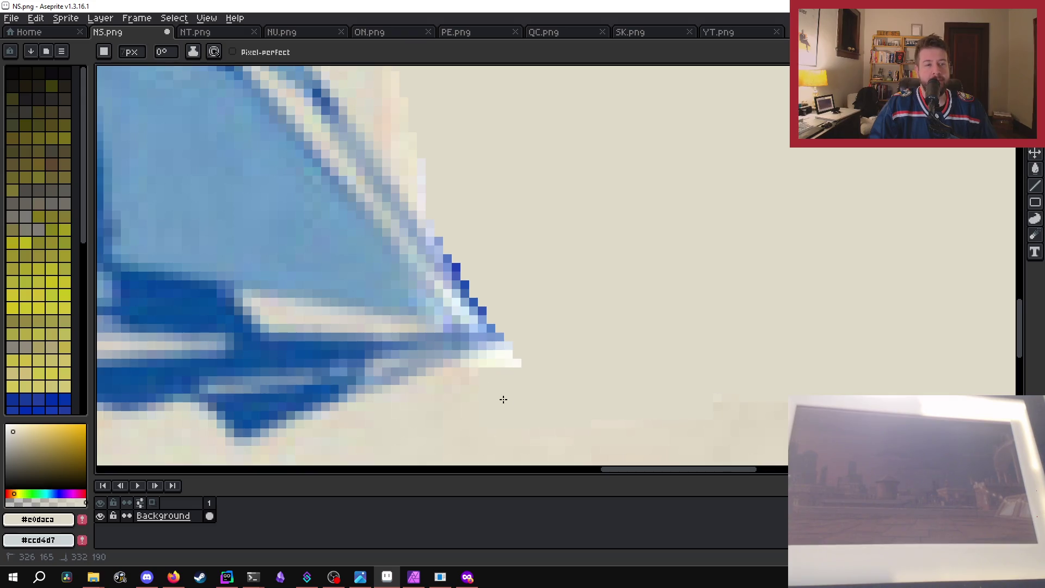
scroll(658, 326, "down", 4)
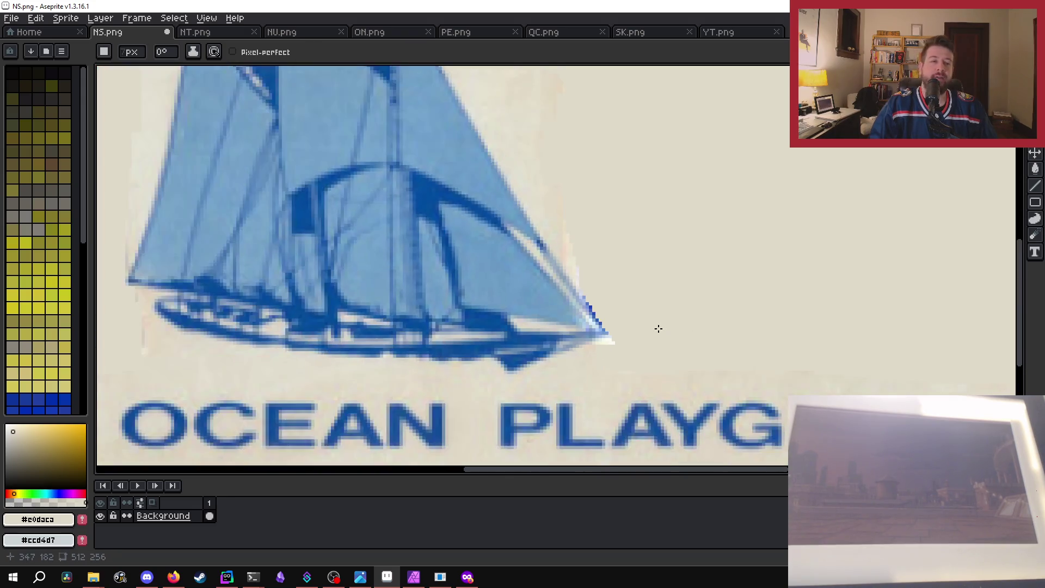
scroll(669, 282, "up", 4)
scroll(647, 272, "down", 2)
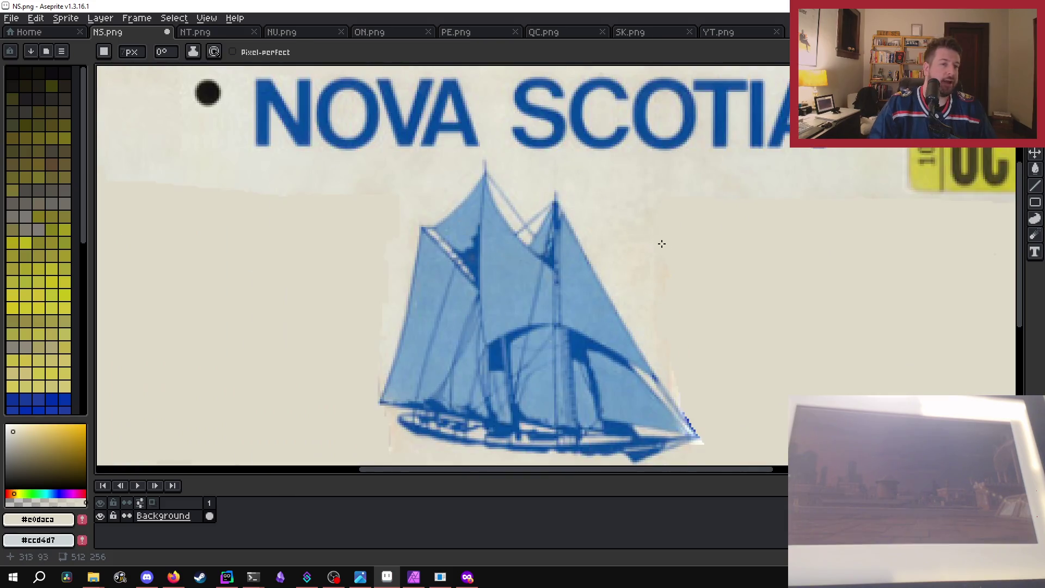
scroll(684, 391, "up", 1)
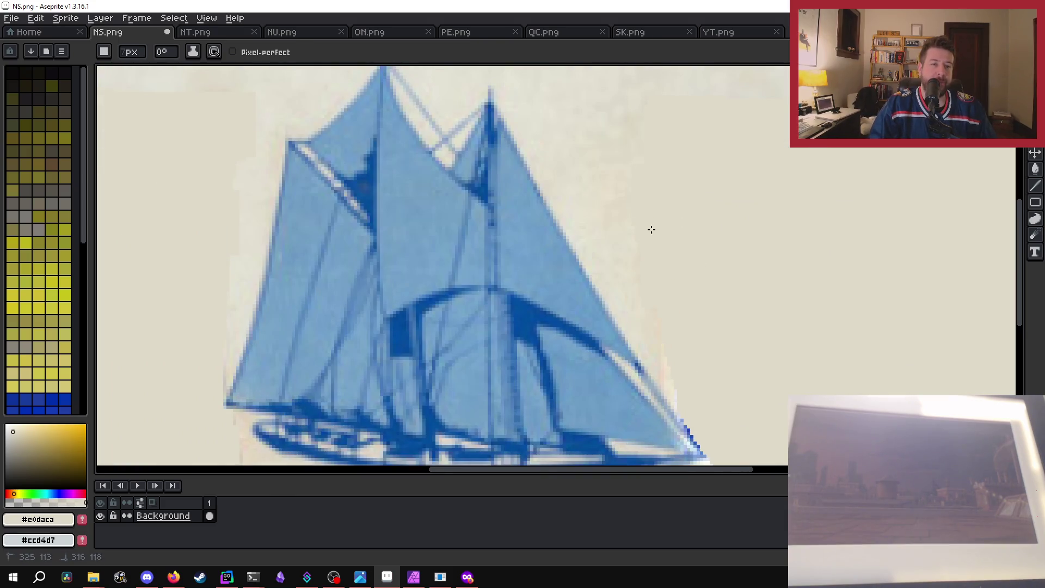
scroll(653, 234, "down", 1)
left_click_drag(637, 125, 642, 206)
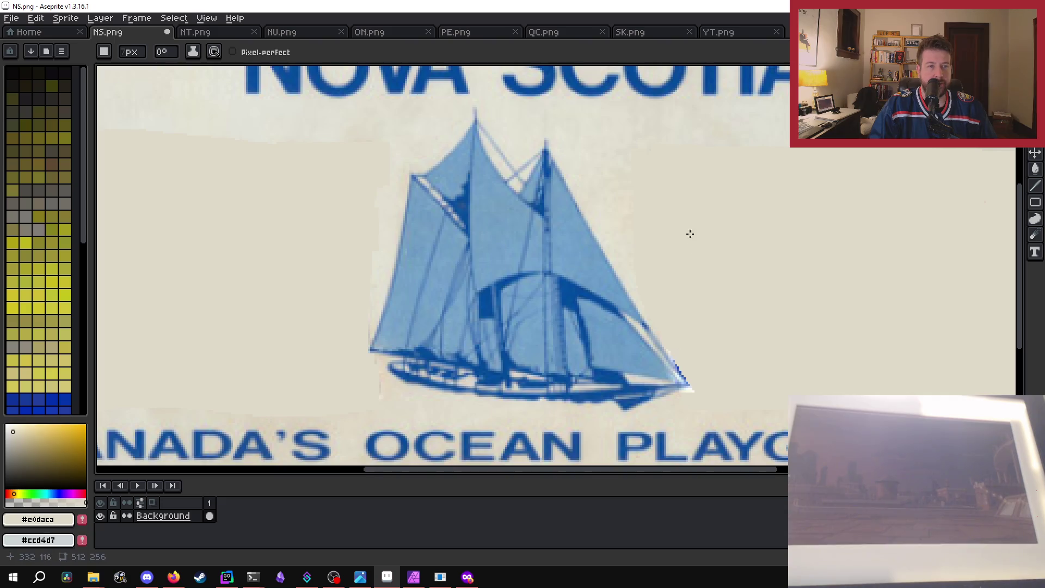
scroll(644, 150, "down", 3)
scroll(686, 174, "up", 3)
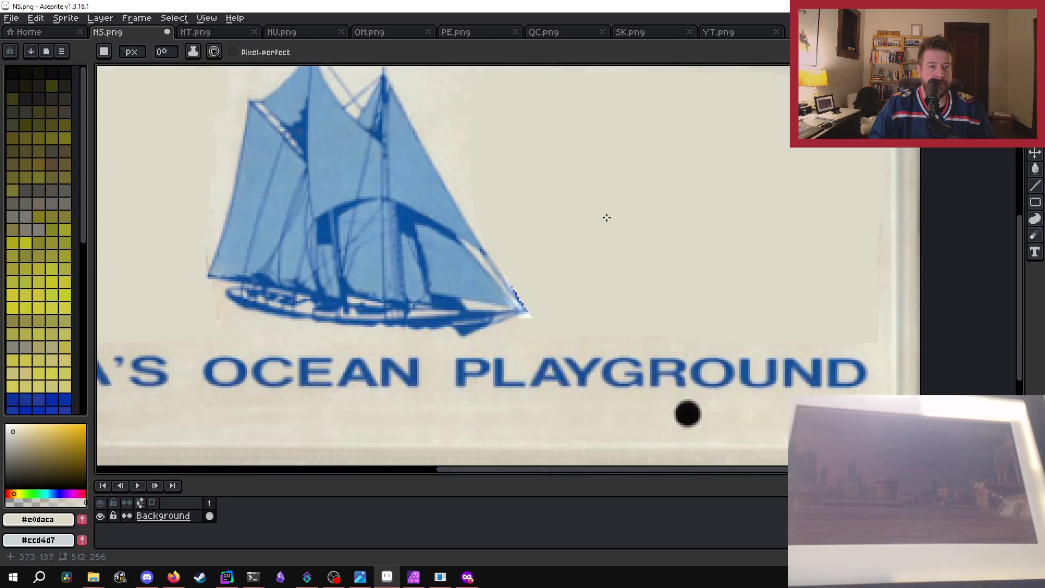
scroll(564, 357, "up", 1)
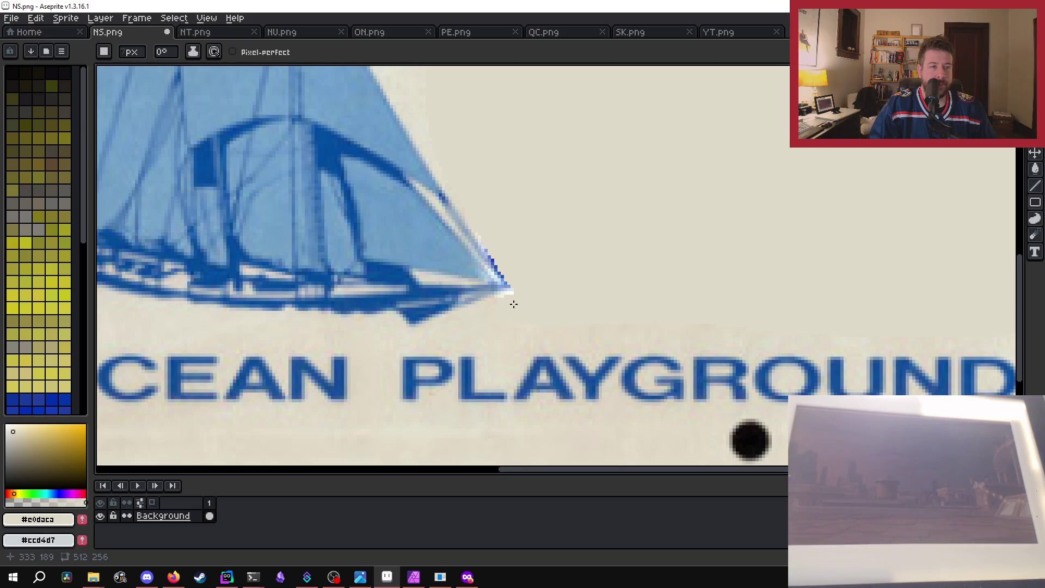
scroll(547, 313, "down", 3)
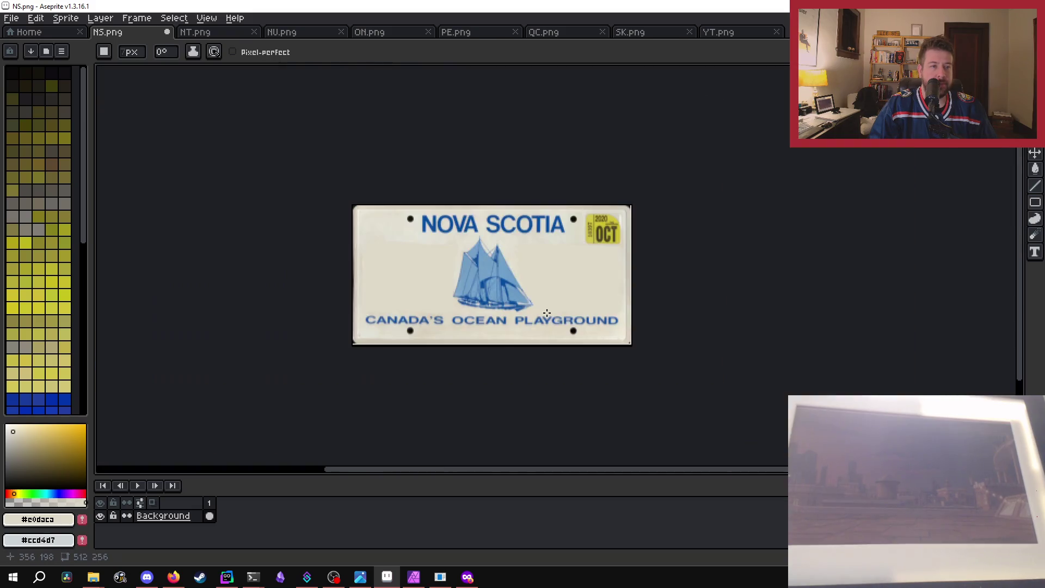
scroll(360, 278, "up", 1)
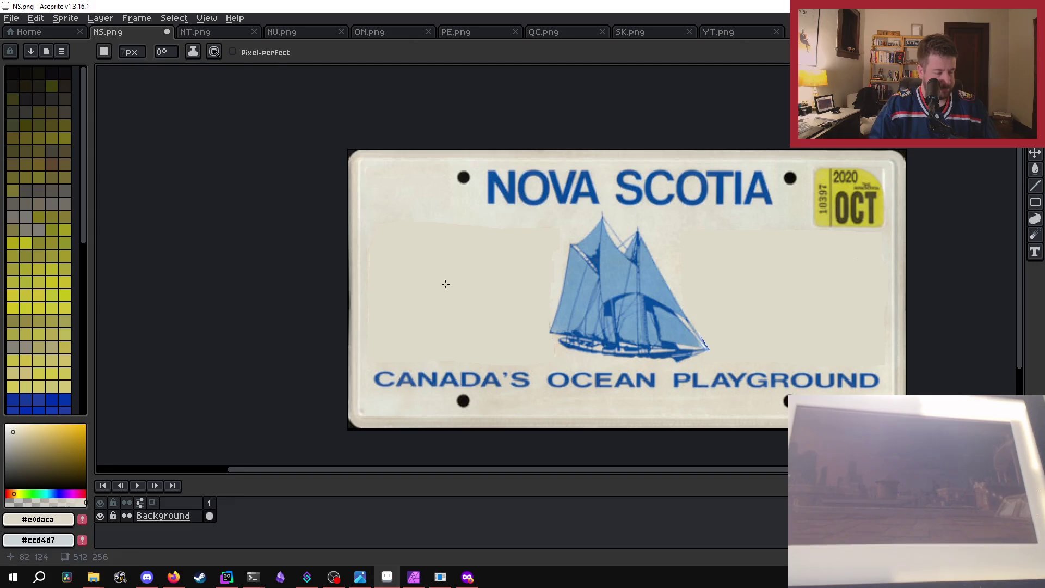
key("ctrl+s")
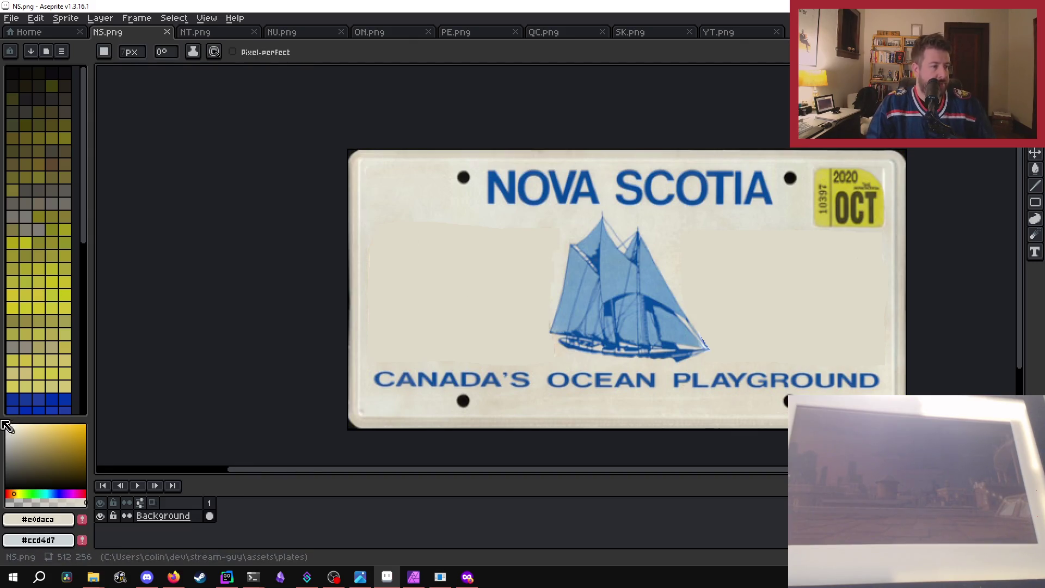
Set the drawing colour to red through the hex field
left_click(55, 519)
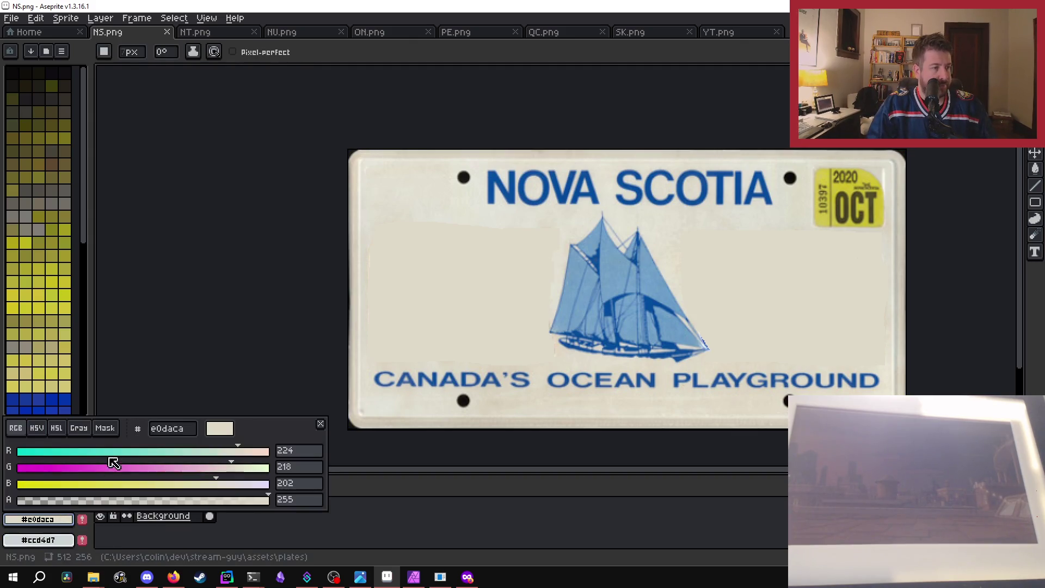
left_click(187, 425)
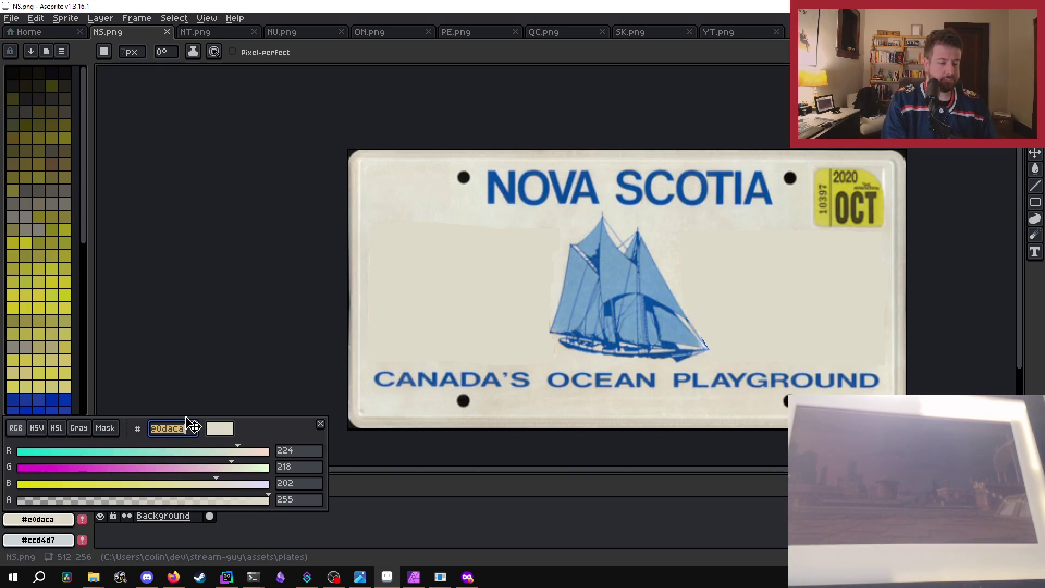
type("ff00")
key("Return")
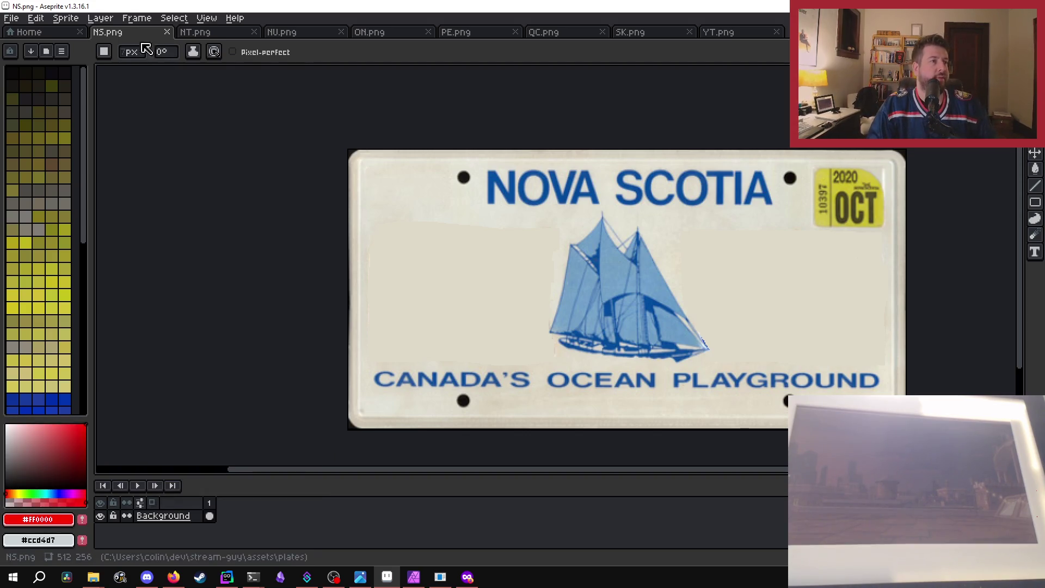
Add a new layer above the Background
left_click(100, 18)
mouse_move(117, 86)
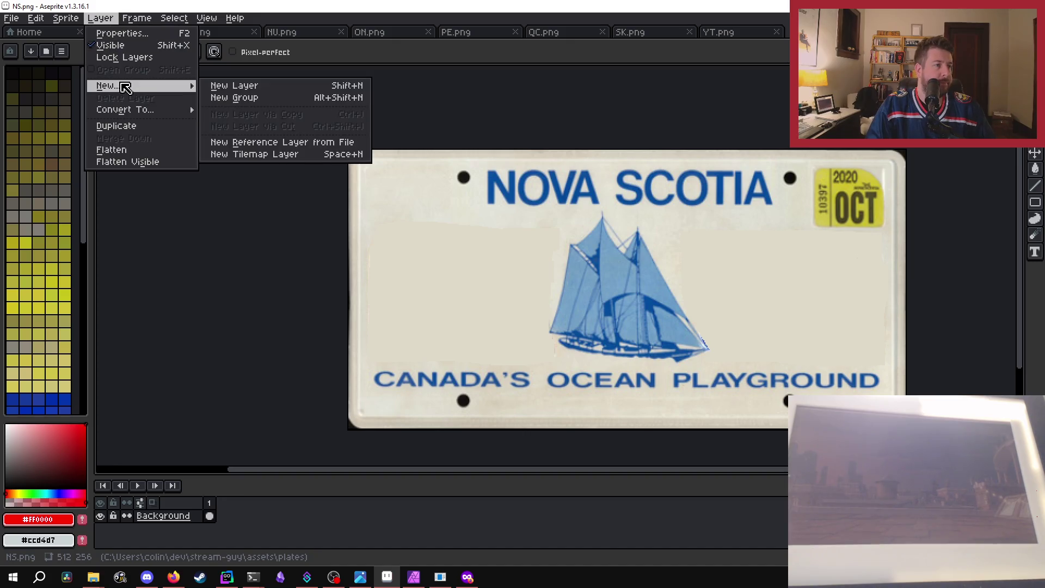
left_click(287, 86)
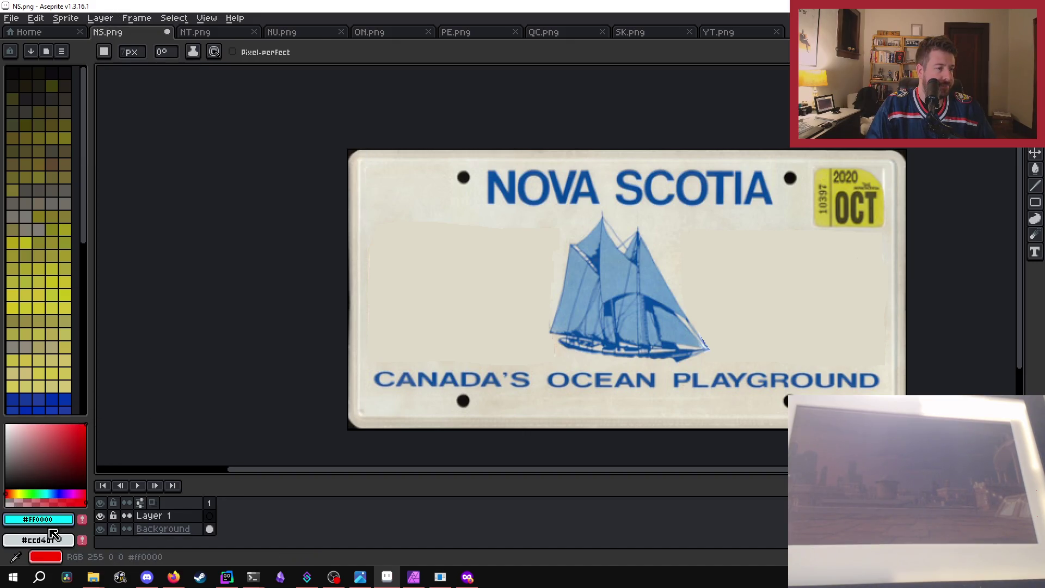
Change the drawing colour to magenta FF00FF and return to the Pencil tool
left_click(50, 524)
left_click(188, 432)
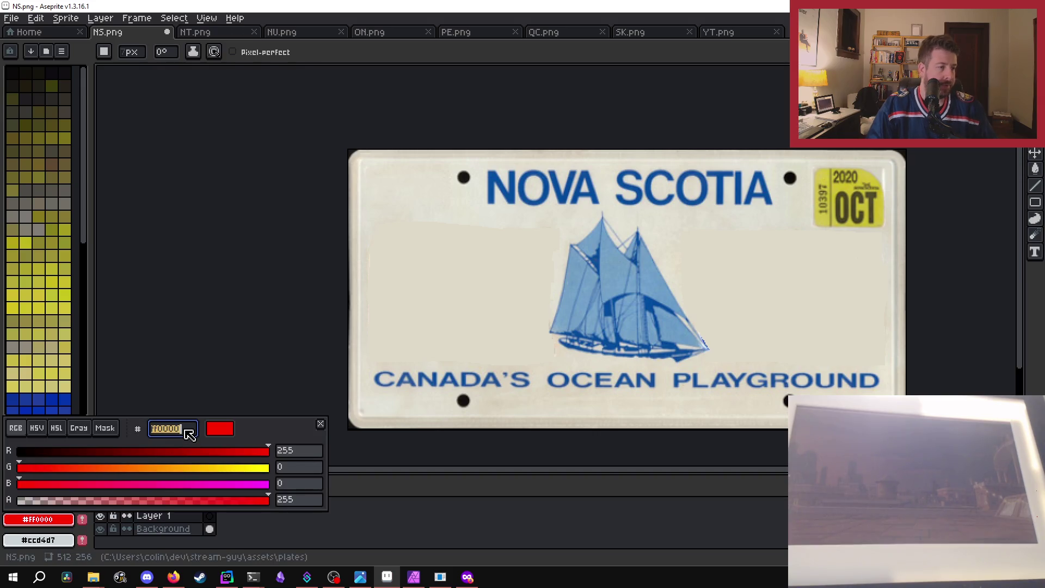
type("ff")
type("0ff")
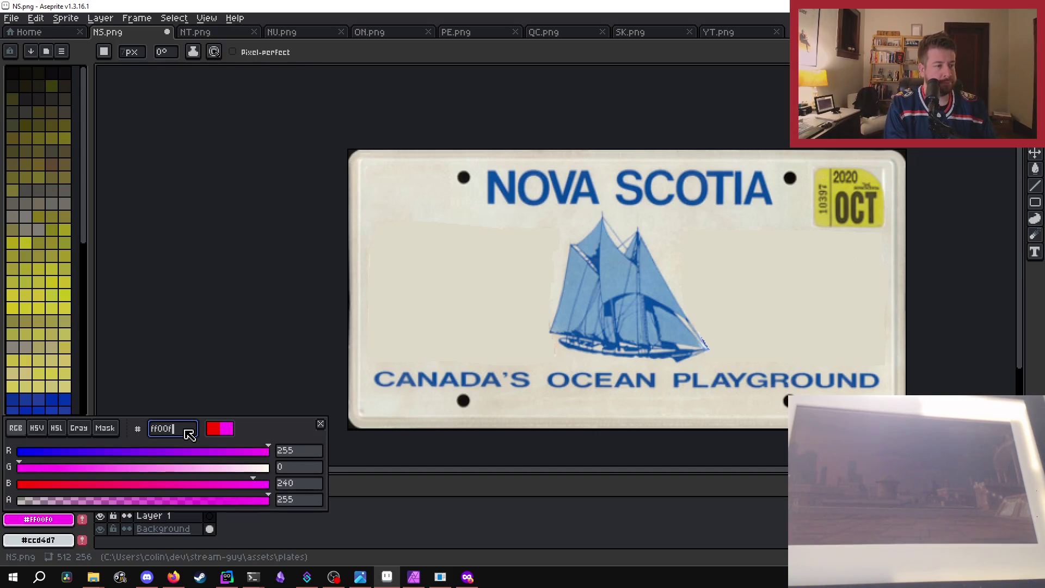
key("Return")
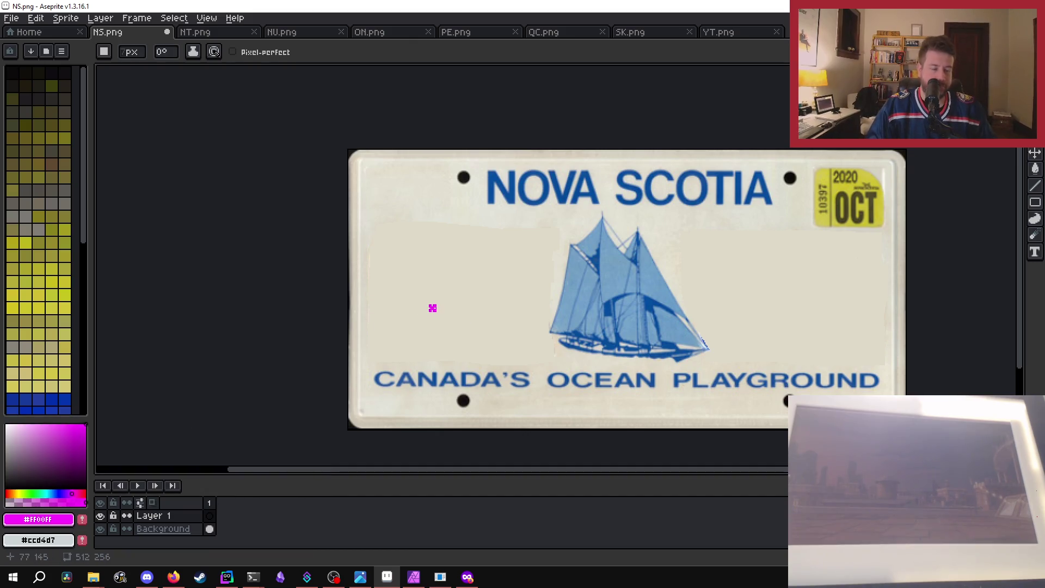
key("g")
key("b")
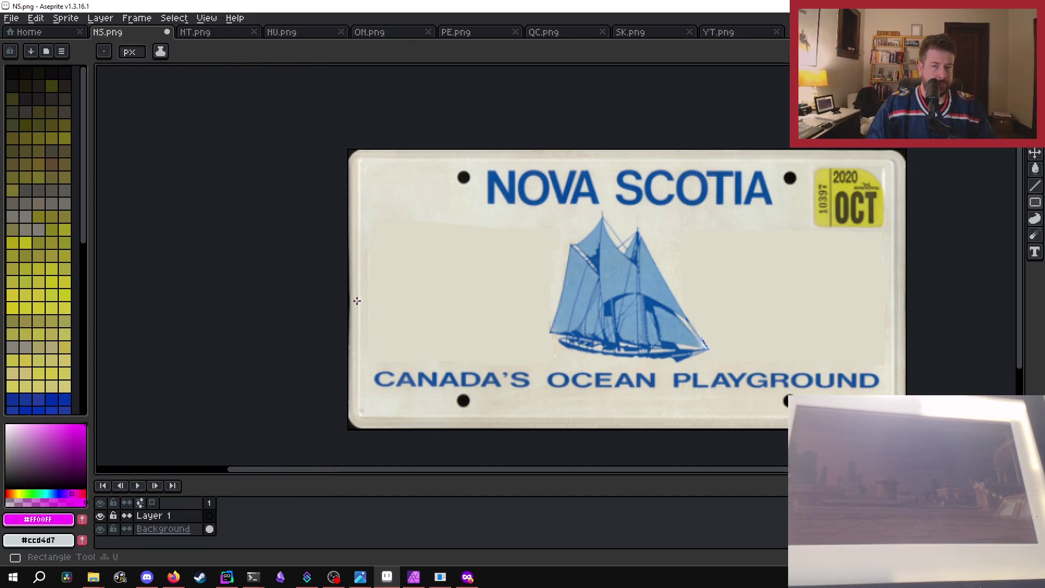
scroll(305, 281, "up", 2)
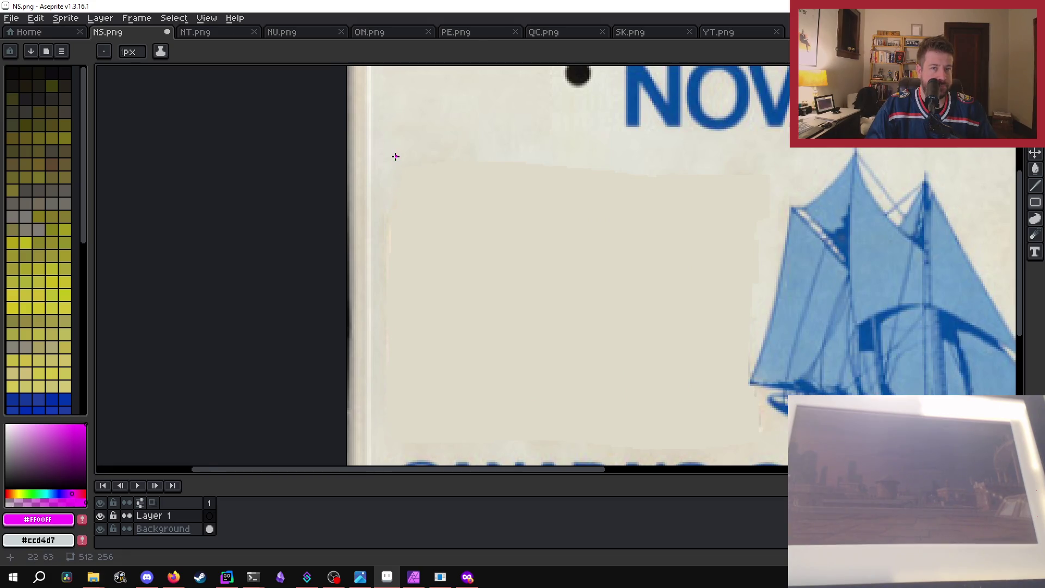
Draw a magenta rectangle left of the ship and marquee-select around it
scroll(395, 156, "down", 2)
left_click_drag(397, 155, 513, 271)
left_click_drag(563, 296, 571, 297)
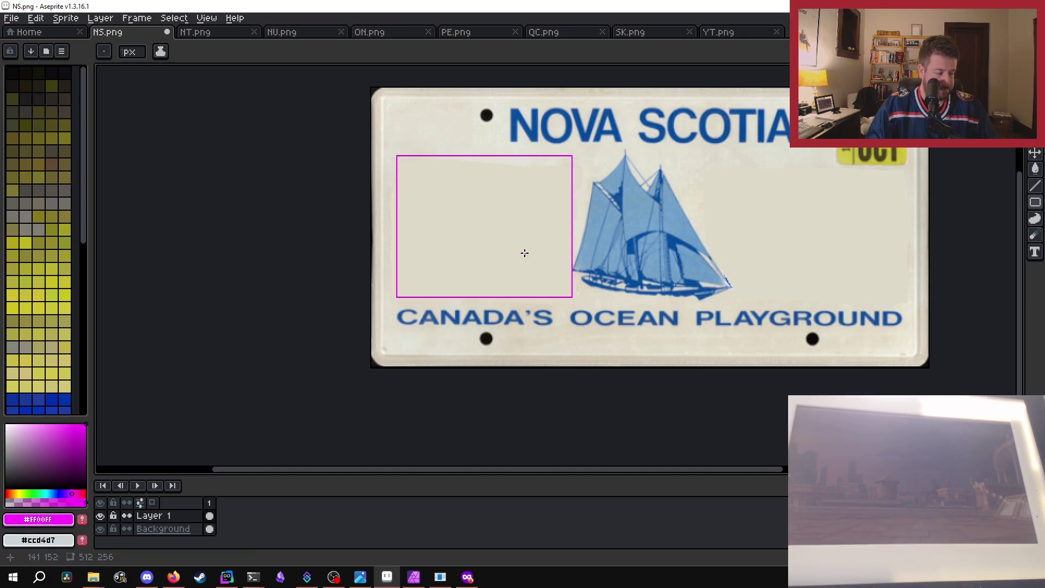
key("v")
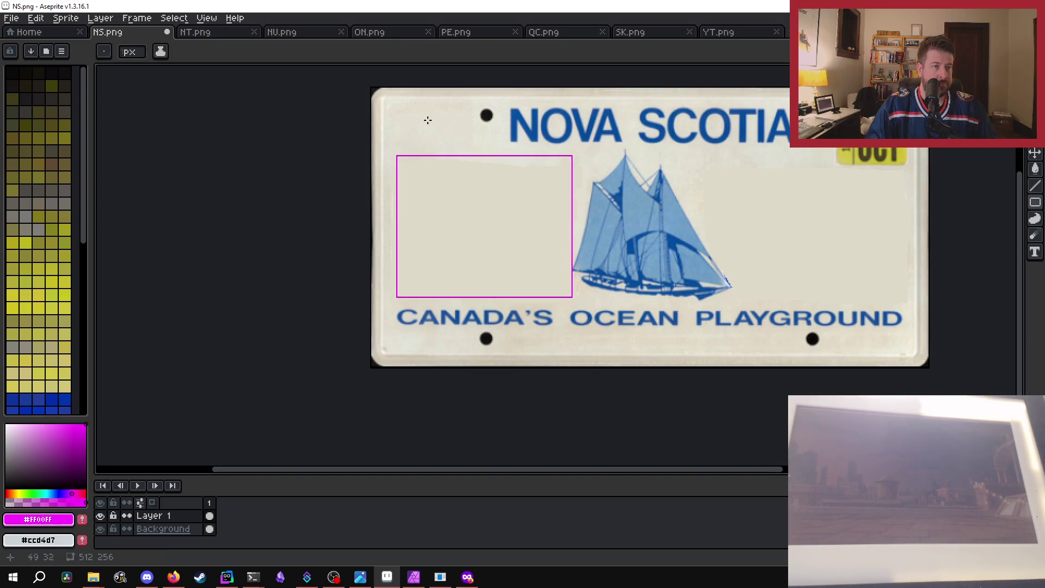
key("m")
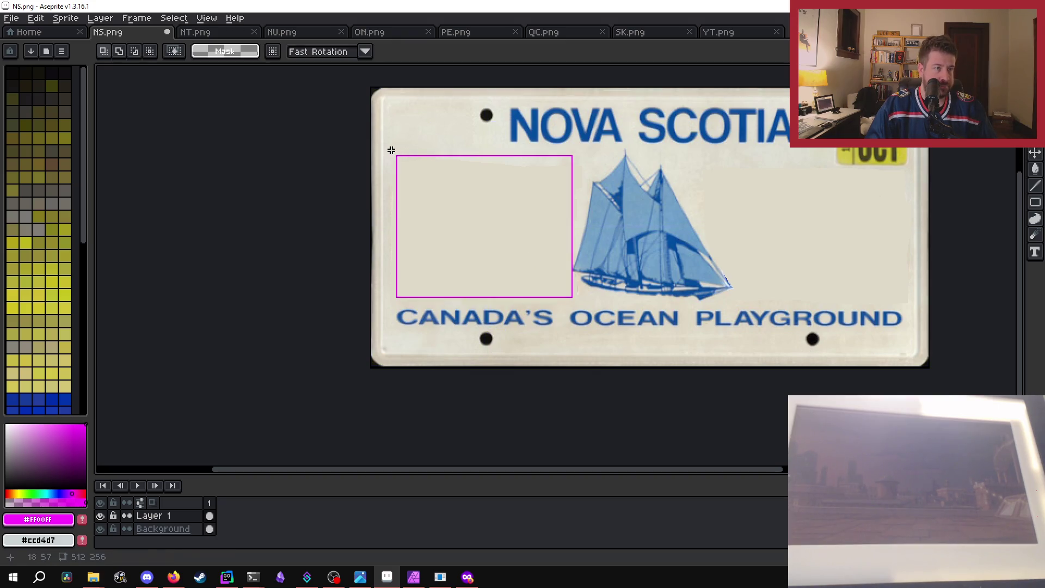
mouse_move(391, 151)
left_mouse_down()
mouse_move(513, 298)
mouse_move(567, 310)
mouse_move(572, 290)
left_mouse_up()
Dismiss the chat popup, deselect, and undo that first rectangle
scroll(573, 301, "up", 2)
scroll(479, 296, "down", 2)
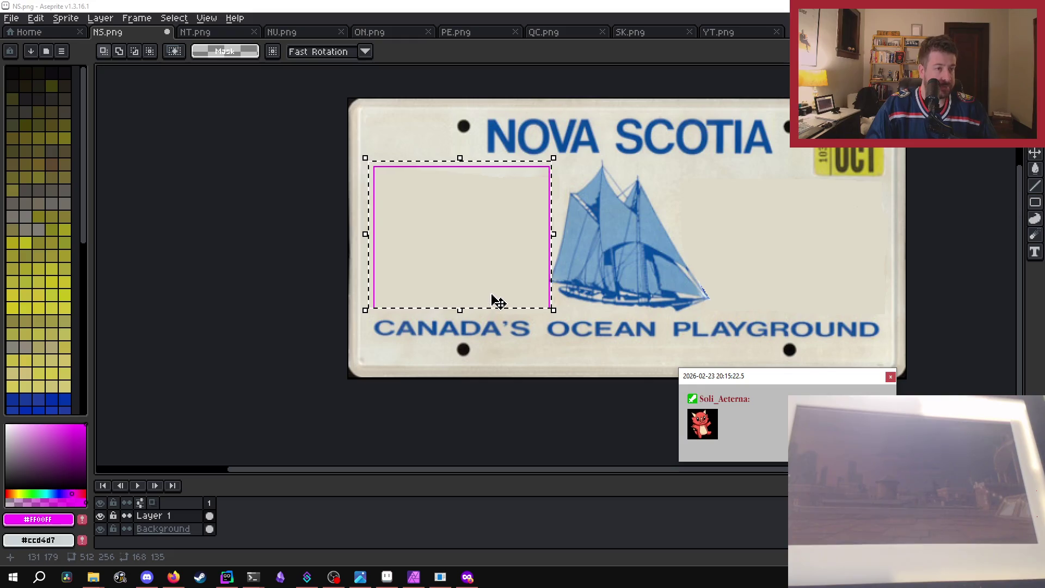
scroll(493, 296, "up", 2)
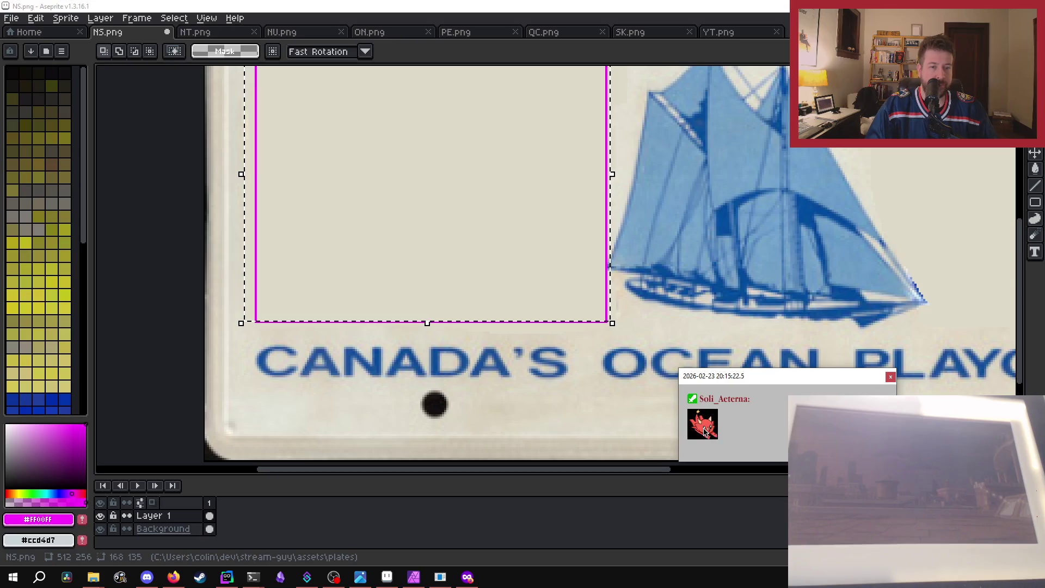
left_click(891, 377)
key("ctrl+d")
scroll(292, 238, "down", 3)
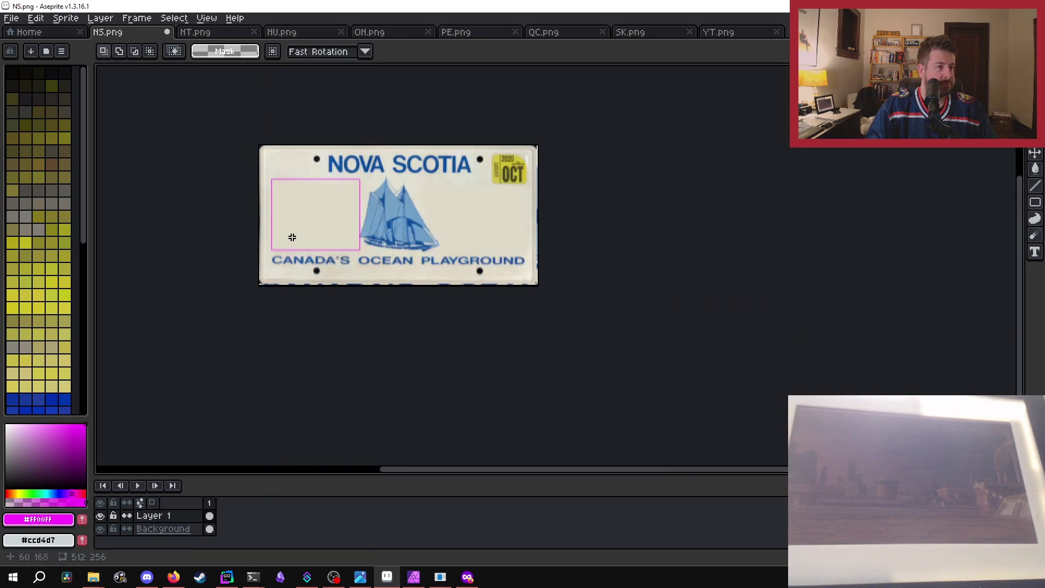
scroll(292, 237, "up", 3)
key("ctrl+shift+d")
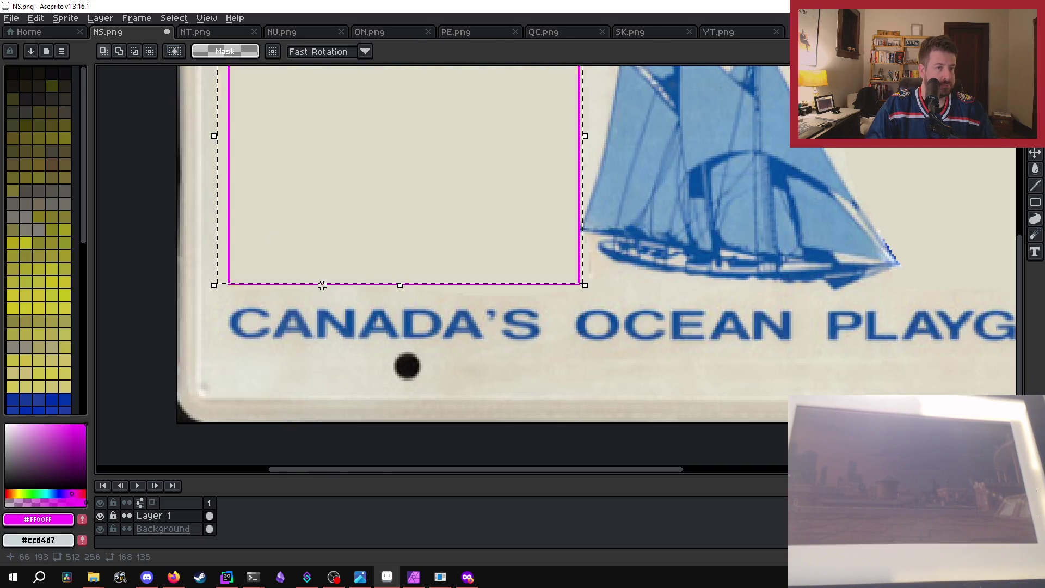
scroll(322, 286, "down", 3)
key("ctrl+z")
key("ctrl+z")
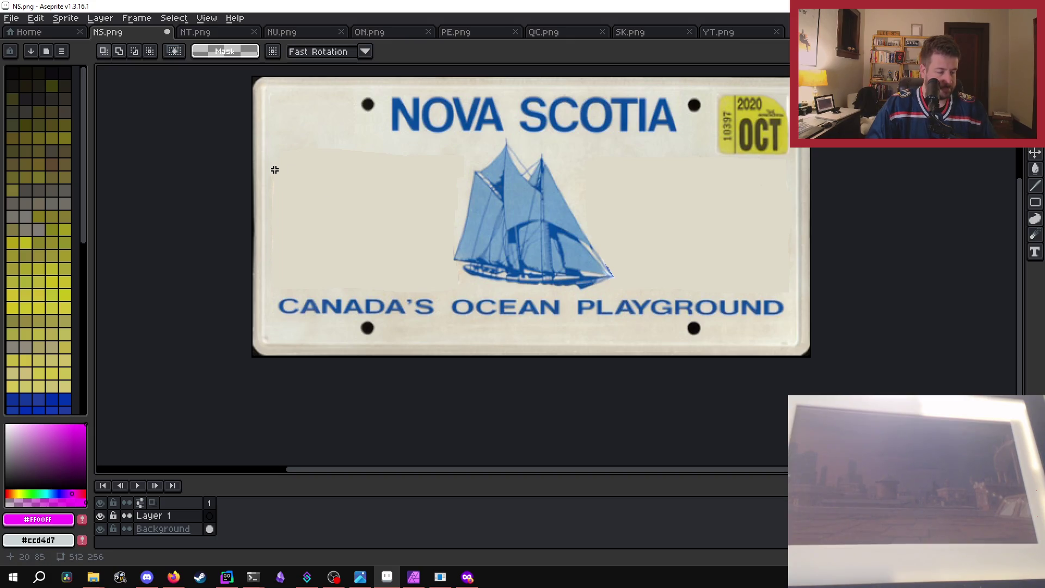
Redraw a 172×141 magenta box outline left of the ship
key("b")
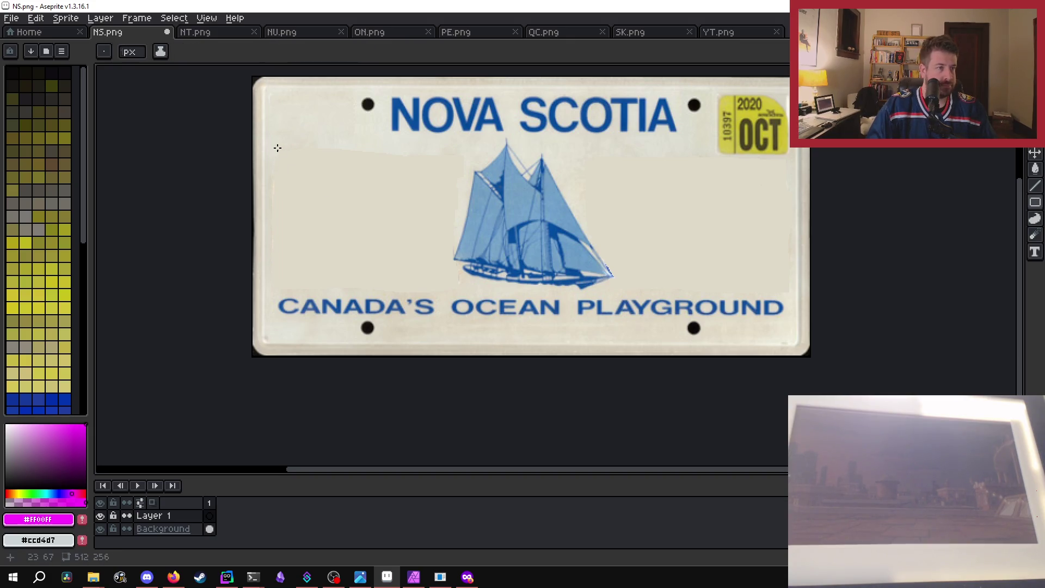
mouse_move(271, 142)
left_mouse_down()
mouse_move(294, 245)
mouse_move(401, 283)
mouse_move(453, 287)
left_mouse_up()
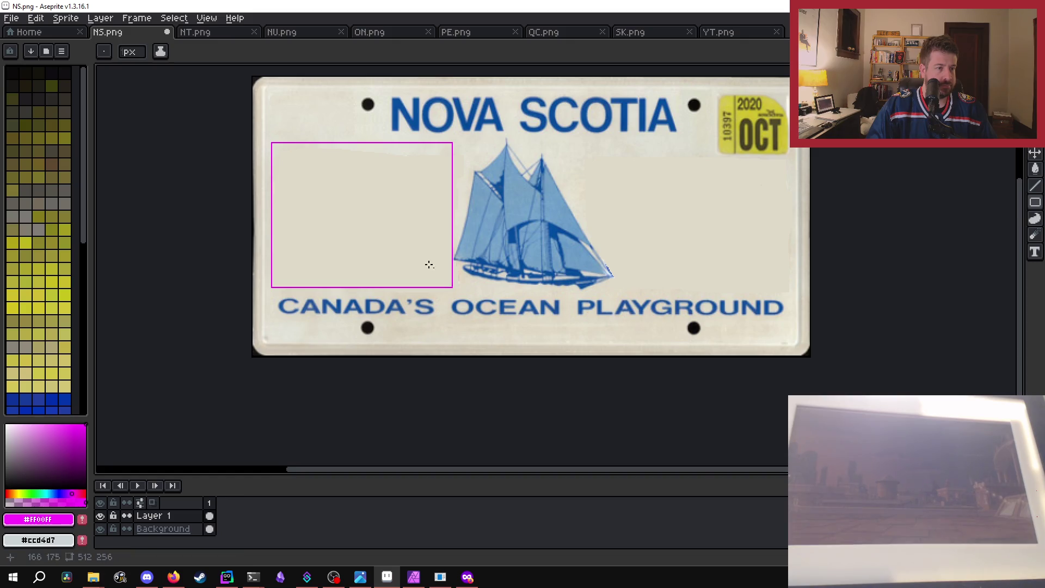
scroll(395, 252, "up", 2)
scroll(395, 257, "down", 2)
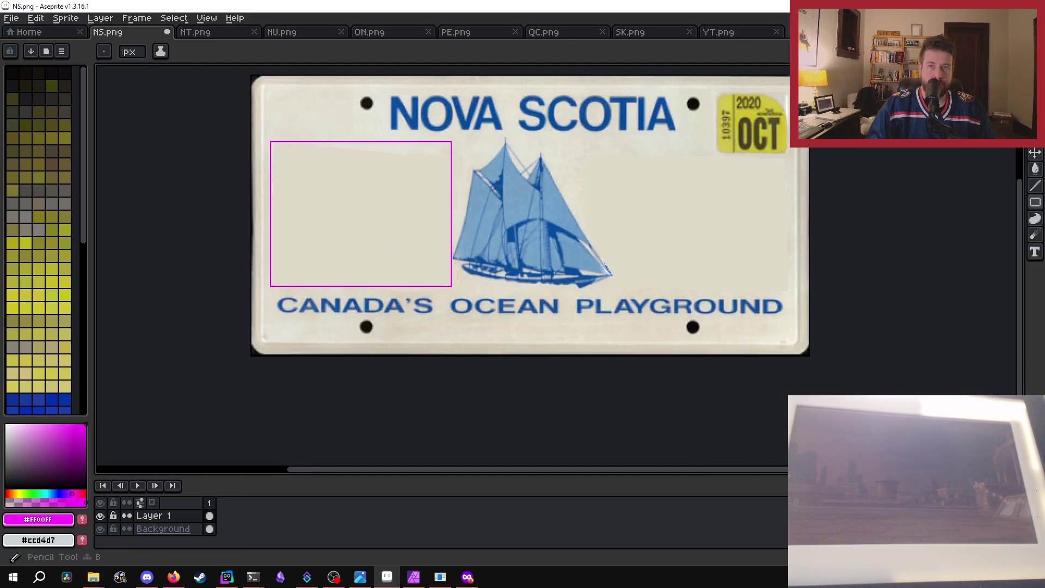
Select the magenta box and drag a copy to the plate's right side
key("m")
scroll(256, 179, "up", 2)
scroll(257, 180, "down", 2)
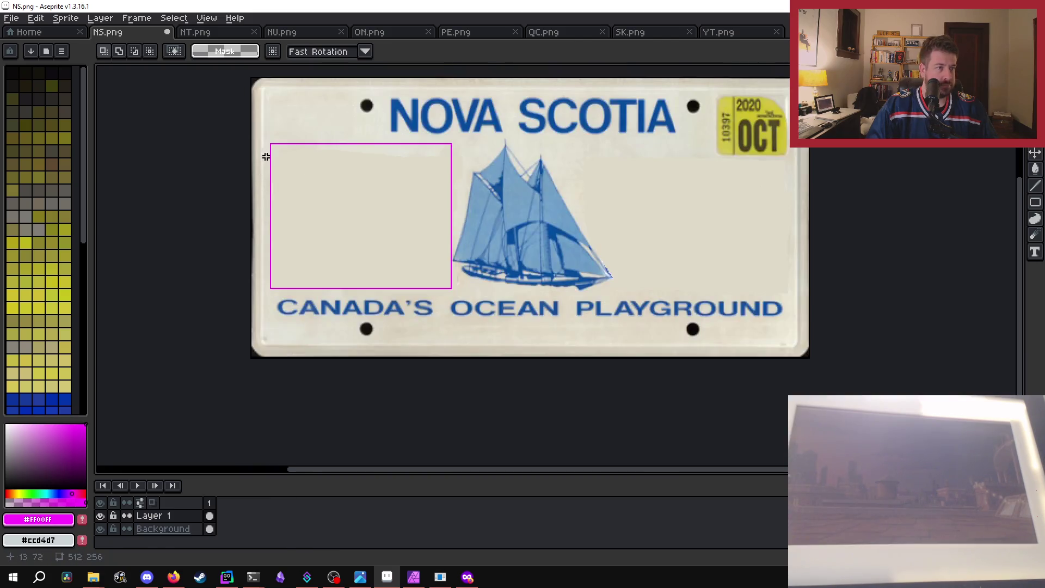
mouse_move(267, 140)
left_mouse_down()
mouse_move(427, 294)
mouse_move(454, 289)
left_mouse_up()
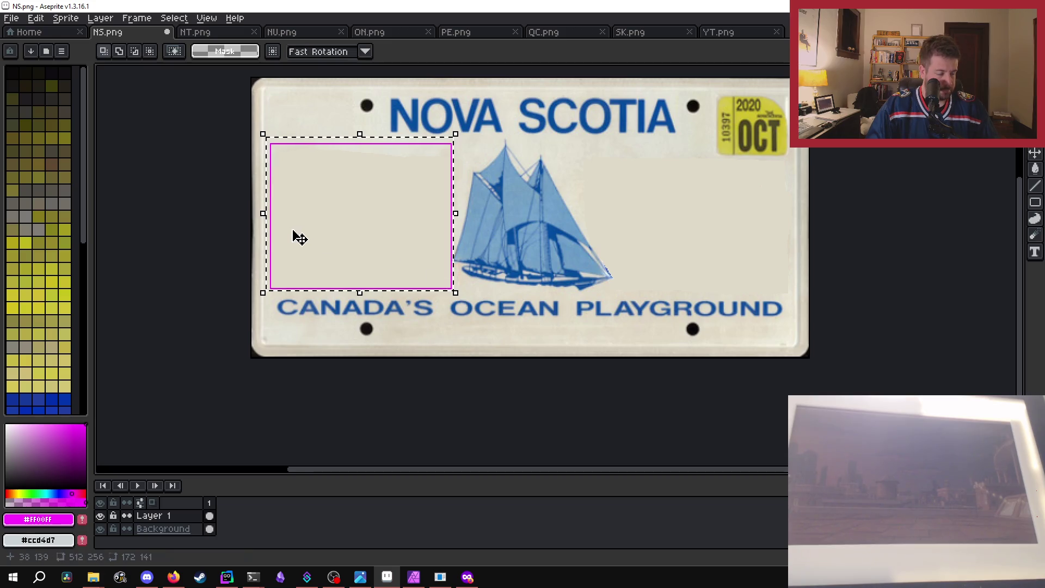
left_click_drag(431, 210, 741, 222)
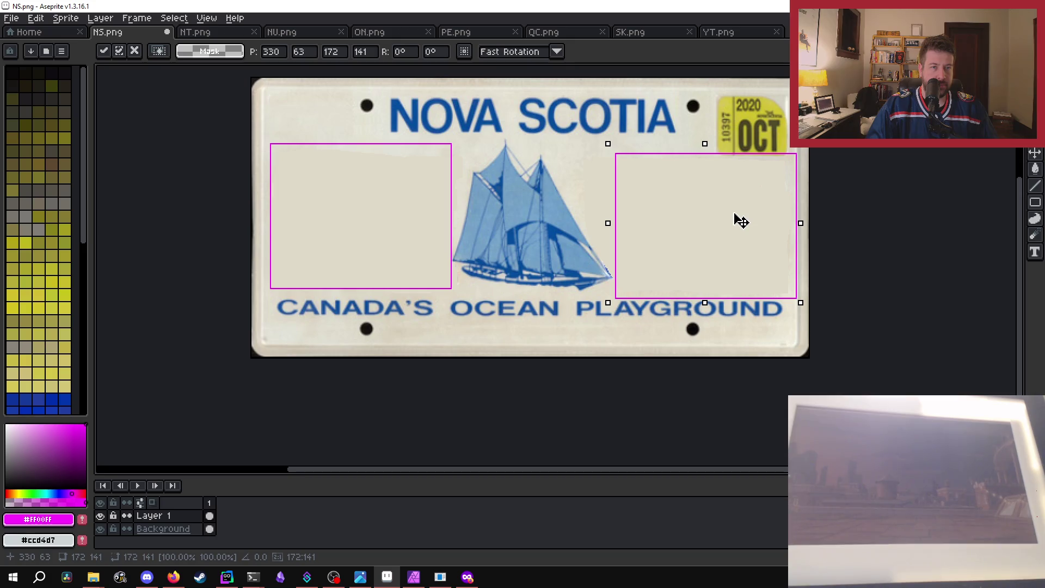
Redo the right-side copy so both magenta boxes sit at the same height
key("Return")
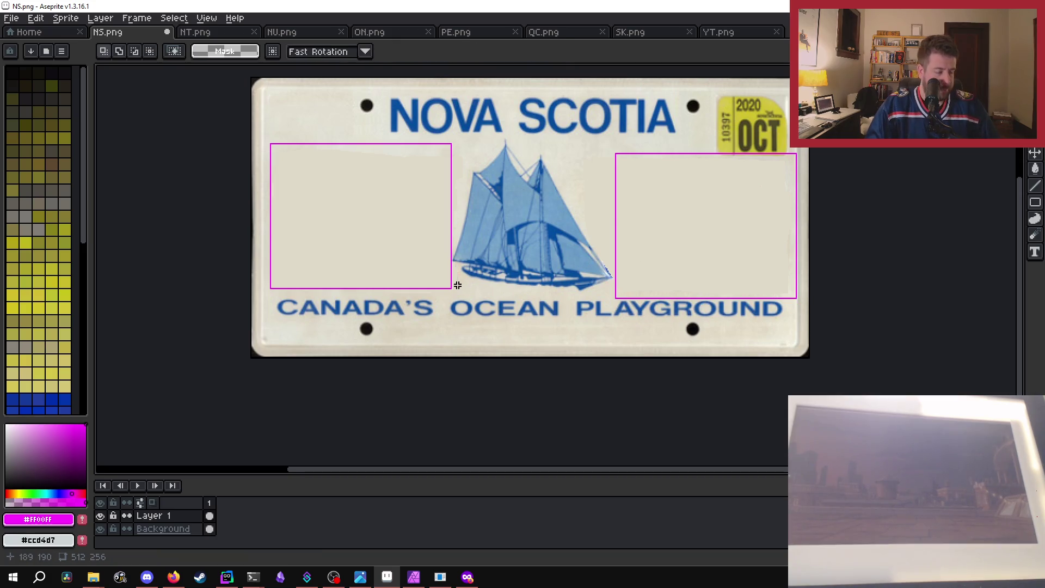
key("ctrl+z")
mouse_move(362, 212)
left_mouse_down()
mouse_move(368, 222)
mouse_move(361, 216)
mouse_move(625, 228)
mouse_move(688, 217)
left_mouse_up()
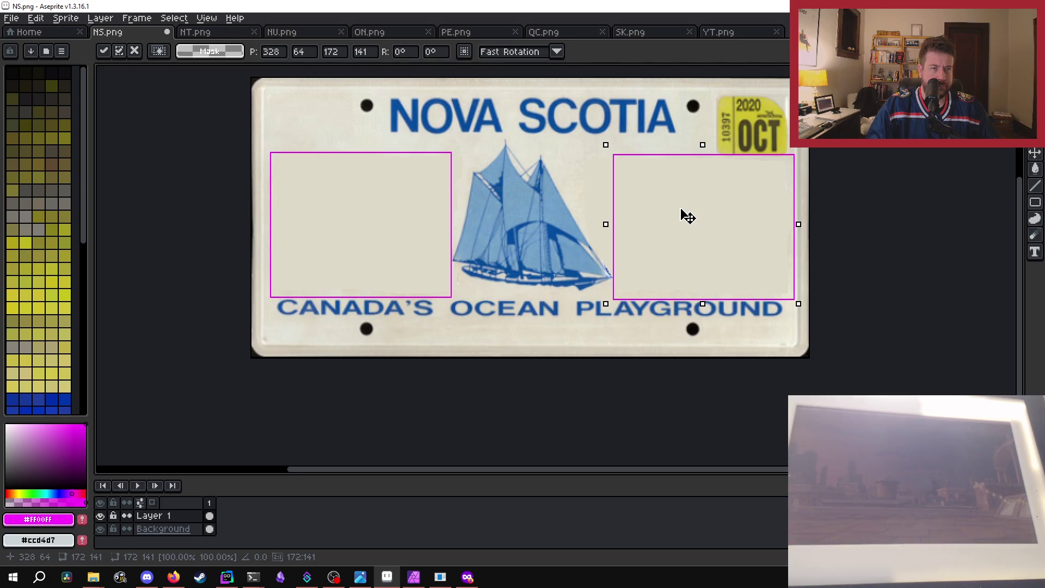
mouse_move(687, 215)
left_mouse_down()
mouse_move(526, 213)
mouse_move(591, 206)
mouse_move(691, 217)
left_mouse_up()
scroll(479, 173, "up", 1)
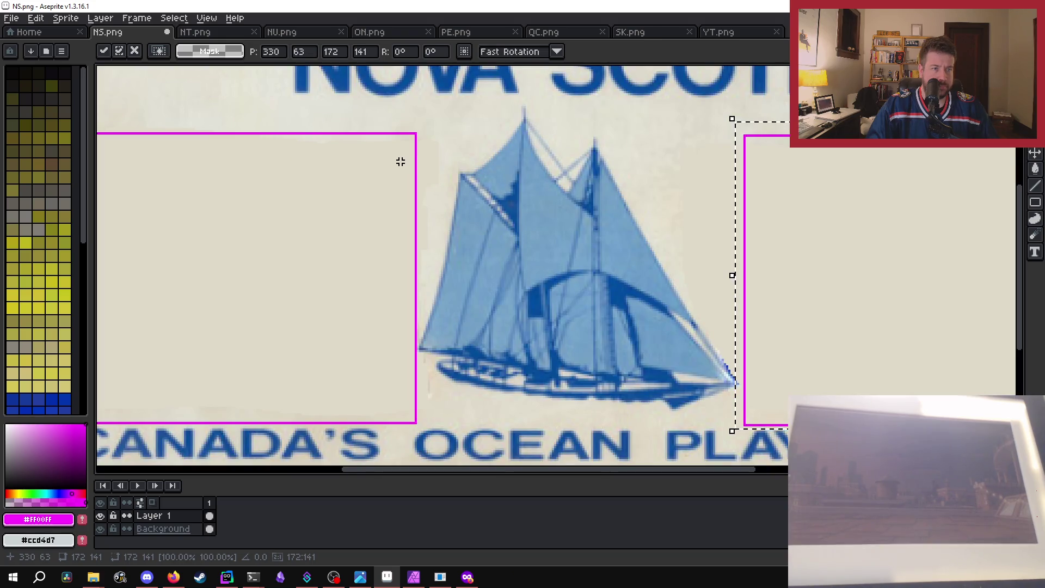
scroll(398, 162, "down", 1)
key("Escape")
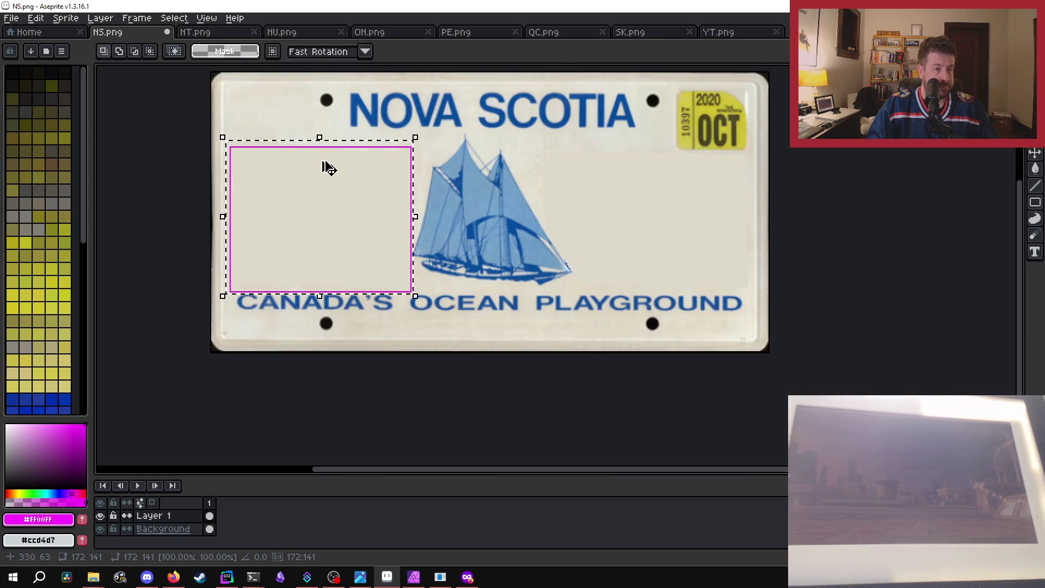
left_click_drag(320, 177, 320, 179)
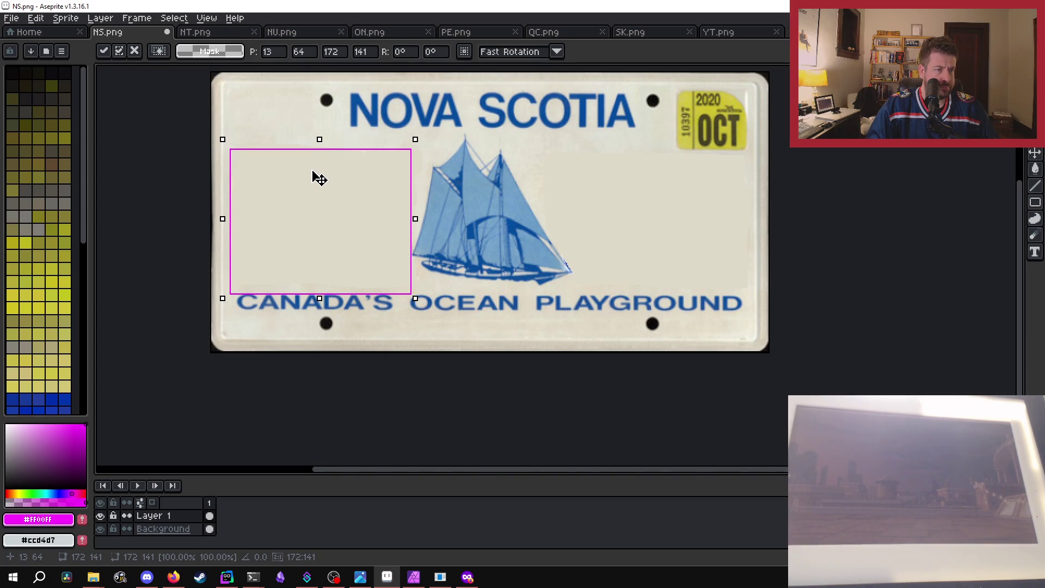
mouse_move(320, 179)
left_mouse_down()
mouse_move(483, 191)
mouse_move(648, 174)
mouse_move(653, 185)
left_mouse_up()
Deselect, flatten NS.png into a single Background layer, and save it
key("ctrl+s")
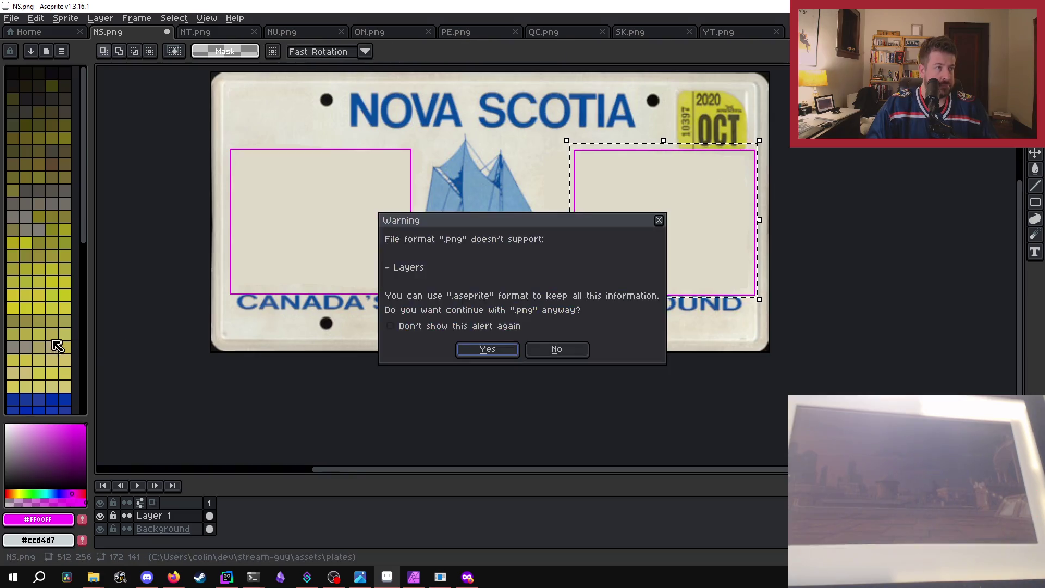
left_click(556, 349)
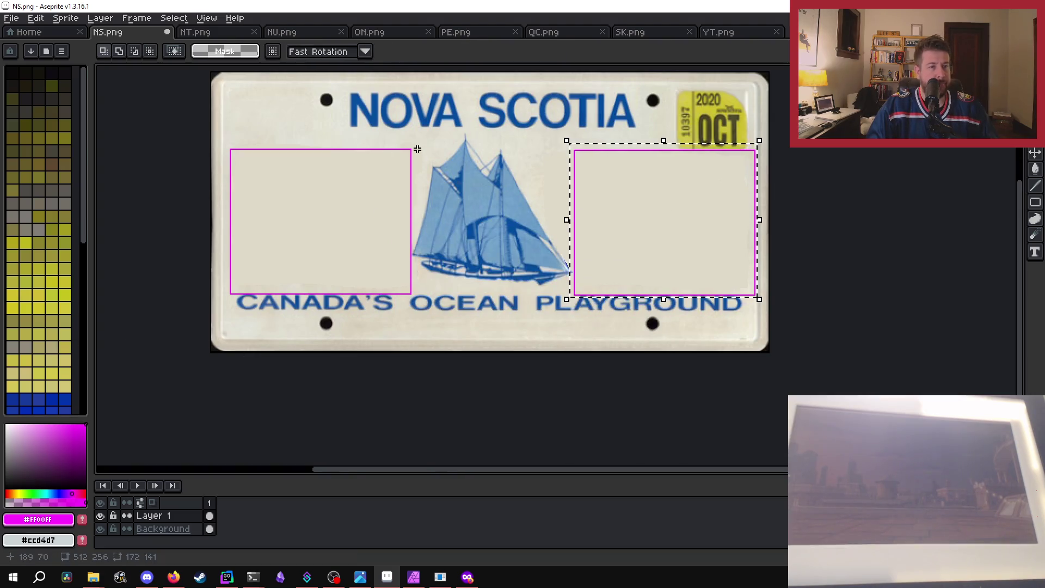
key("ctrl+d")
scroll(351, 163, "up", 2)
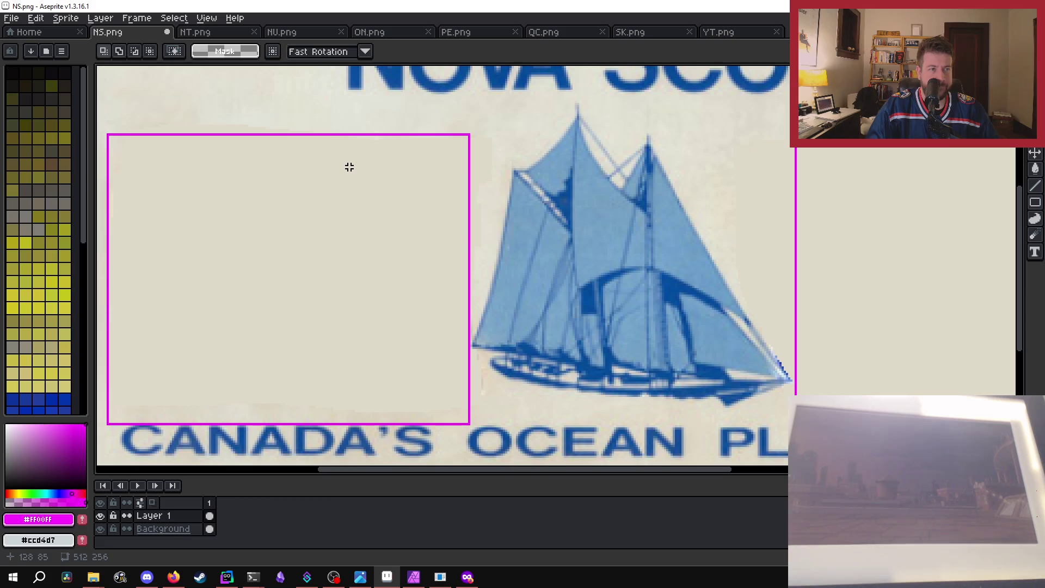
scroll(349, 167, "down", 2)
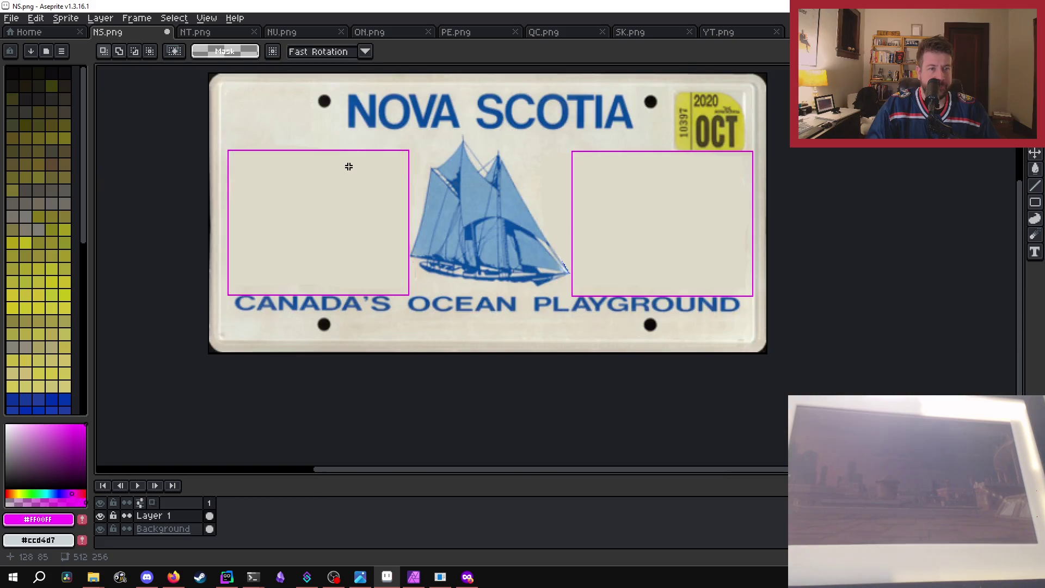
left_click(65, 18)
left_click(114, 150)
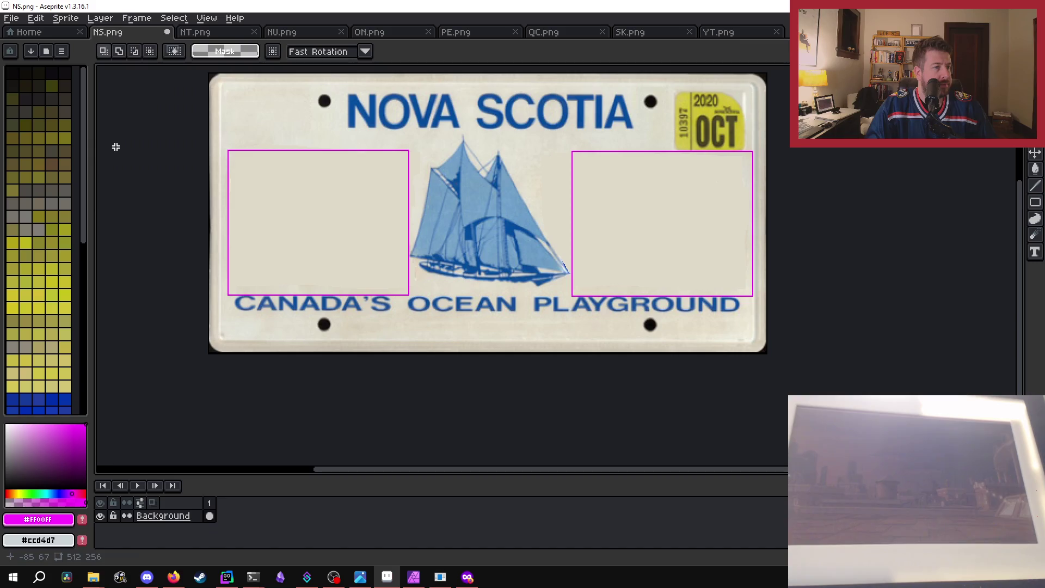
key("ctrl+s")
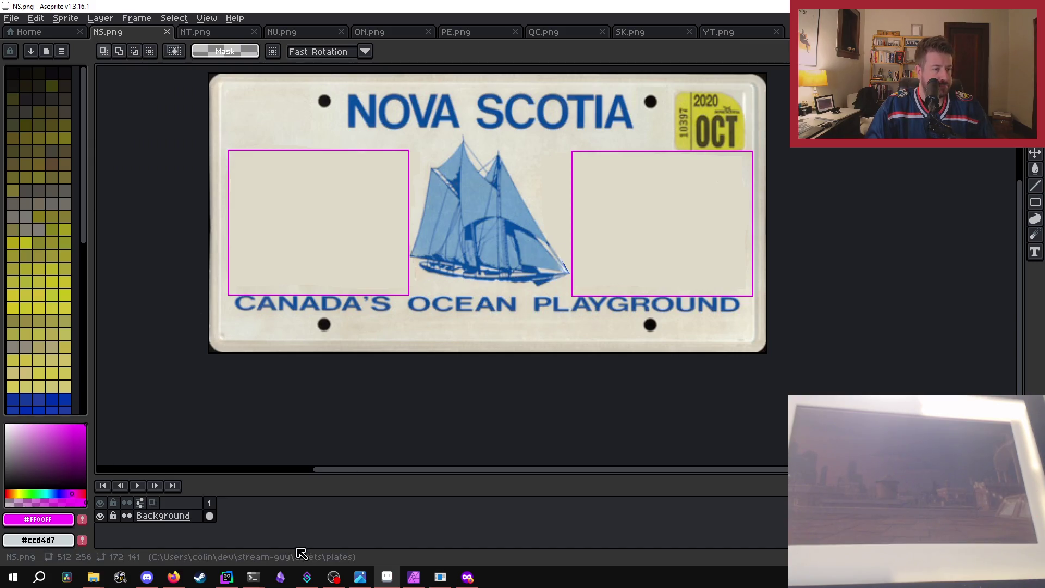
left_click(440, 577)
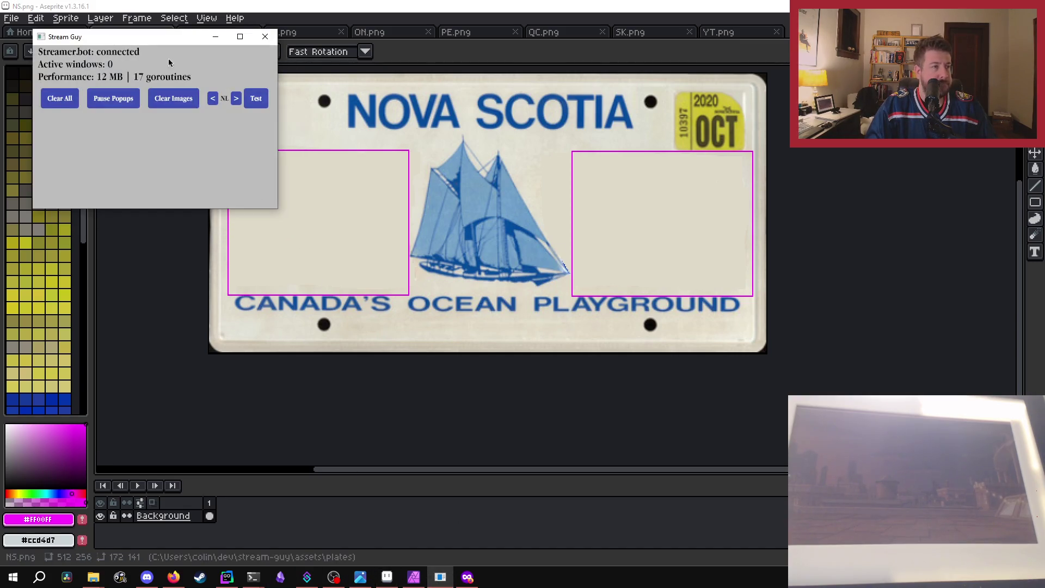
Spawn a test Nova Scotia plate popup, compare it with the canvas, then close it and Stream Guy
left_click(252, 101)
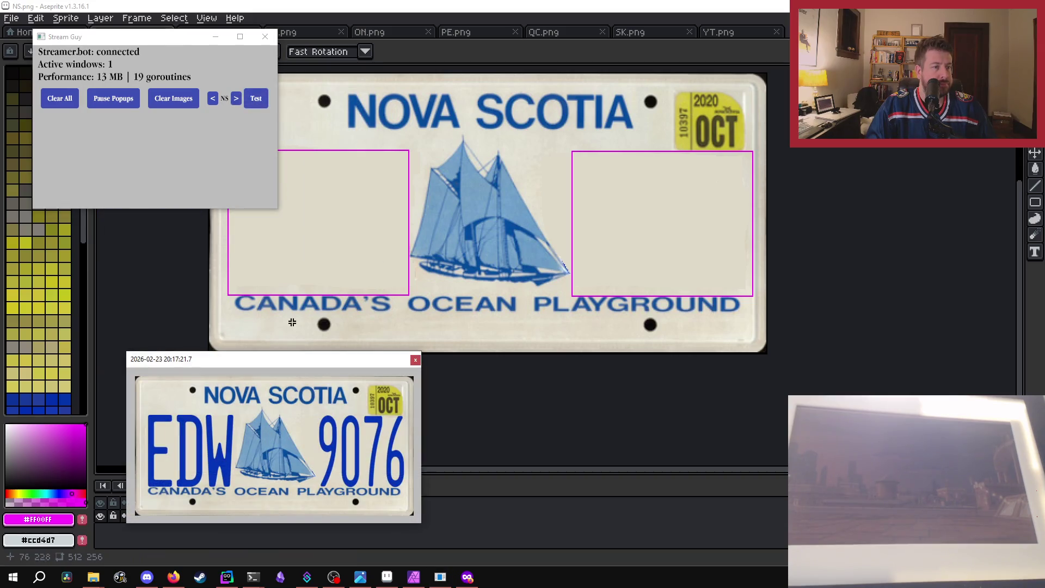
mouse_move(313, 358)
left_mouse_down()
mouse_move(354, 341)
mouse_move(469, 215)
mouse_move(497, 202)
left_mouse_up()
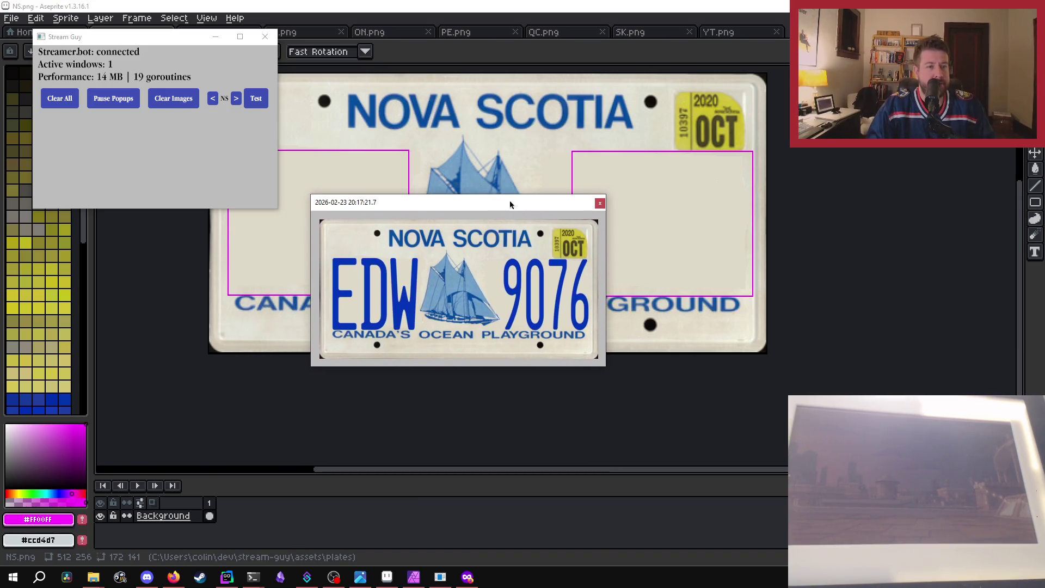
left_click(599, 204)
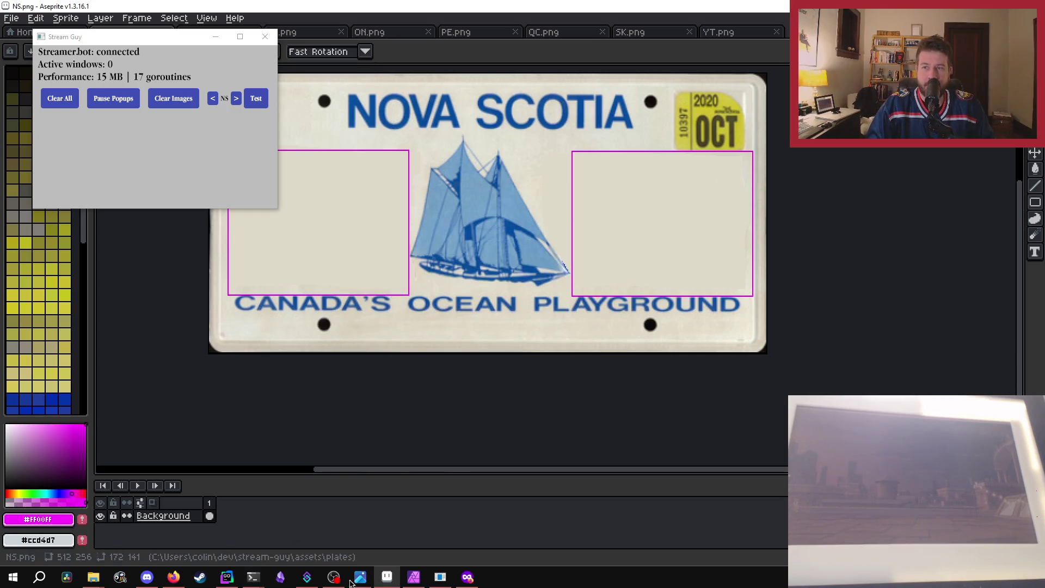
left_click(263, 36)
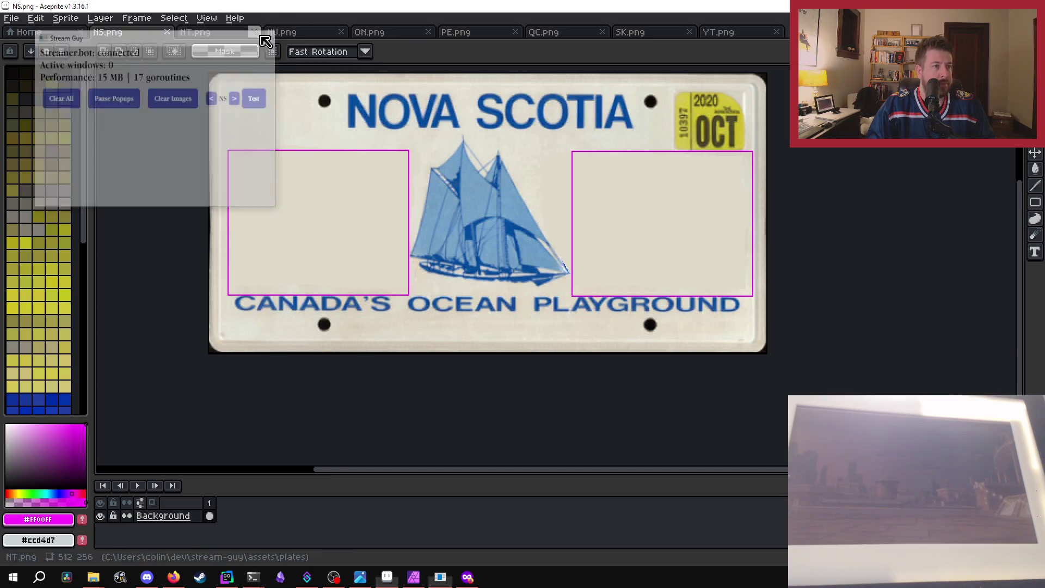
left_click(227, 577)
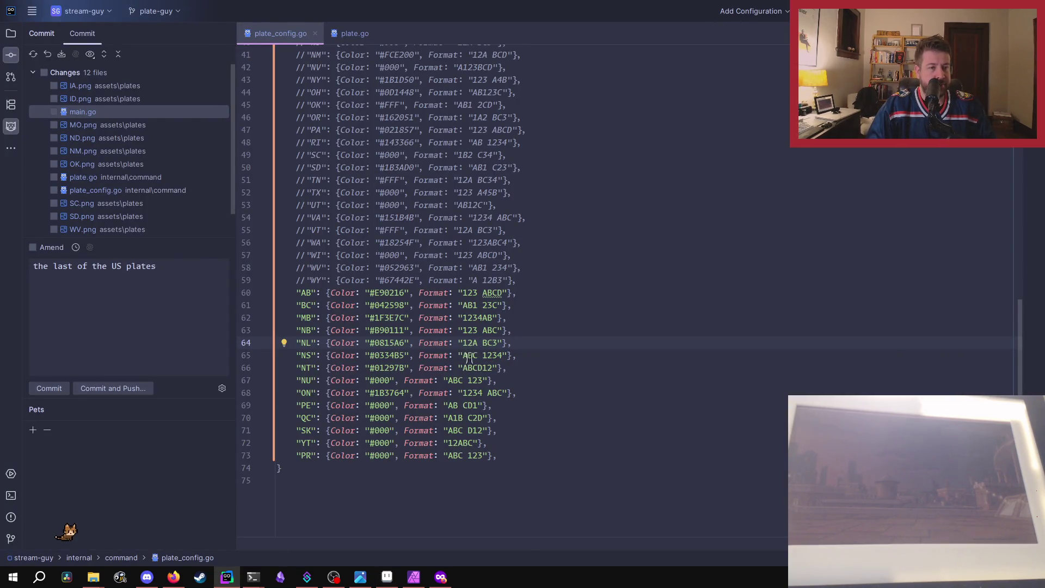
Change the NS entry's plate format in plate_config.go to "123 AB4"
left_click(480, 356)
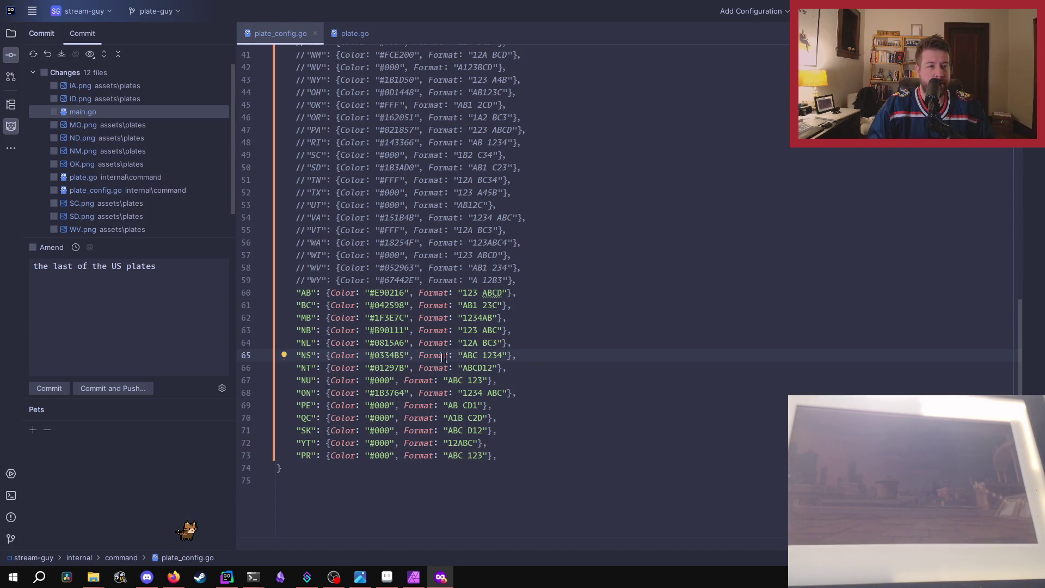
left_click(462, 355)
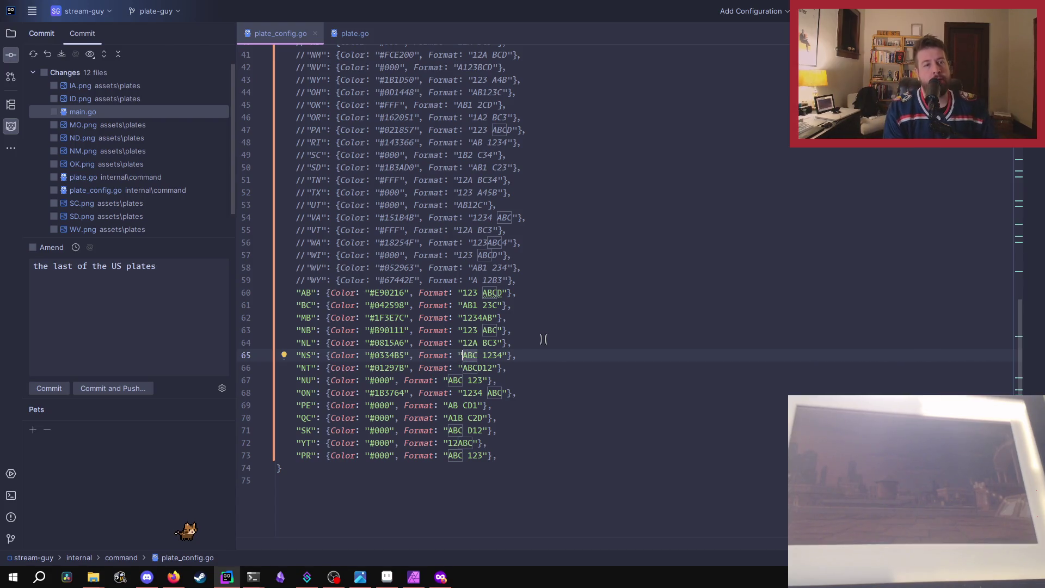
type("12")
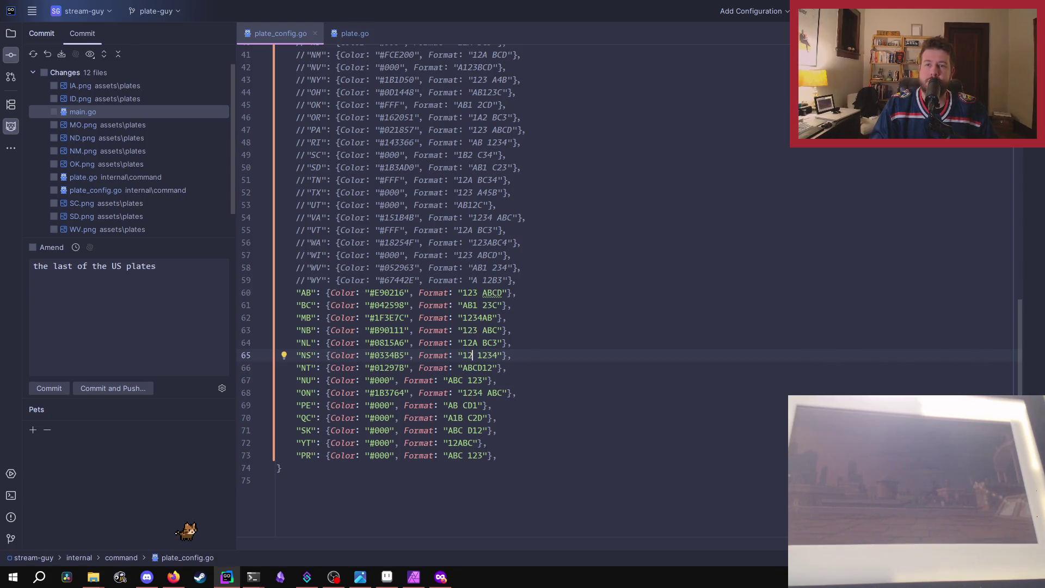
type("3")
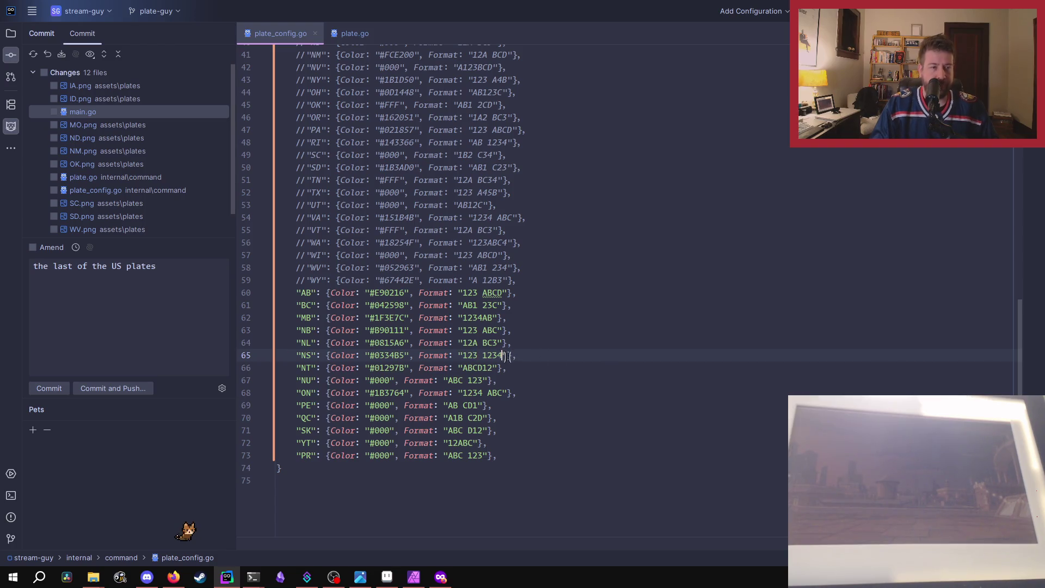
key("Left")
key("BackSpace")
key("BackSpace")
type("AB")
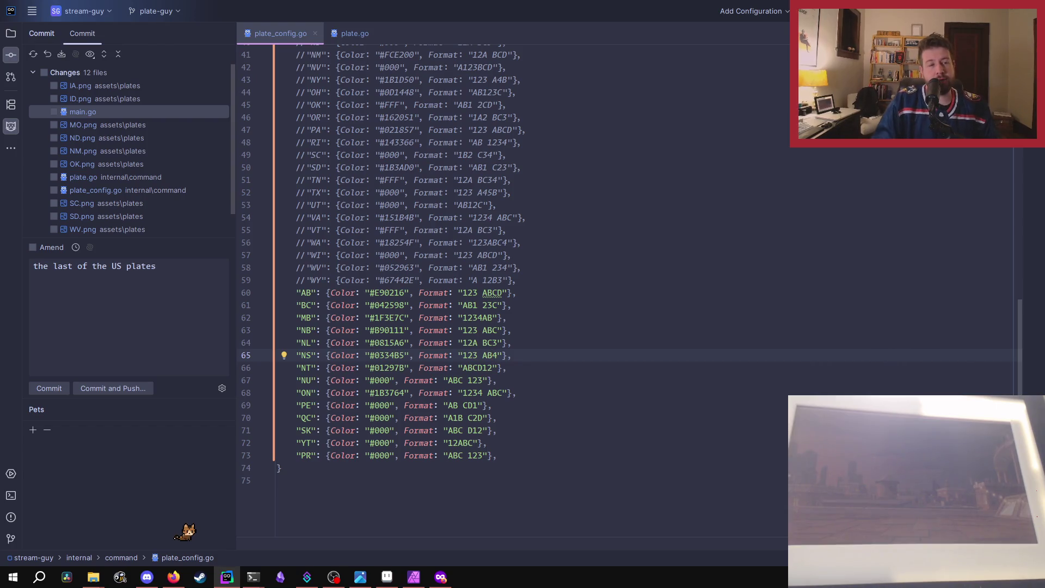
left_click(517, 364)
left_click(521, 360)
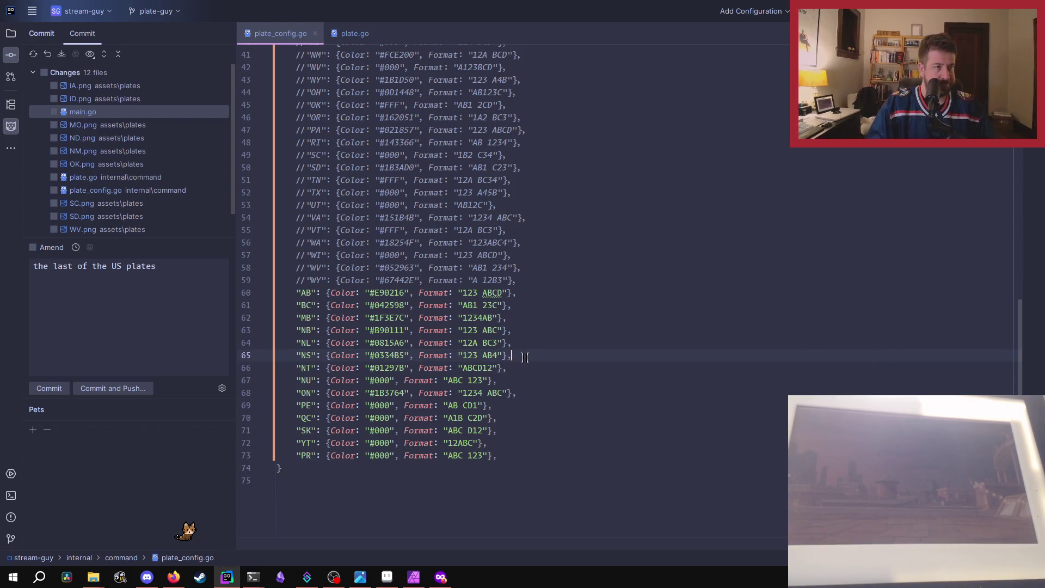
key("alt+Tab")
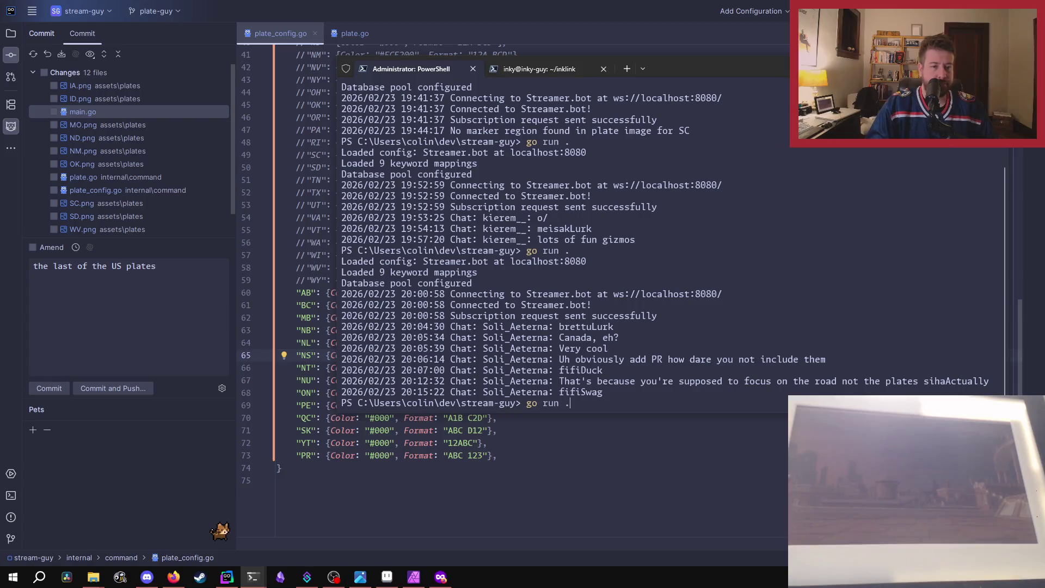
Rerun Stream Guy, step the plate choice forward to NS and open its test popup
key("Return")
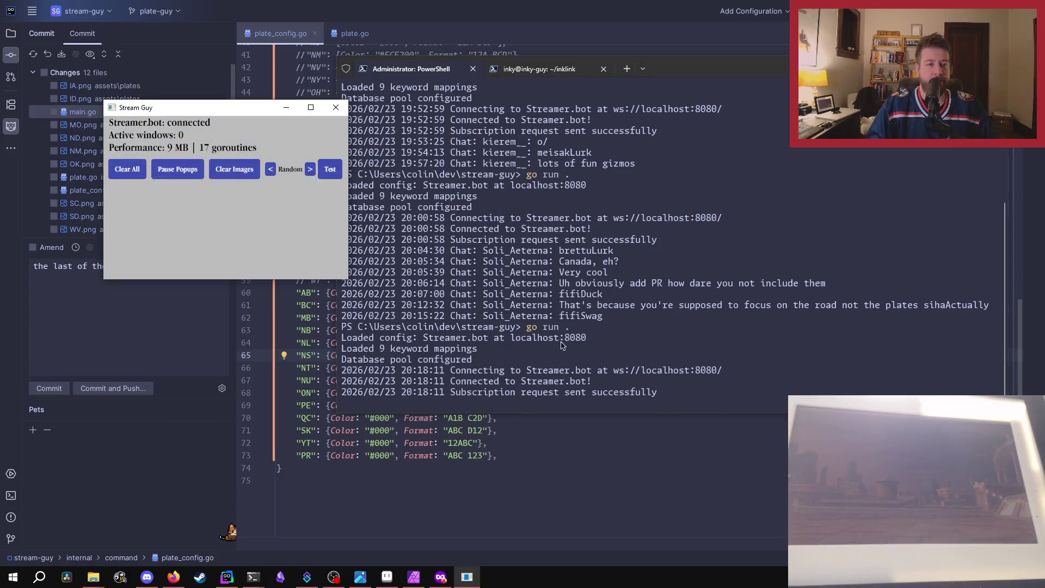
left_click(309, 170)
left_click(307, 170)
left_click(307, 170)
left_click(307, 170)
left_click(307, 171)
left_click(307, 170)
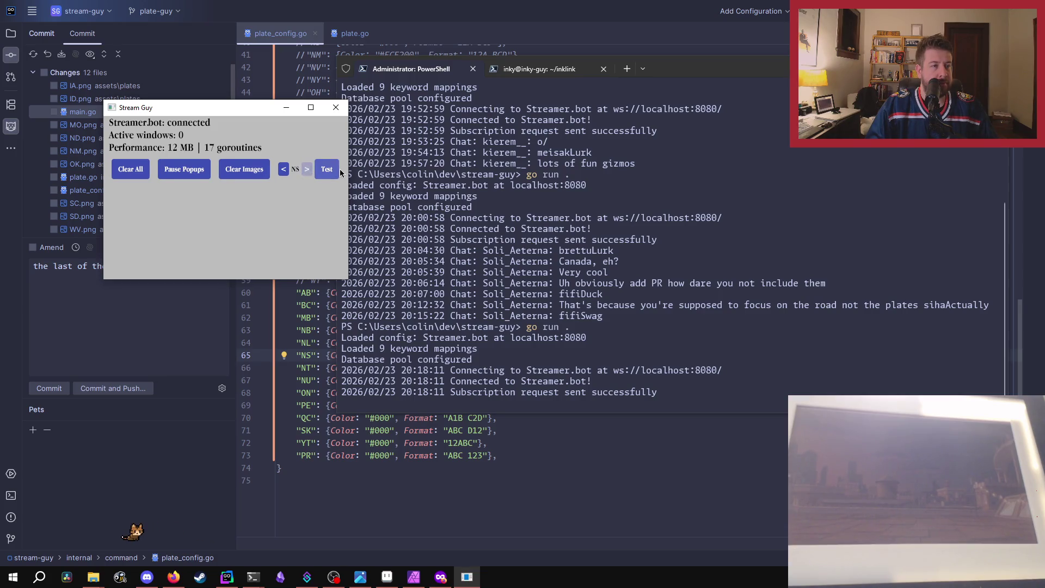
left_click(336, 172)
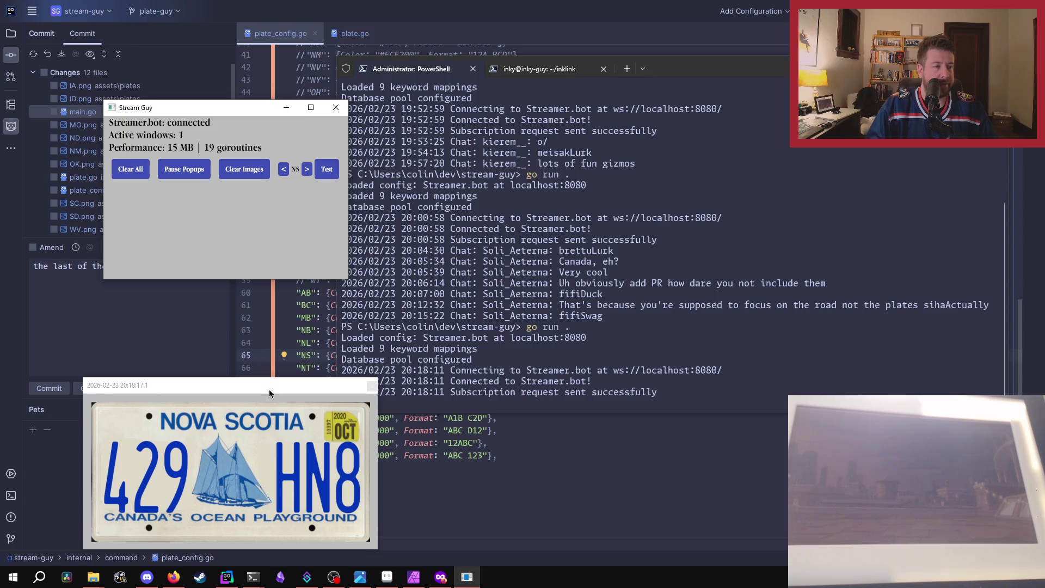
Centre the 429 HN8 Nova Scotia popup, close it, minimize Stream Guy and show the desktop
left_click_drag(249, 387, 538, 184)
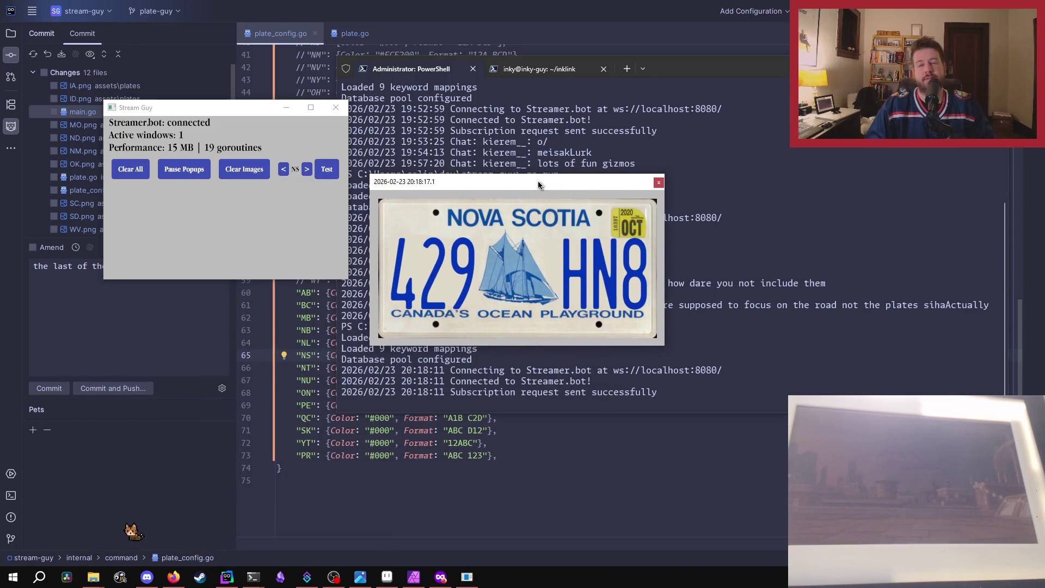
left_click(658, 182)
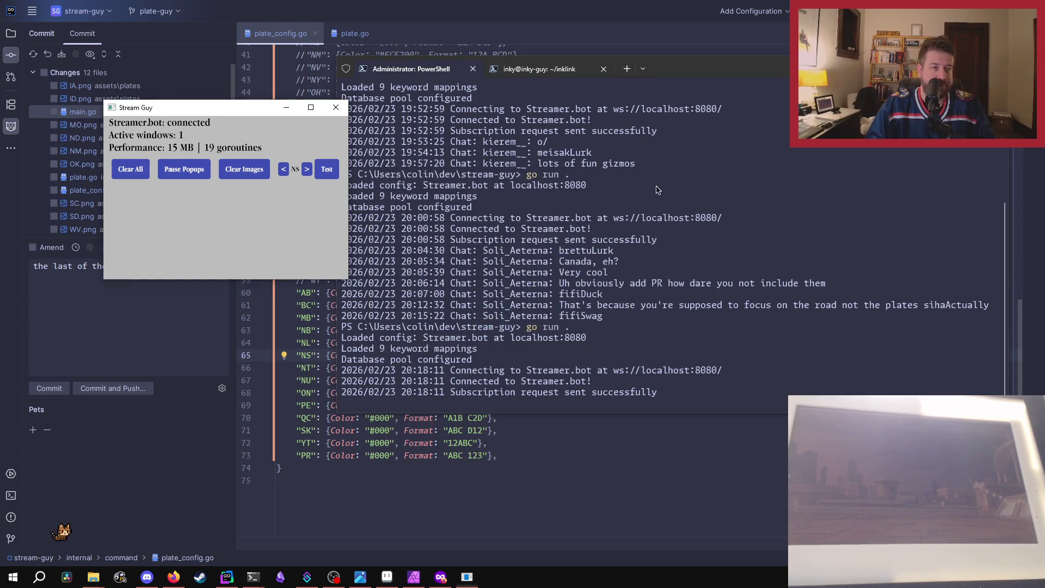
left_click(537, 442)
left_click(286, 108)
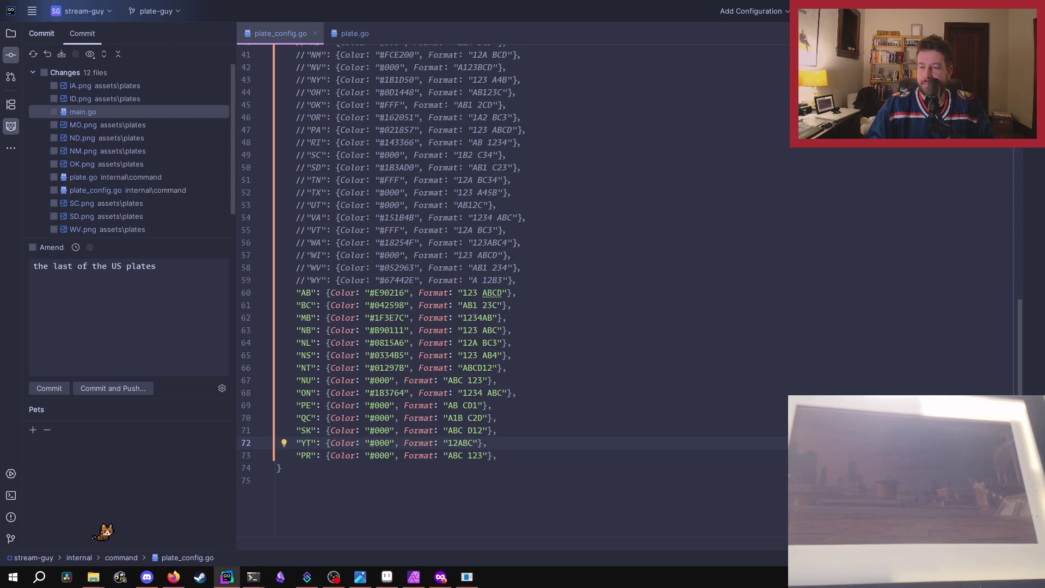
key("super+d")
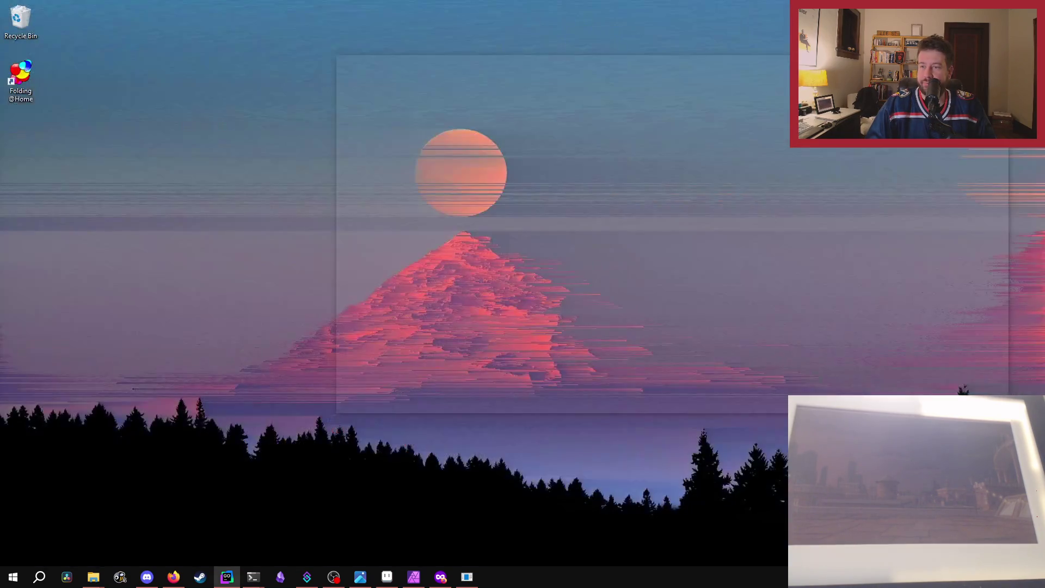
Restore the GoLand window, then bring Aseprite forward with NS.png open
key("super+d")
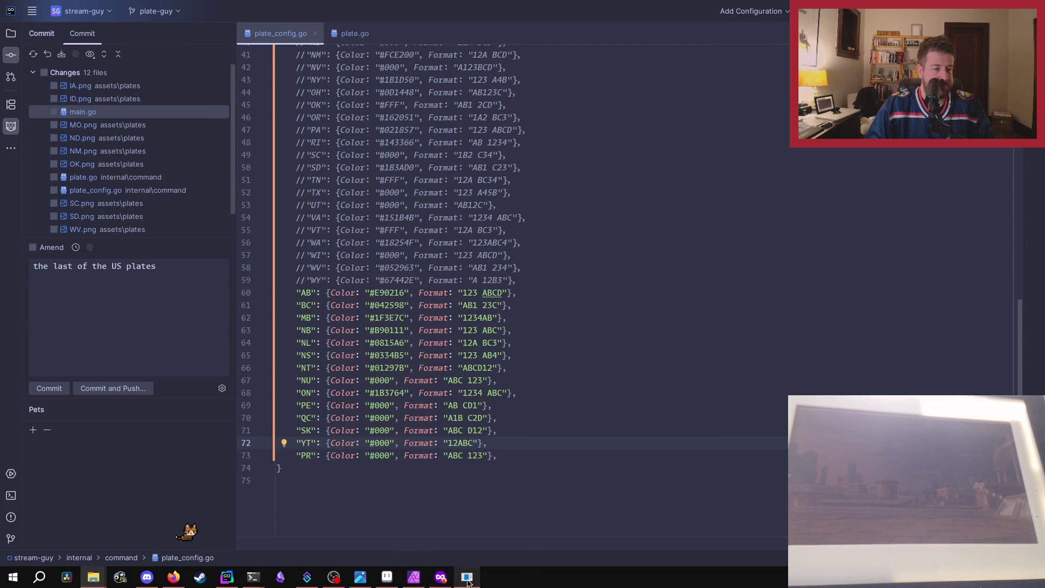
mouse_move(253, 577)
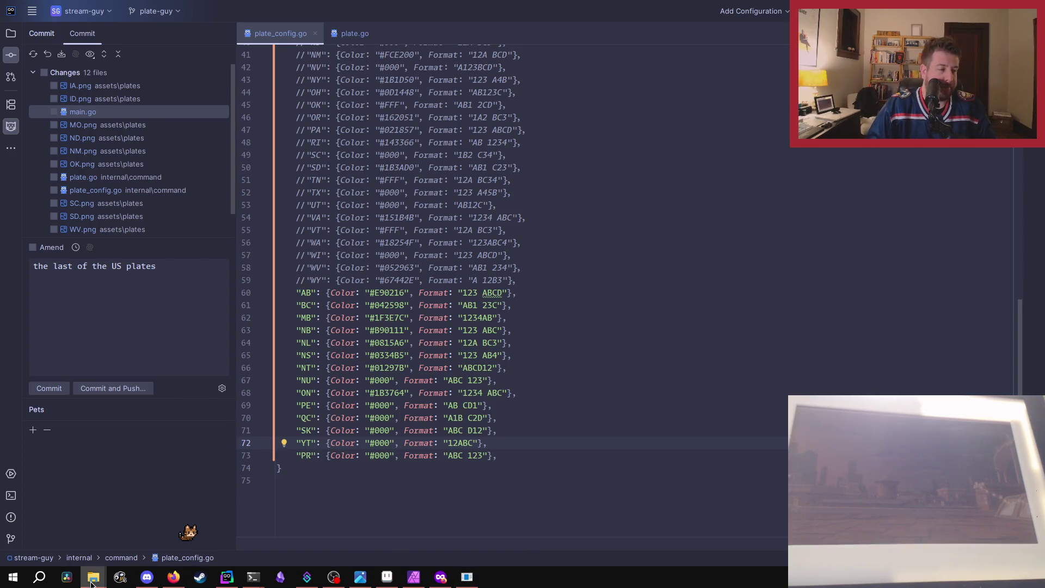
mouse_move(91, 582)
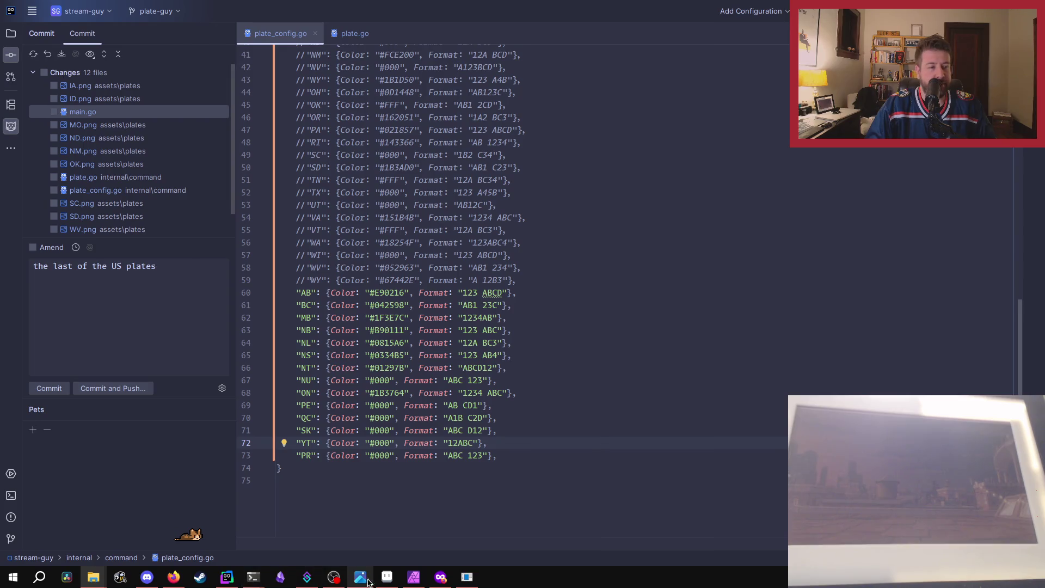
left_click(386, 576)
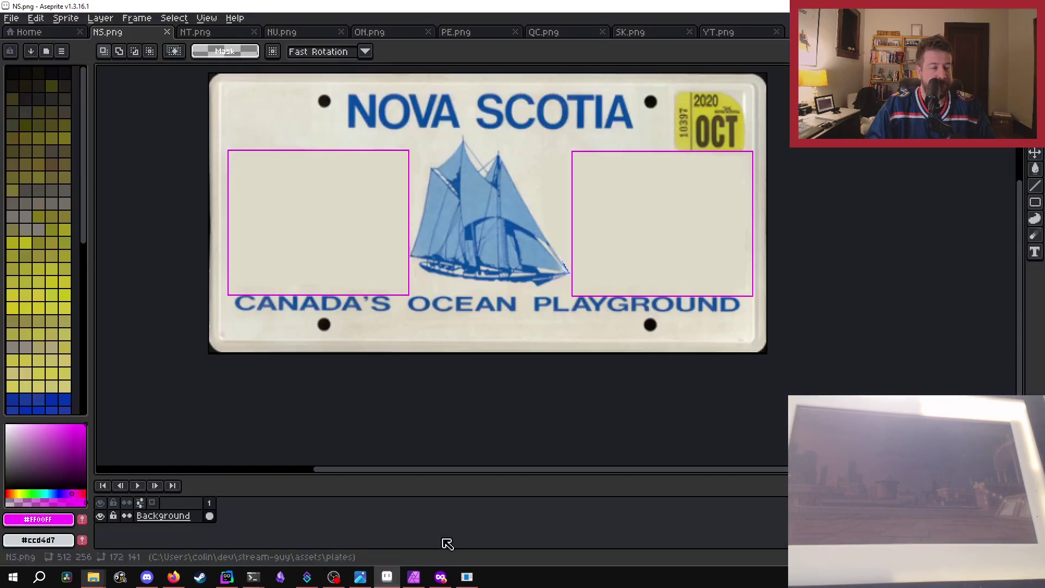
Close NS.png and sample the NT plate's pale background colour
left_click(168, 34)
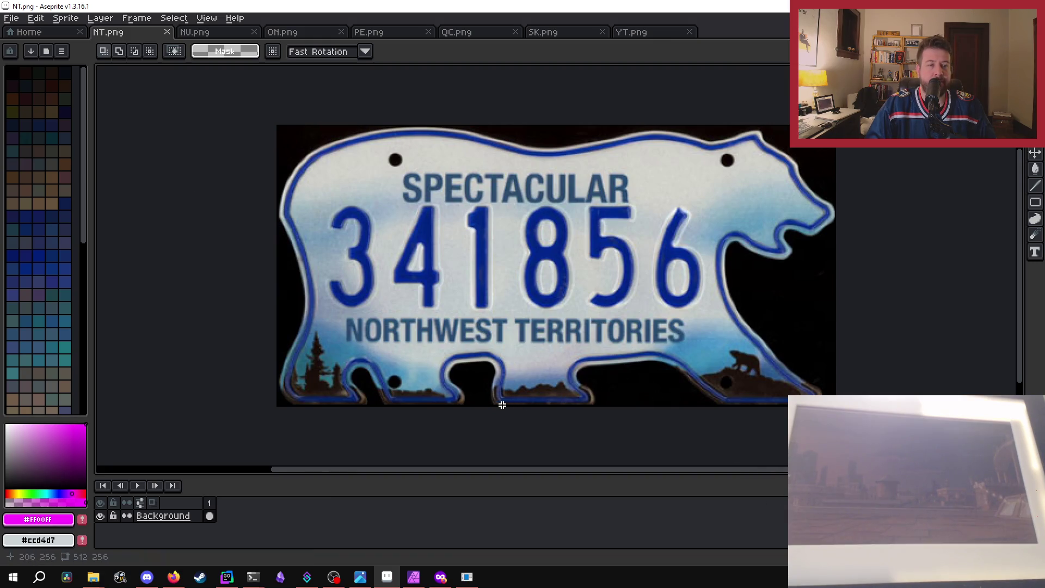
scroll(370, 277, "up", 2)
scroll(359, 250, "down", 2)
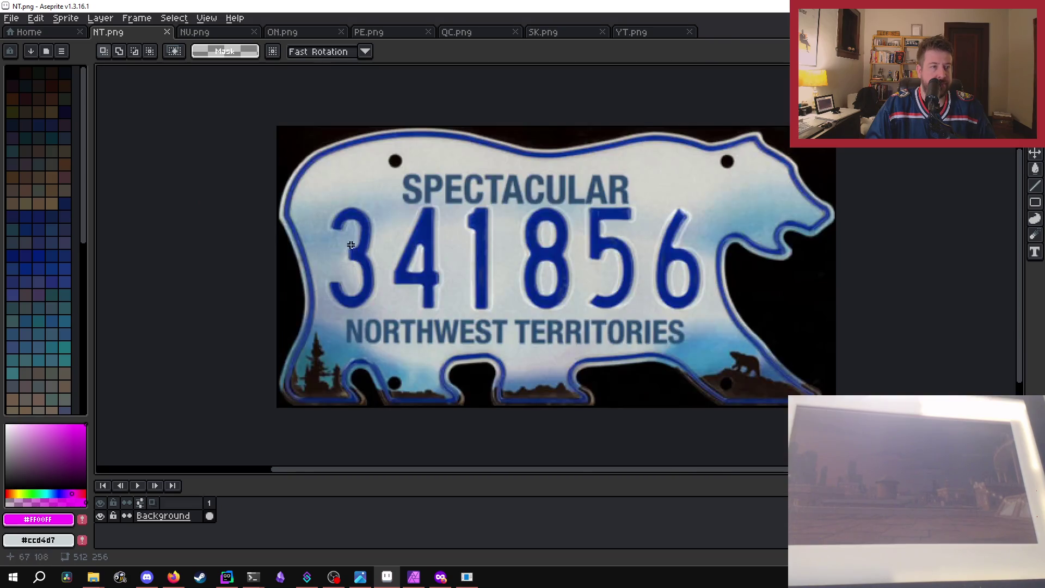
scroll(326, 213, "up", 2)
key("i")
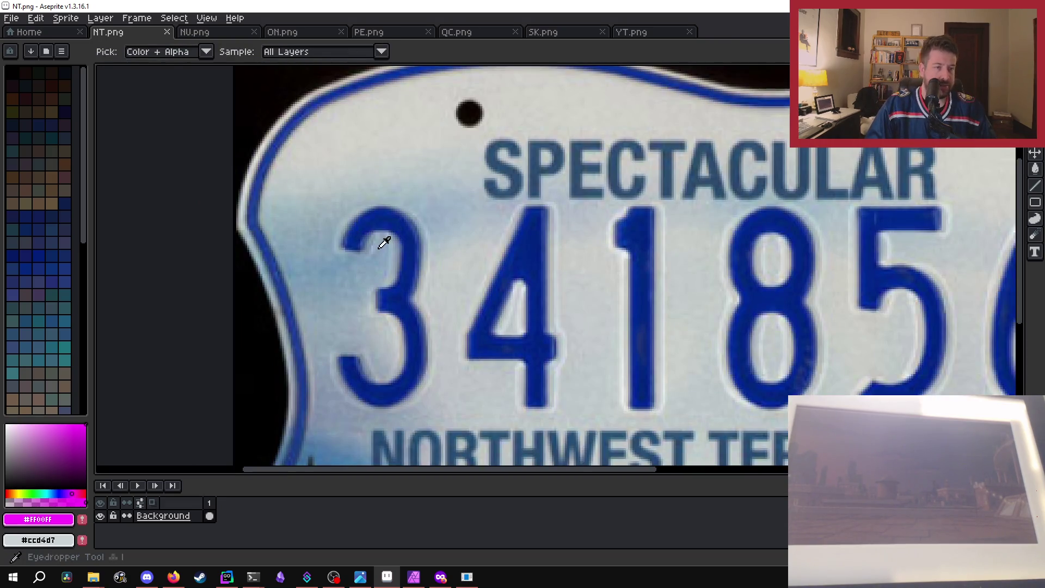
left_click(435, 227)
Paint over the first serial digit 3 with the pale blue background colour
scroll(436, 224, "down", 2)
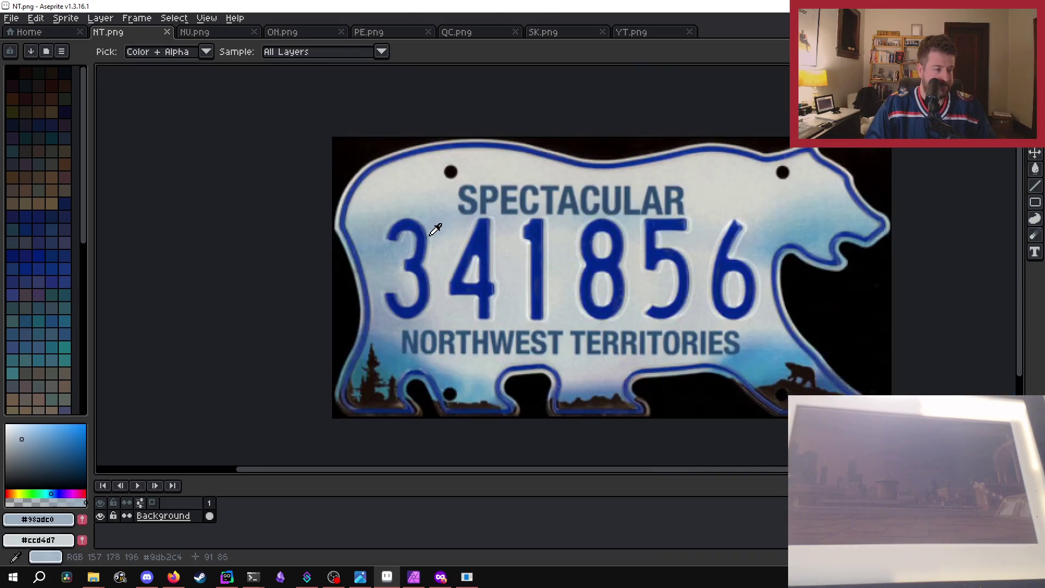
scroll(422, 249, "up", 2)
key("b")
mouse_move(387, 230)
left_mouse_down()
mouse_move(355, 227)
mouse_move(412, 210)
mouse_move(387, 250)
mouse_move(435, 220)
left_mouse_up()
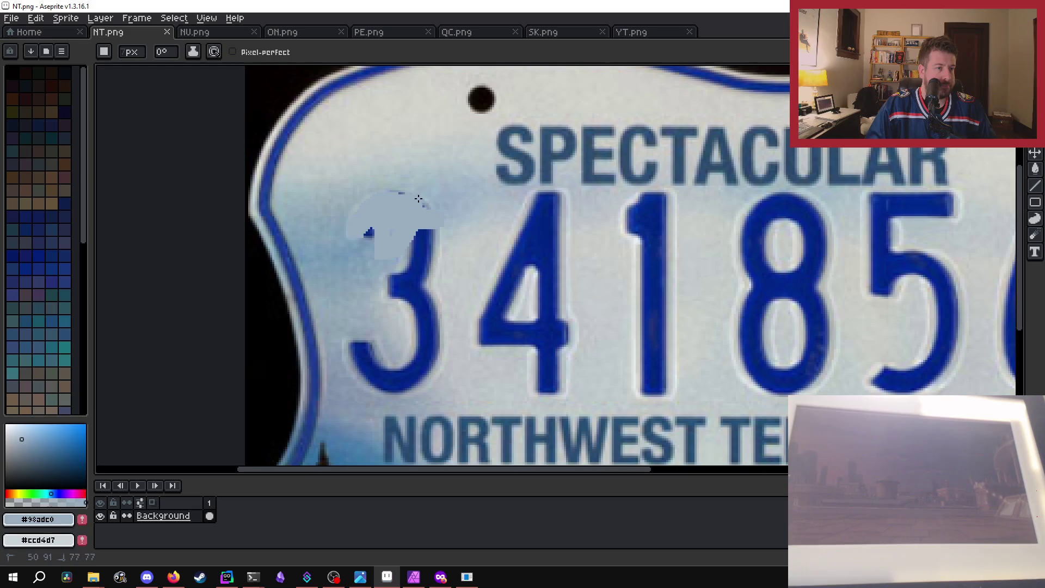
mouse_move(337, 227)
left_mouse_down()
mouse_move(411, 248)
mouse_move(432, 326)
mouse_move(384, 381)
mouse_move(427, 366)
left_mouse_up()
scroll(427, 366, "down", 2)
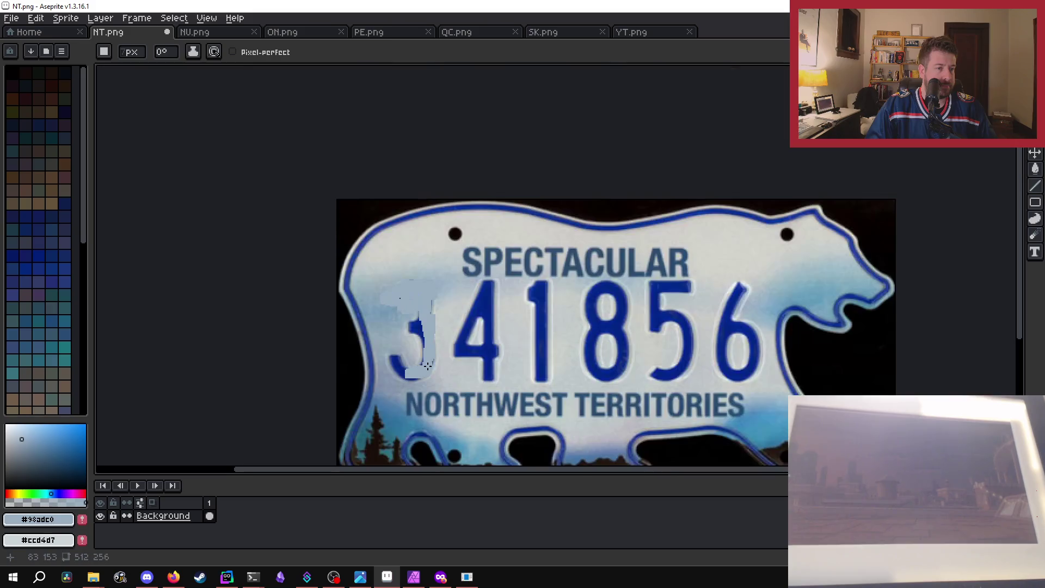
scroll(435, 351, "up", 2)
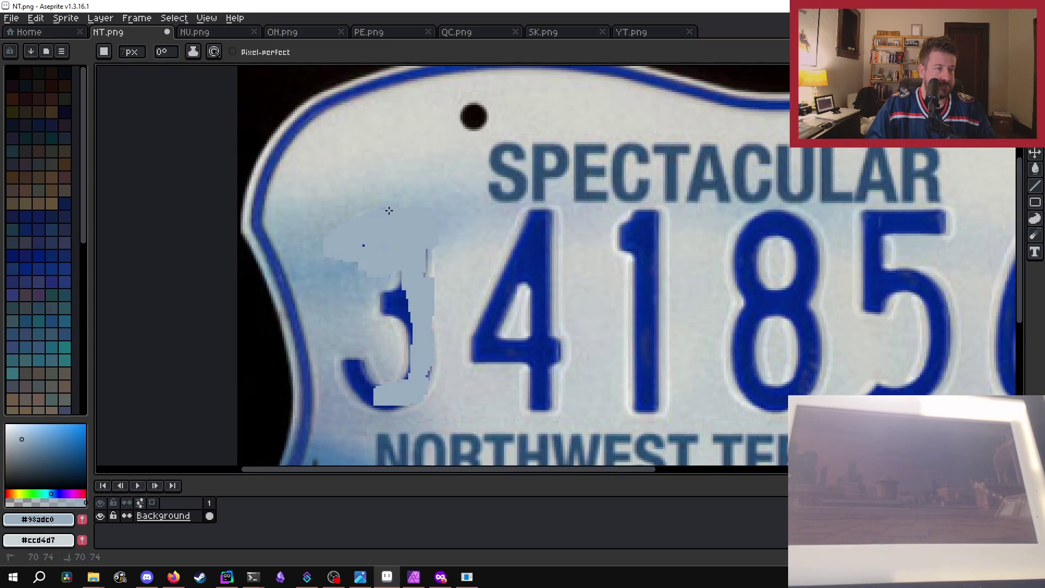
left_click_drag(348, 237, 342, 270)
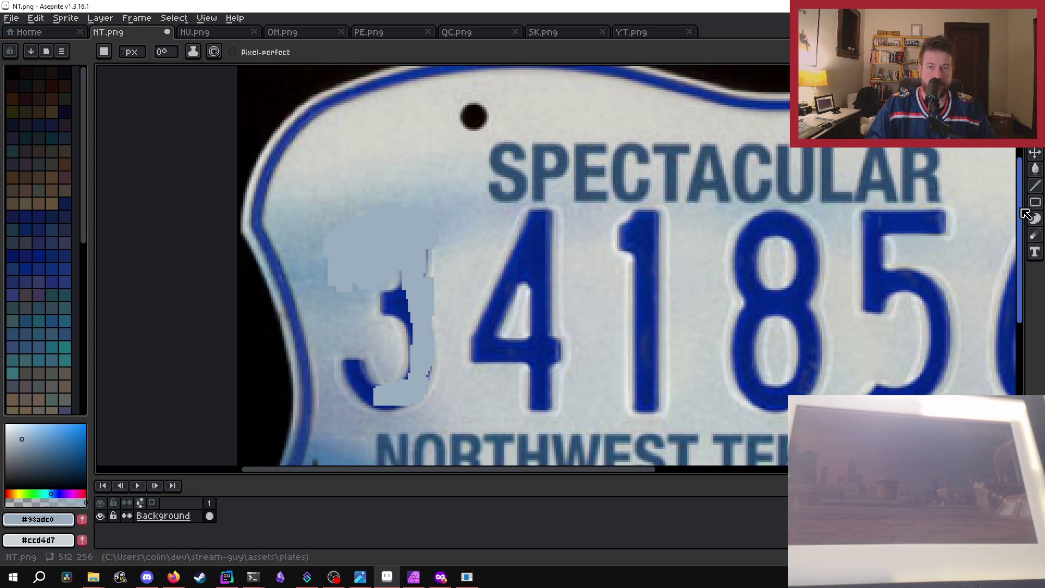
left_click(1035, 202)
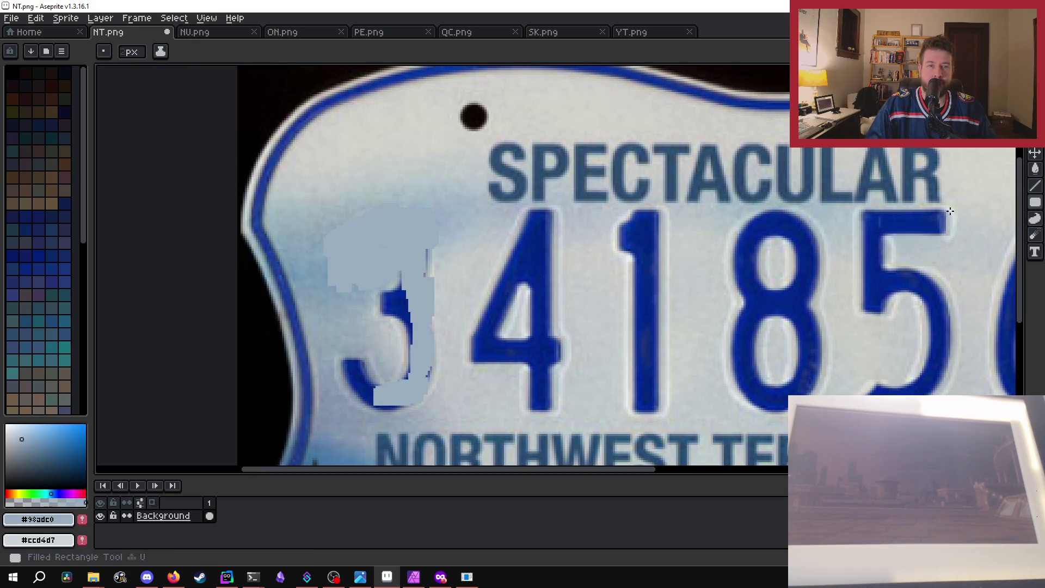
Try covering the serial with a filled rectangle, then with a freeform contour, undoing both
scroll(442, 241, "down", 2)
mouse_move(401, 232)
left_mouse_down()
mouse_move(694, 294)
mouse_move(773, 326)
left_mouse_up()
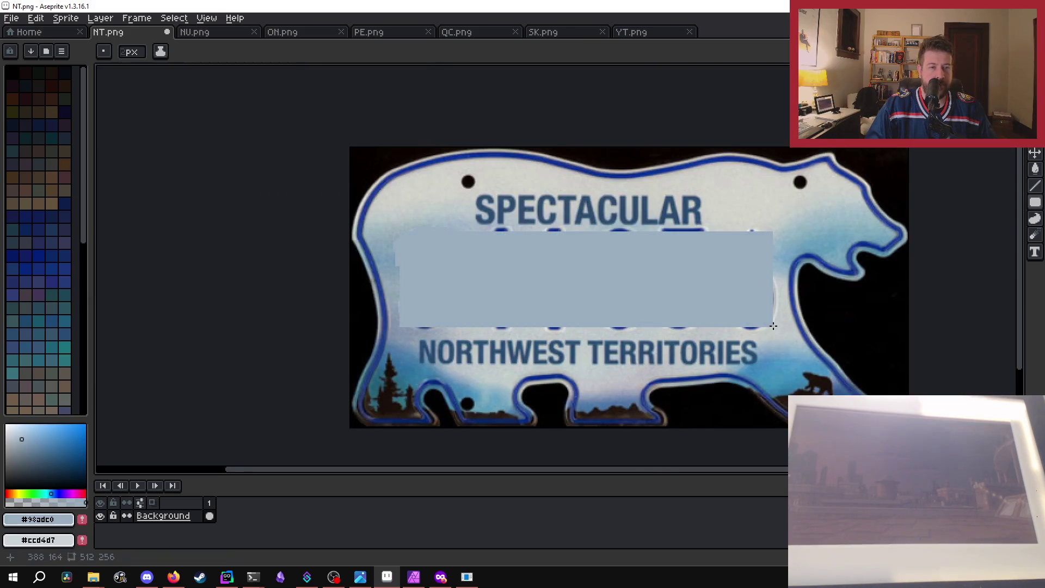
key("ctrl+z")
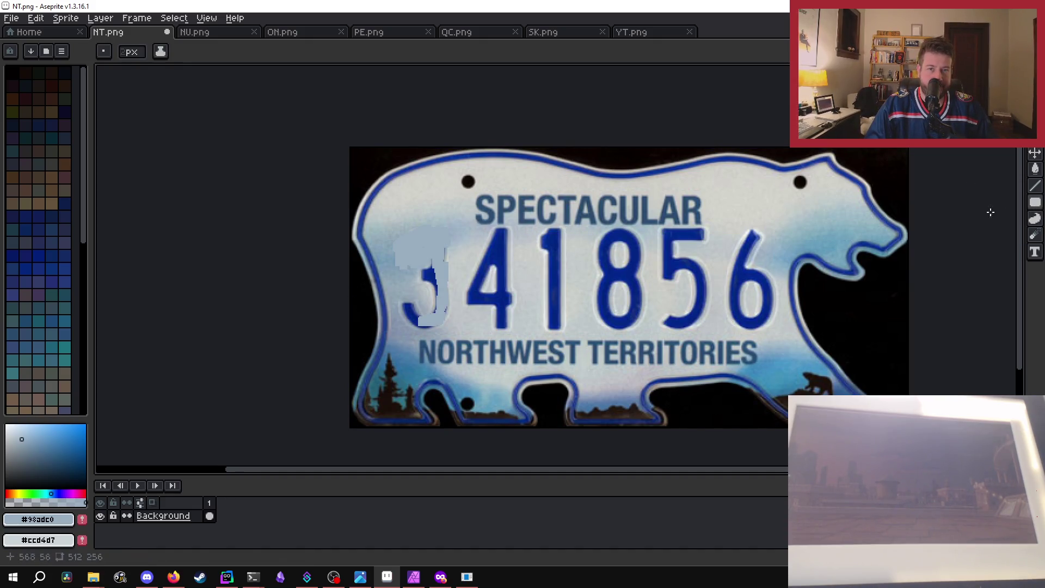
left_click(1035, 220)
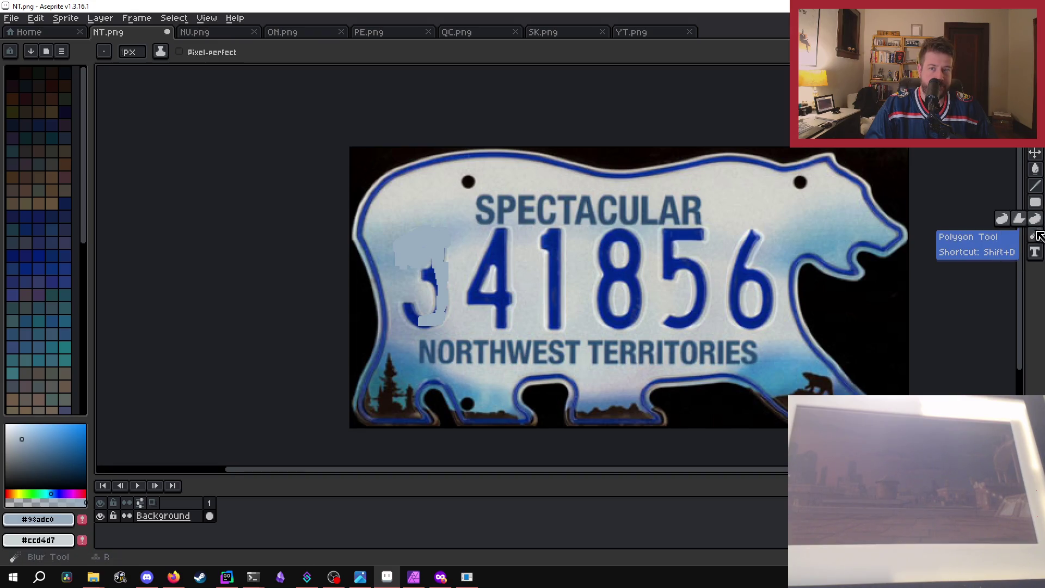
left_click(1003, 220)
mouse_move(506, 259)
left_mouse_down()
mouse_move(487, 264)
mouse_move(504, 278)
left_mouse_up()
key("ctrl+z")
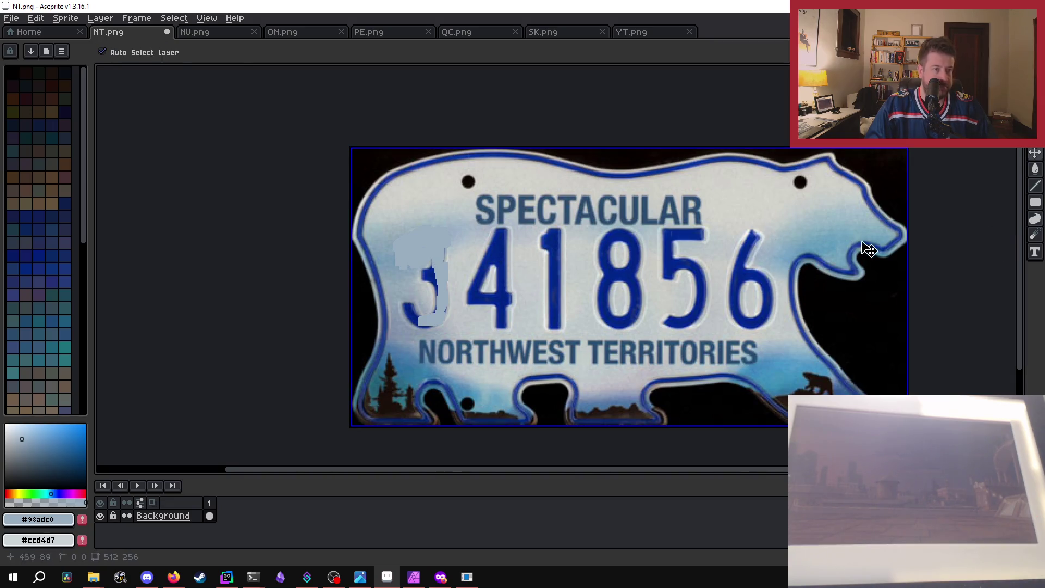
Sample the plate's light grey #c6cccc and choose the filled Rectangle tool
left_click(1036, 242)
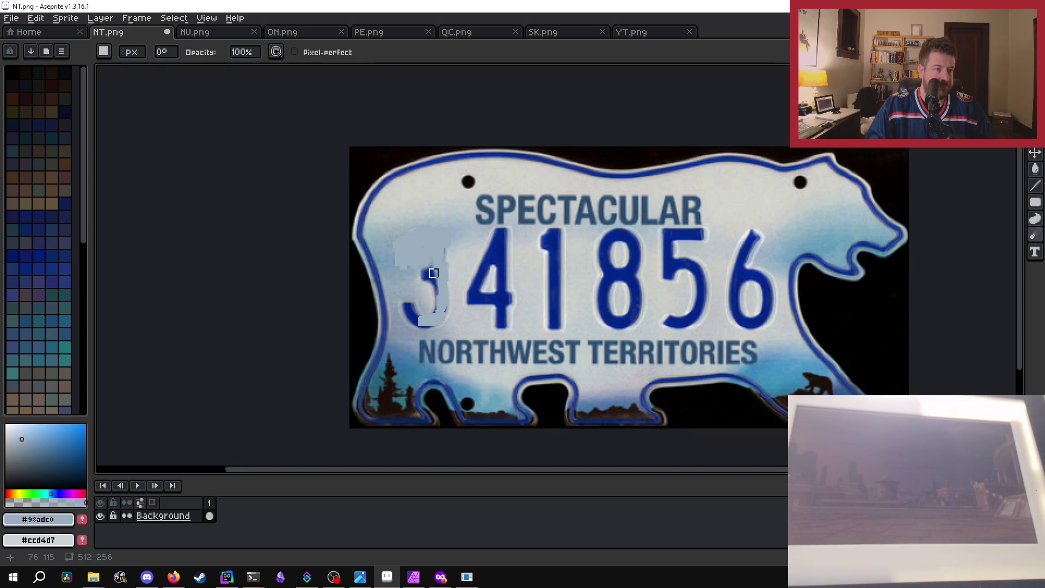
scroll(427, 272, "up", 4)
scroll(430, 272, "down", 4)
scroll(444, 292, "up", 2)
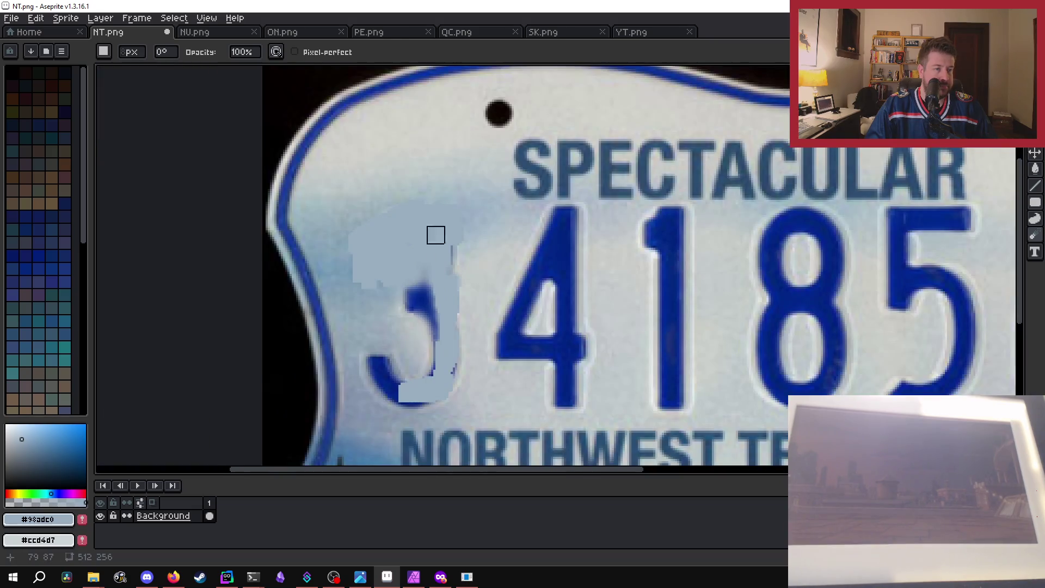
key("i")
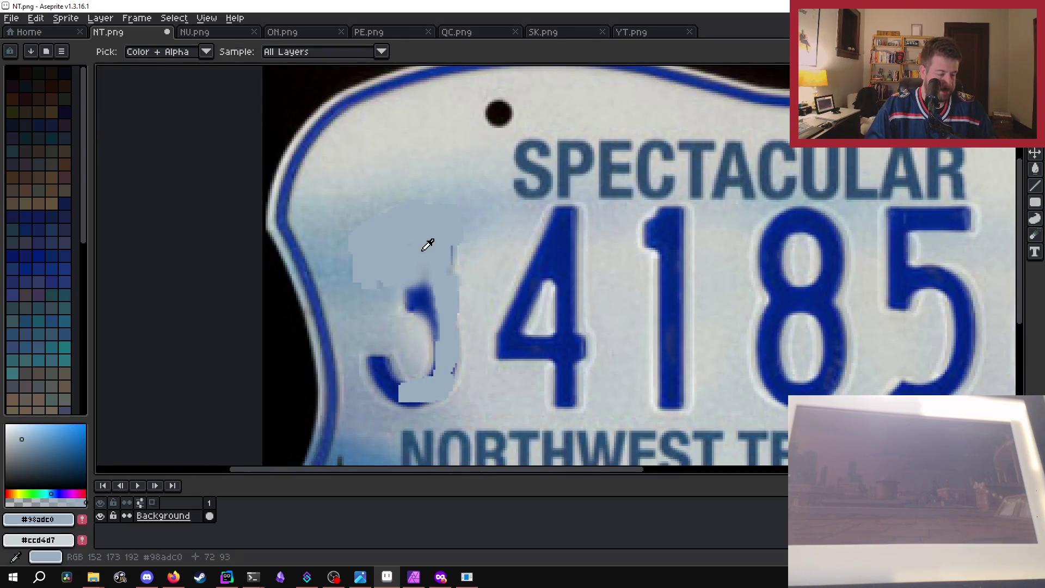
key("b")
scroll(477, 264, "down", 2)
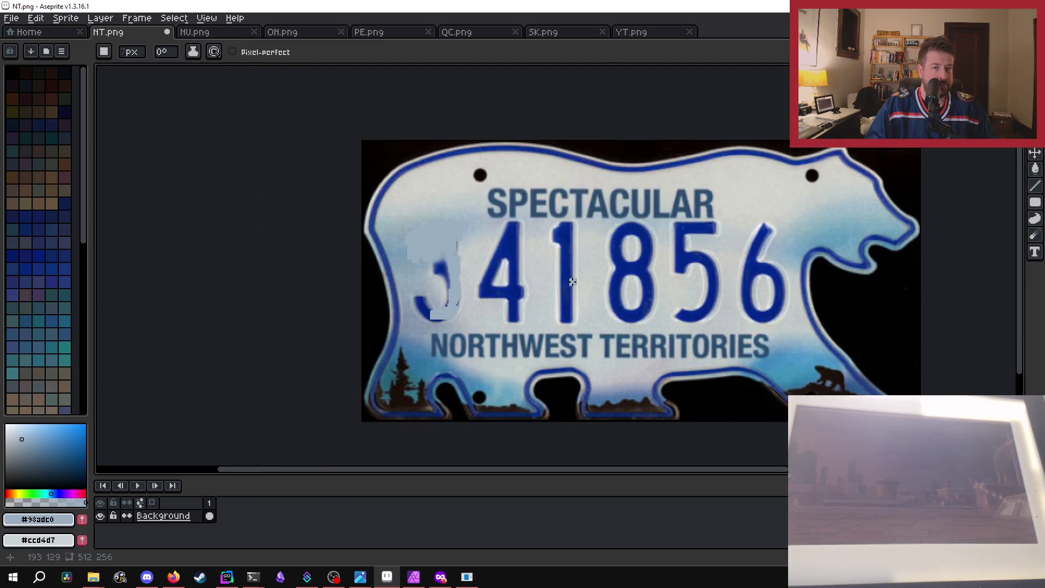
key("i")
left_click(543, 273)
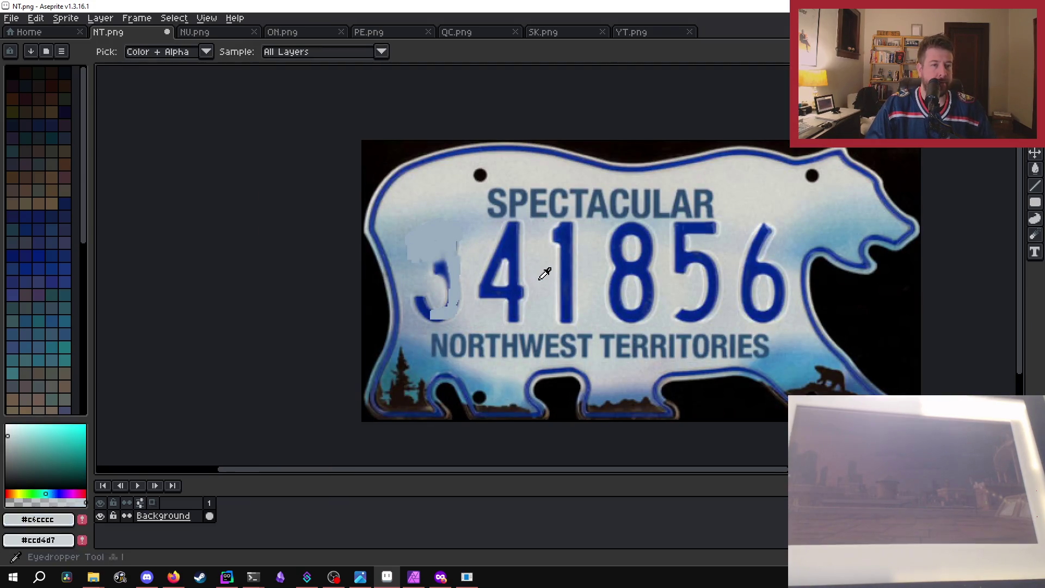
key("b")
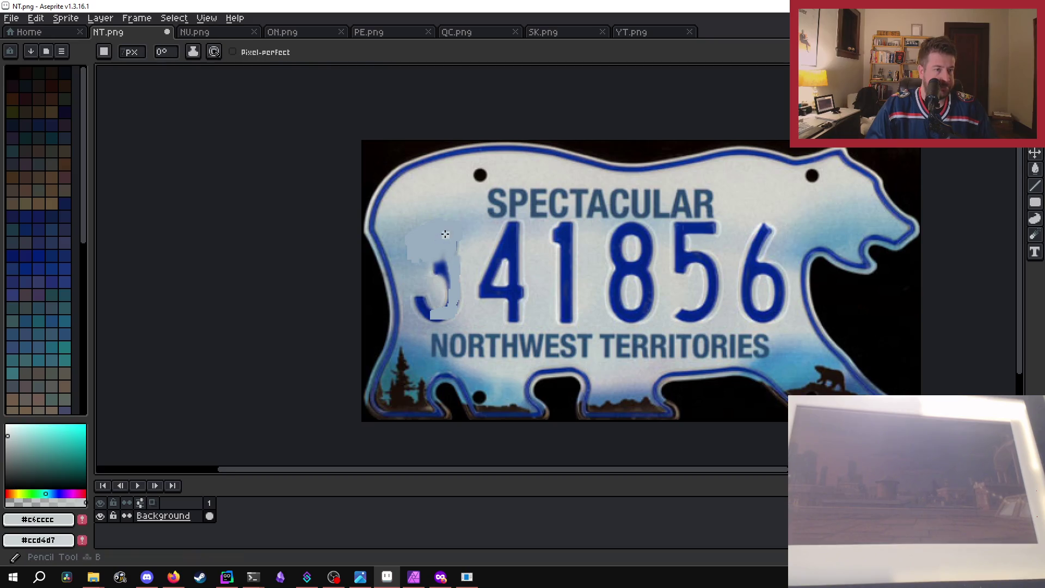
left_click_drag(1034, 202, 1002, 202)
key("u")
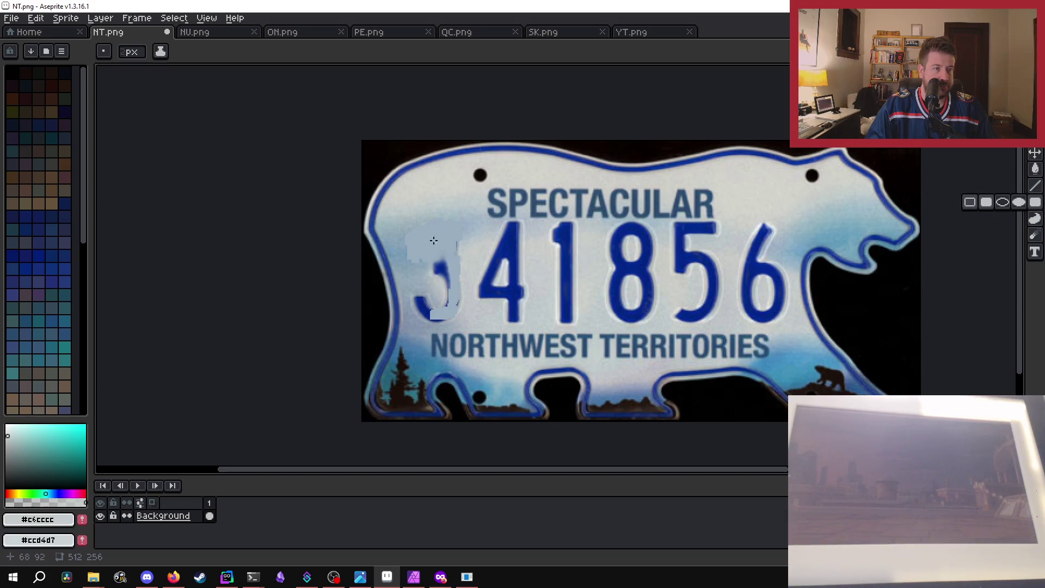
mouse_move(411, 227)
left_mouse_down()
mouse_move(566, 283)
mouse_move(610, 316)
mouse_move(795, 318)
left_mouse_up()
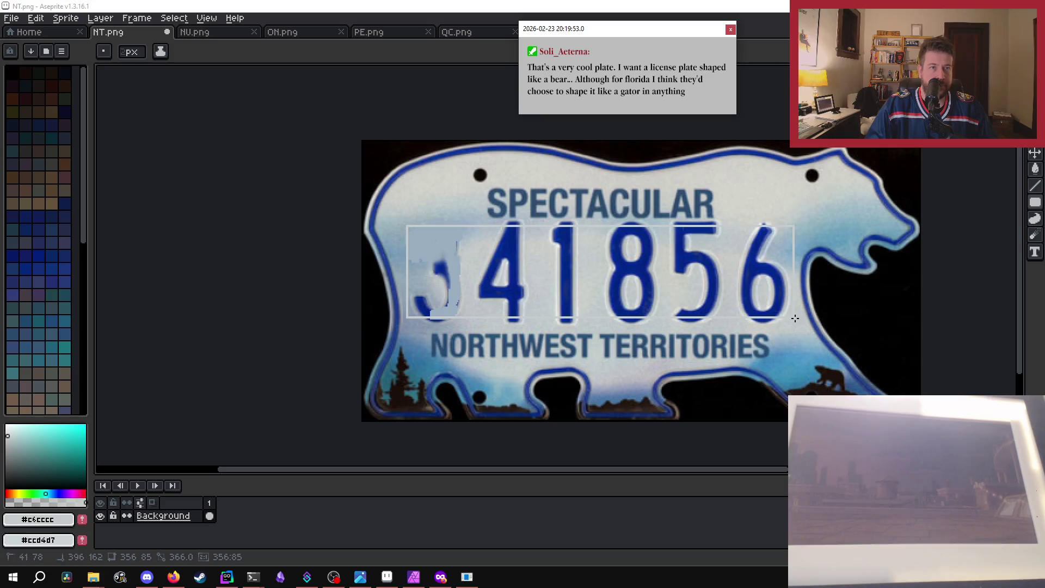
left_click_drag(795, 318, 791, 326)
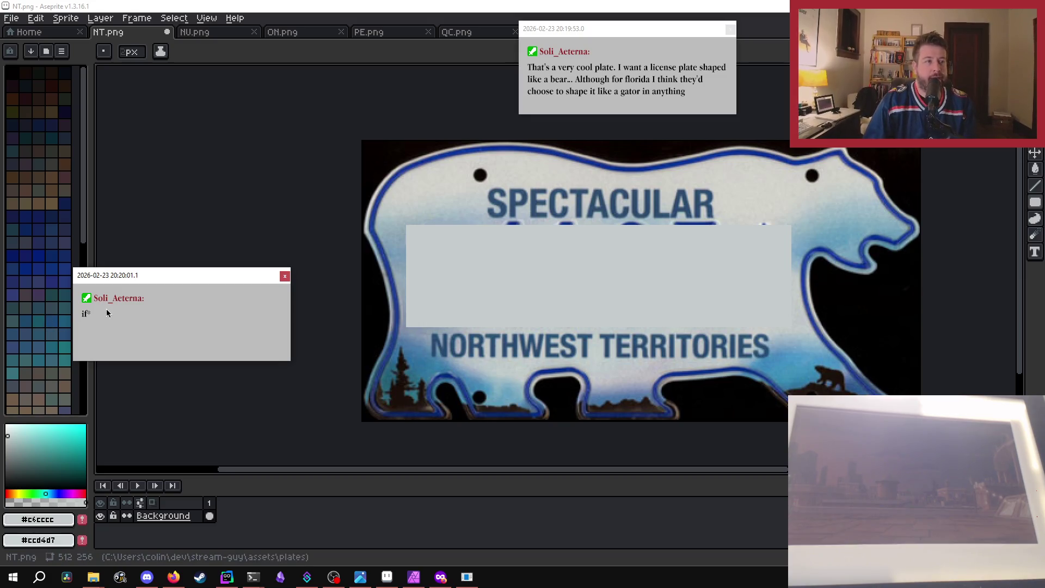
left_click(285, 275)
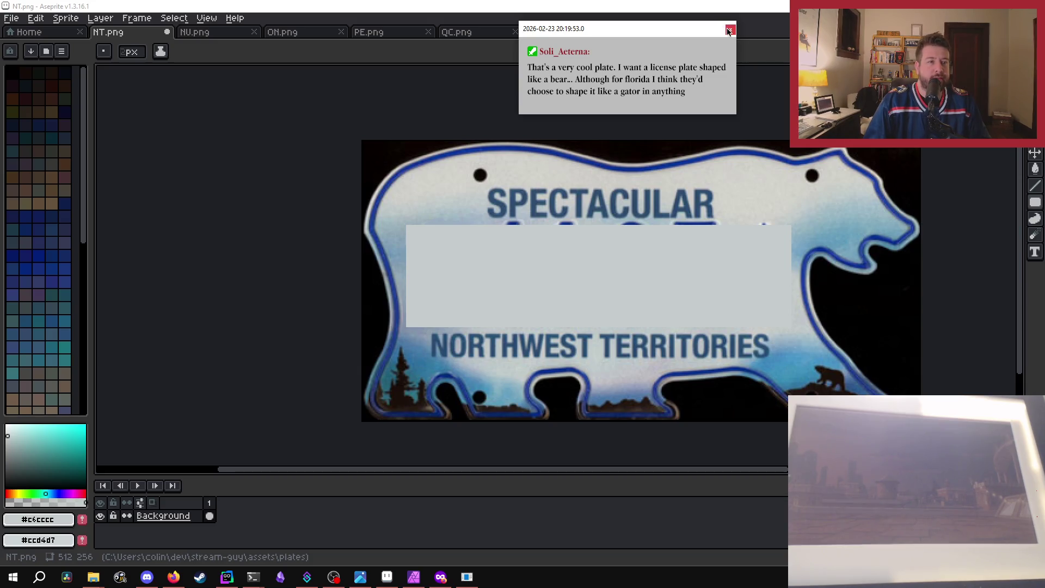
Dismiss the remaining chat notification and sample the bluish grey above the box
left_click(729, 31)
scroll(444, 198, "up", 2)
key("i")
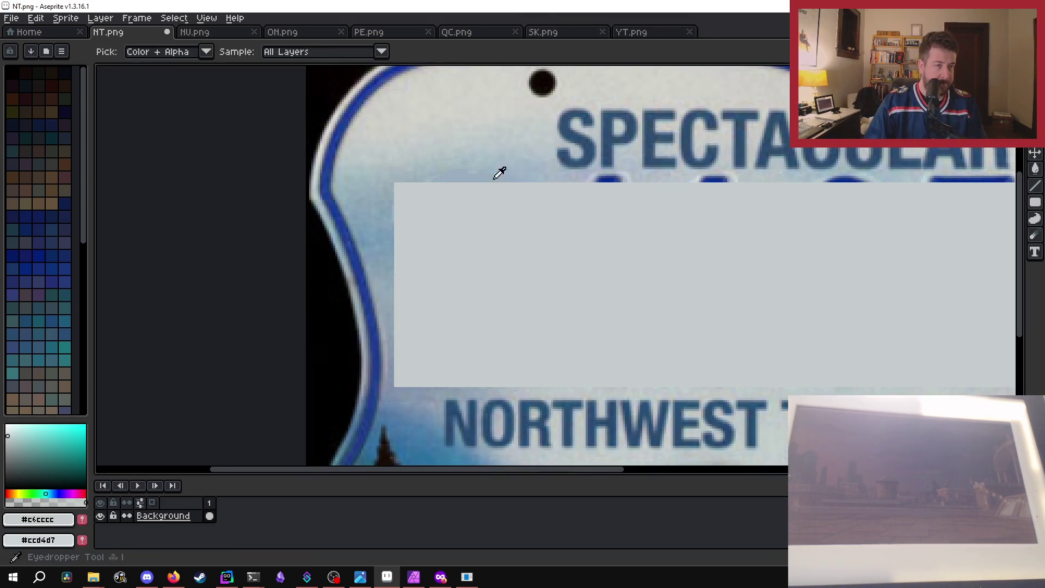
left_click(511, 169)
key("b")
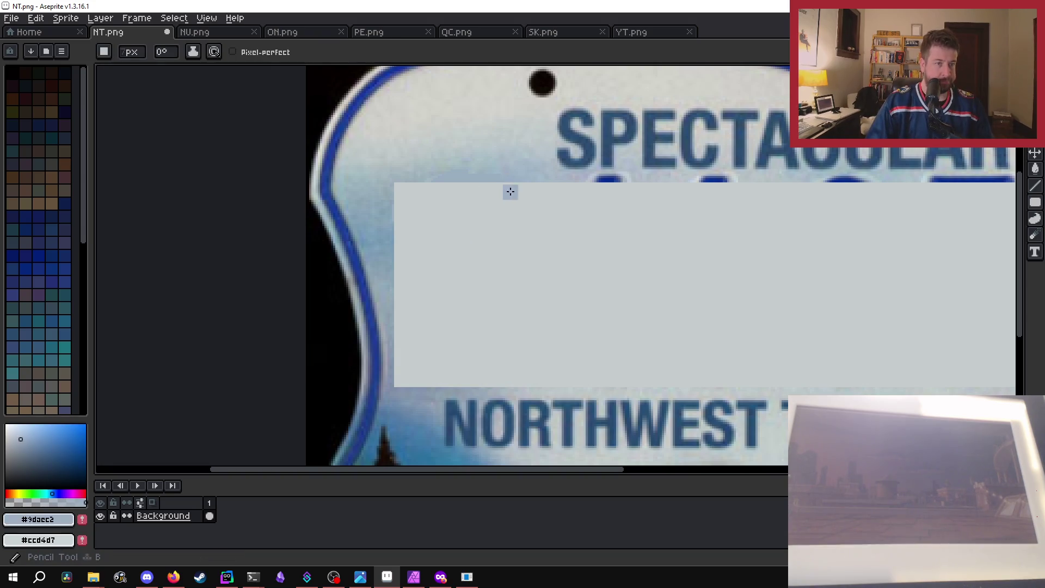
Paint bluish strokes along the grey box's top edge, then undo them
mouse_move(540, 187)
left_mouse_down()
mouse_move(412, 181)
mouse_move(395, 264)
mouse_move(401, 384)
mouse_move(513, 364)
left_mouse_up()
scroll(512, 365, "down", 2)
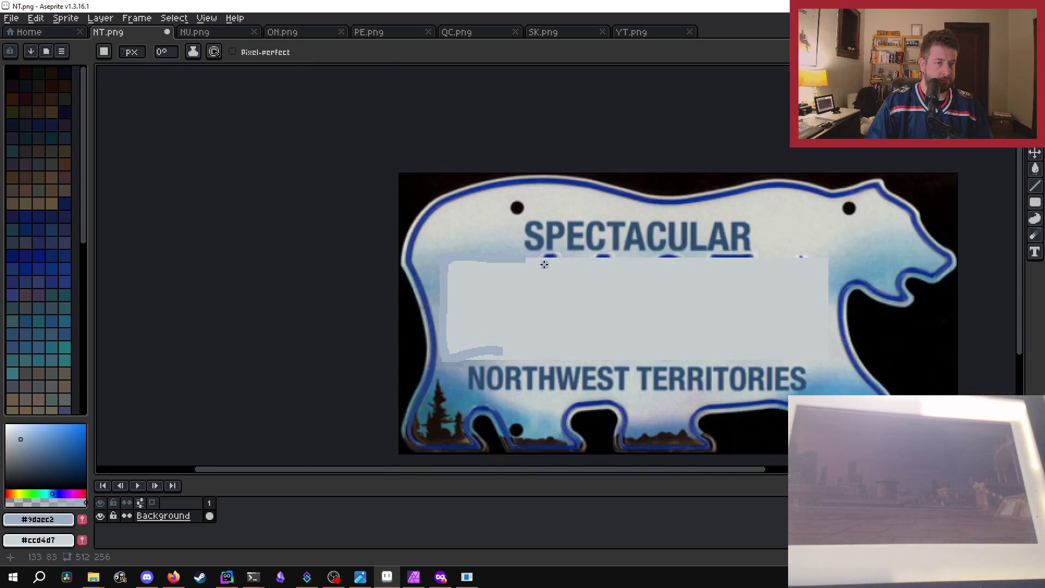
scroll(543, 269, "up", 2)
left_click_drag(520, 249, 876, 249)
left_click(718, 469)
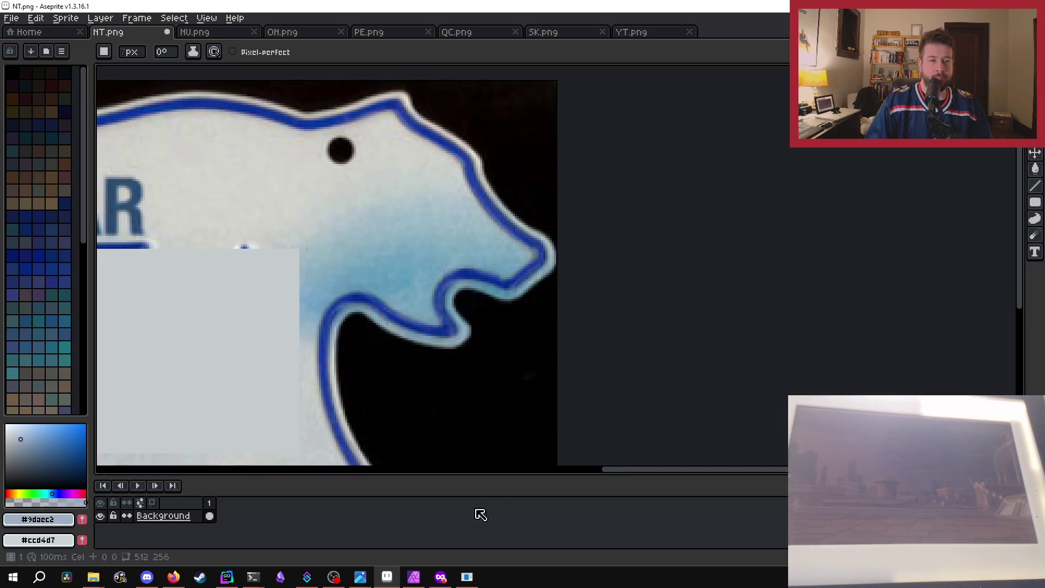
left_click_drag(681, 473, 531, 469)
scroll(554, 335, "down", 4)
scroll(576, 324, "up", 2)
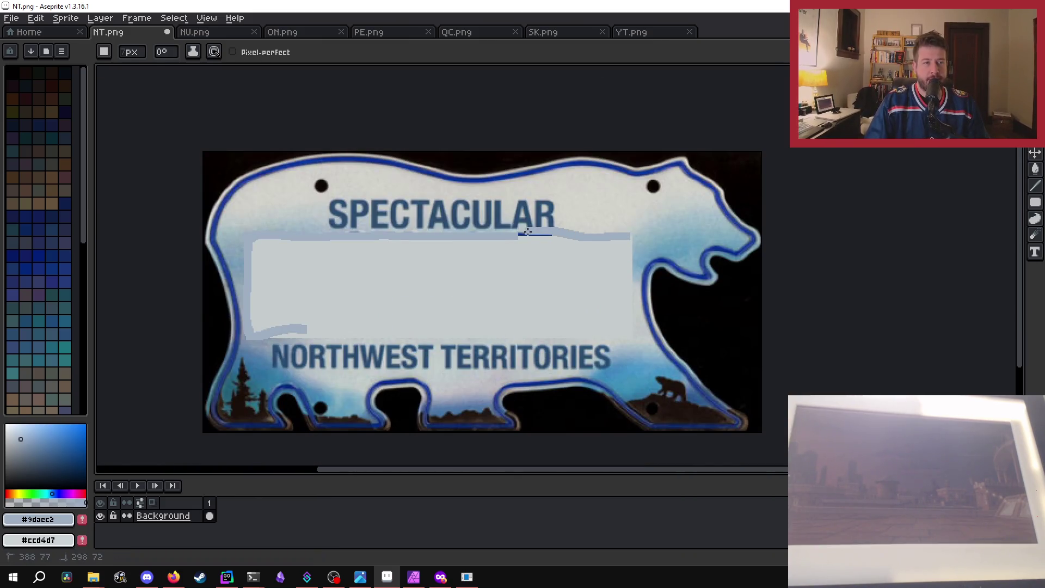
key("v")
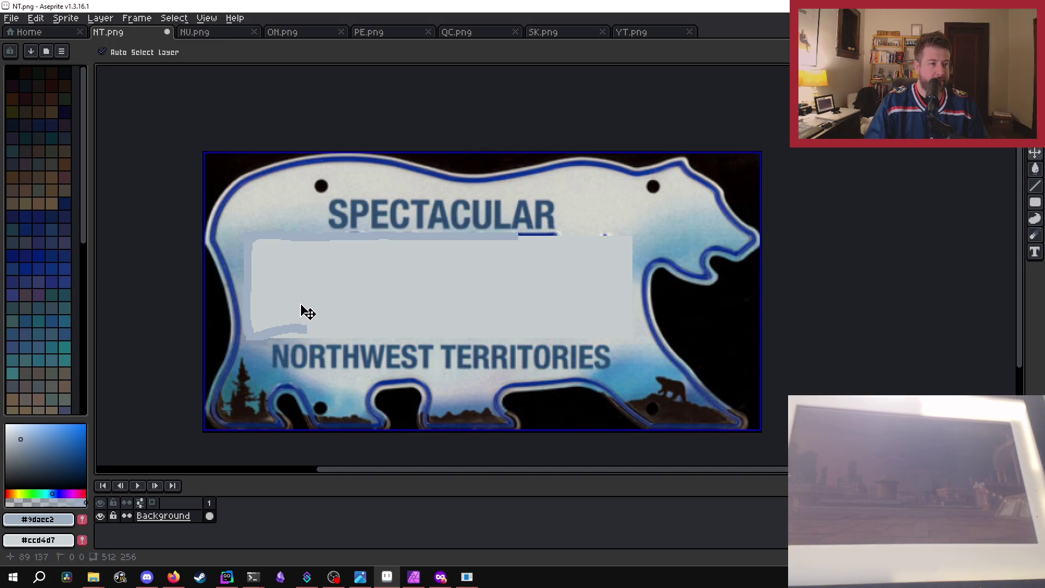
key("ctrl+z")
key("ctrl+z")
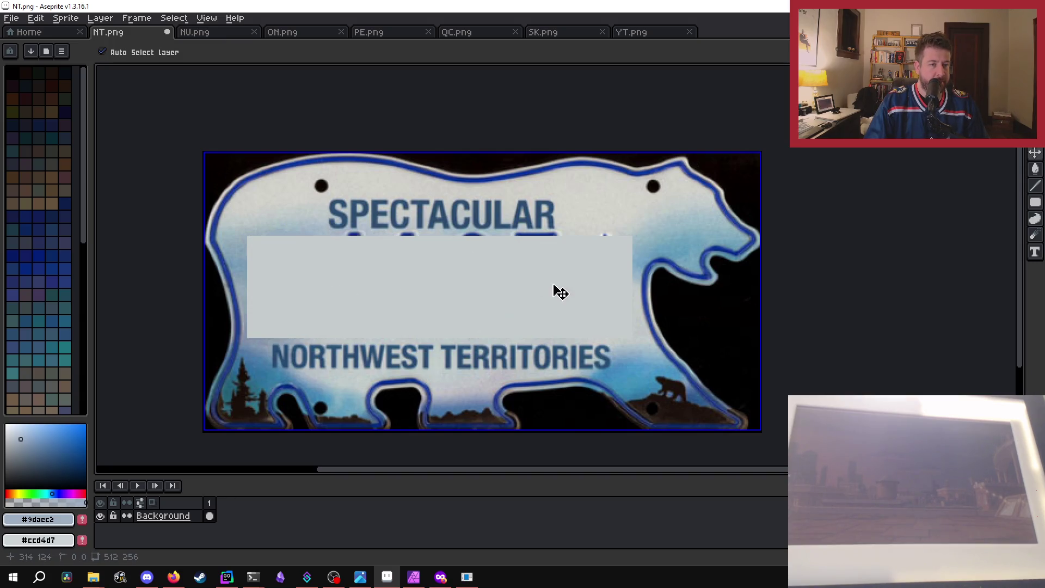
Draw a straight bluish line along the grey box's top edge
key("b")
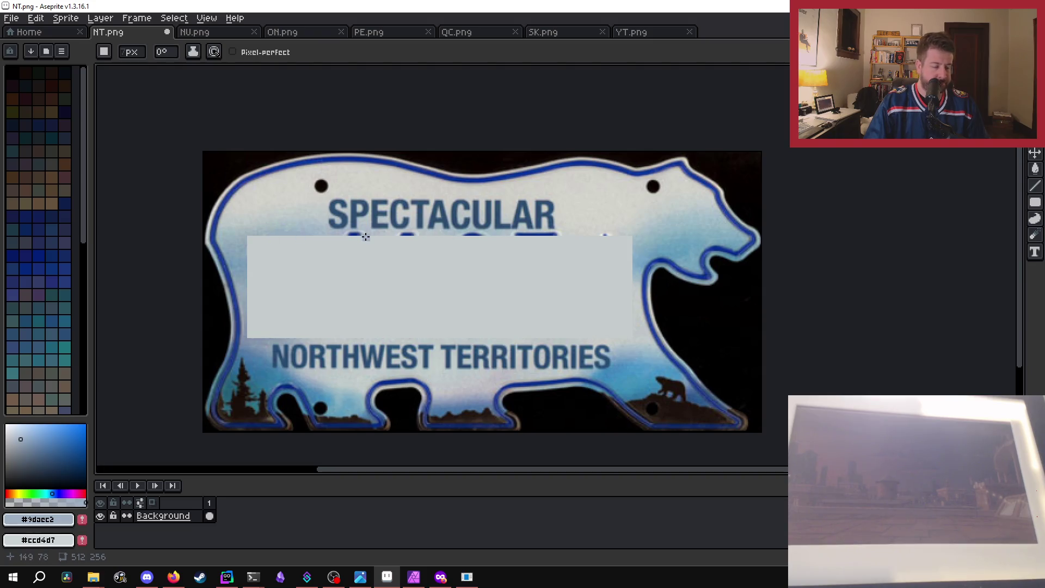
key("l")
left_click_drag(339, 232, 625, 236)
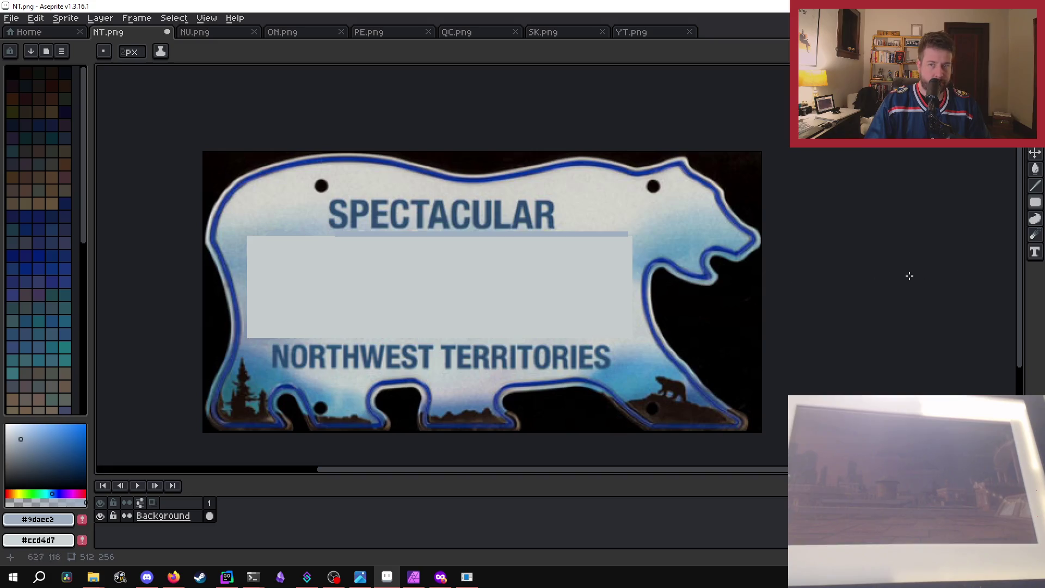
Blur the bluish line so it softens into the plate
left_click(1034, 234)
scroll(648, 245, "up", 3)
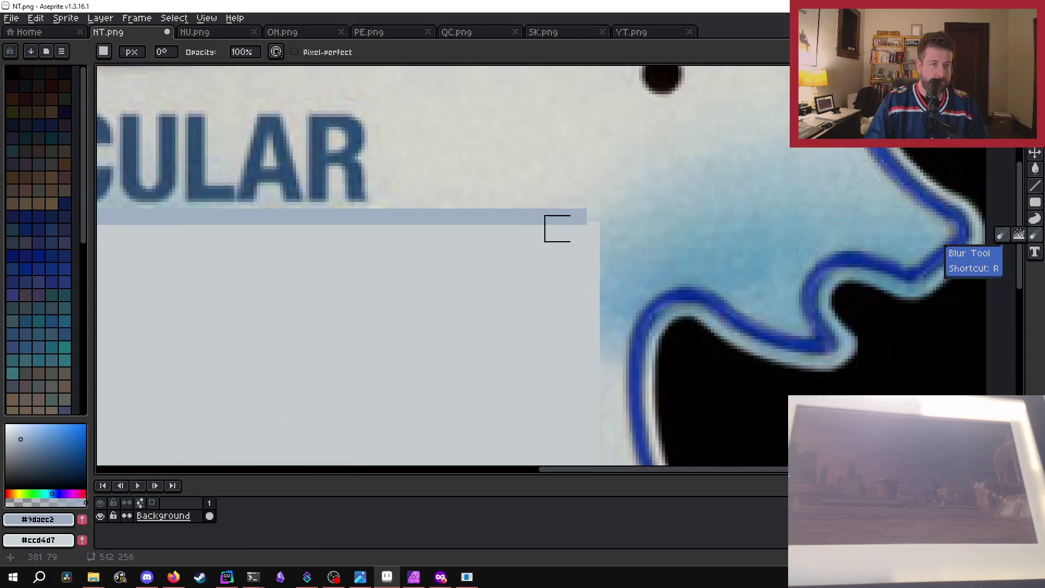
left_click_drag(599, 218, 345, 220)
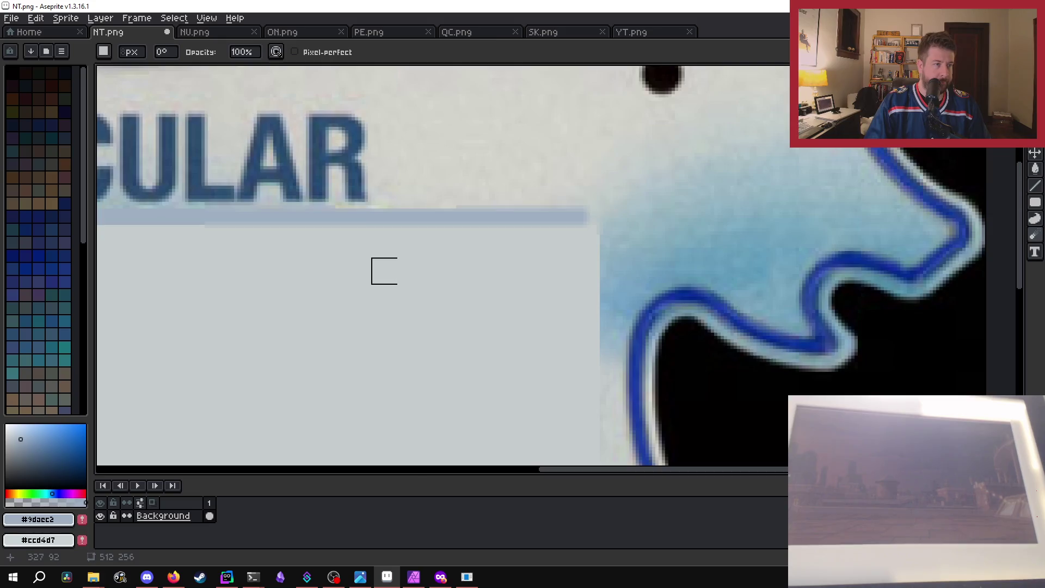
scroll(381, 271, "left", 10)
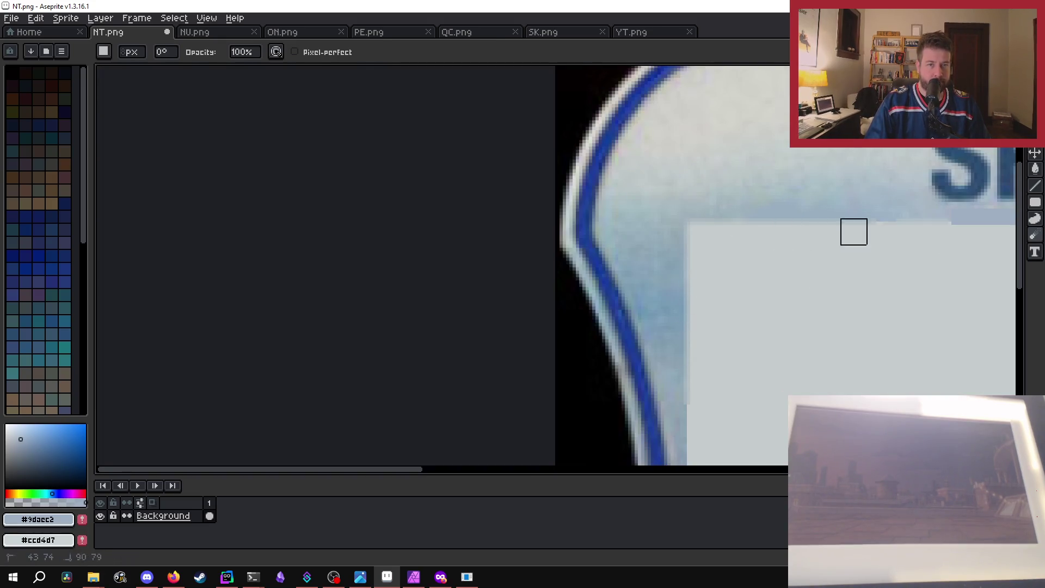
scroll(872, 233, "down", 3)
scroll(671, 250, "up", 3)
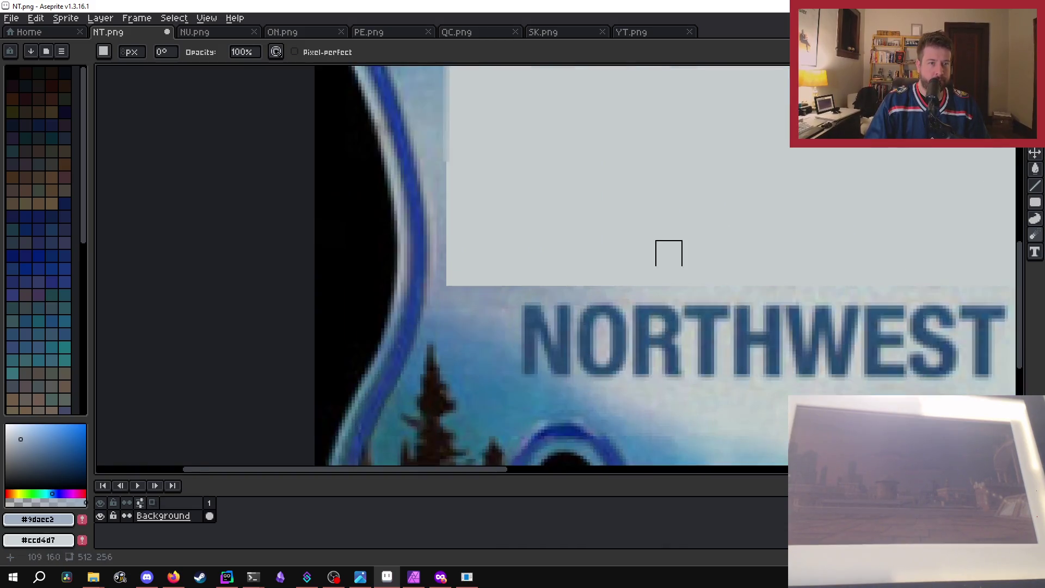
scroll(672, 250, "up", 1)
scroll(424, 293, "down", 1)
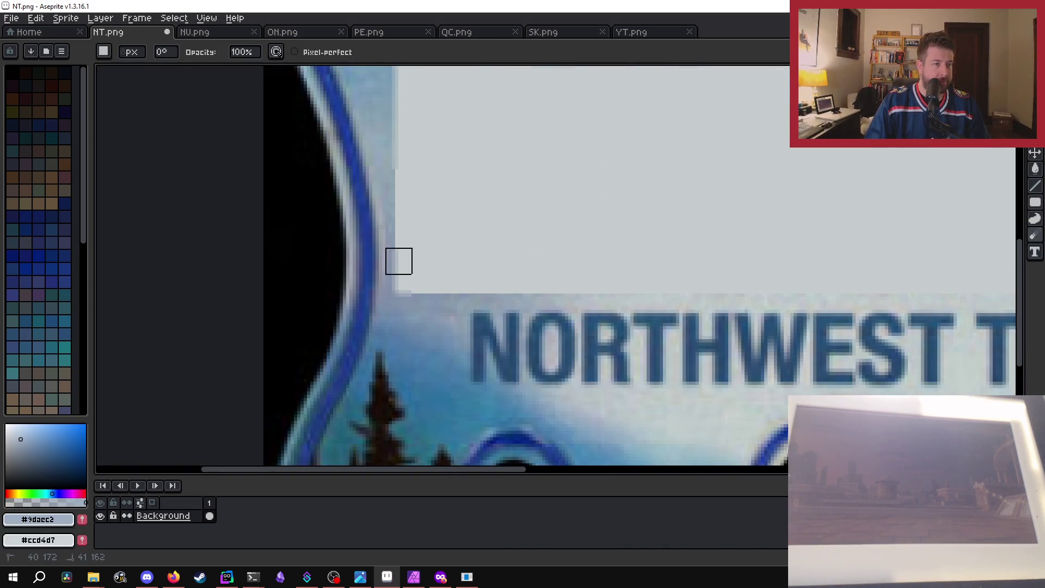
scroll(394, 144, "down", 3)
scroll(396, 145, "up", 3)
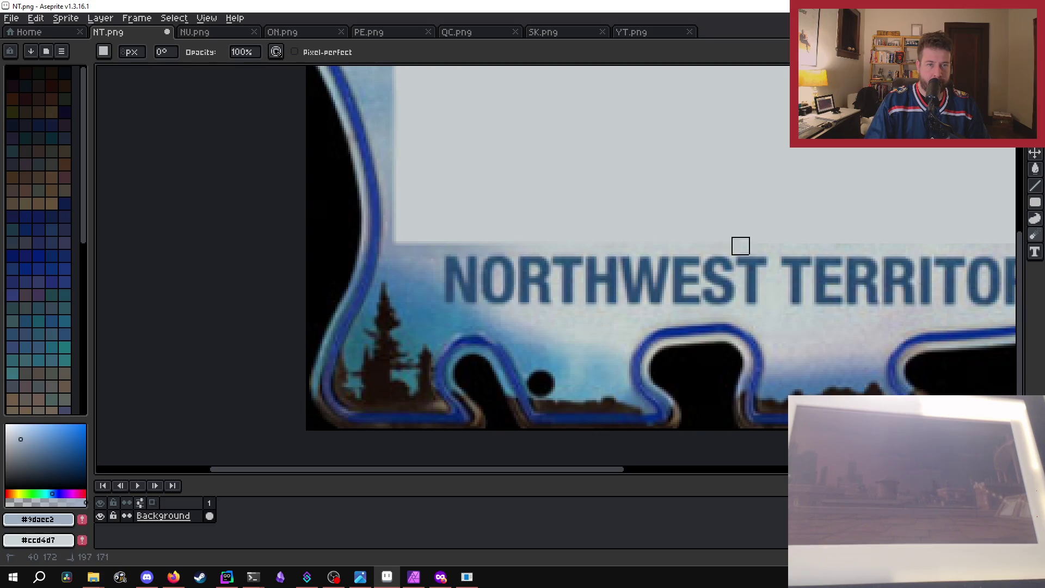
scroll(654, 327, "right", 5)
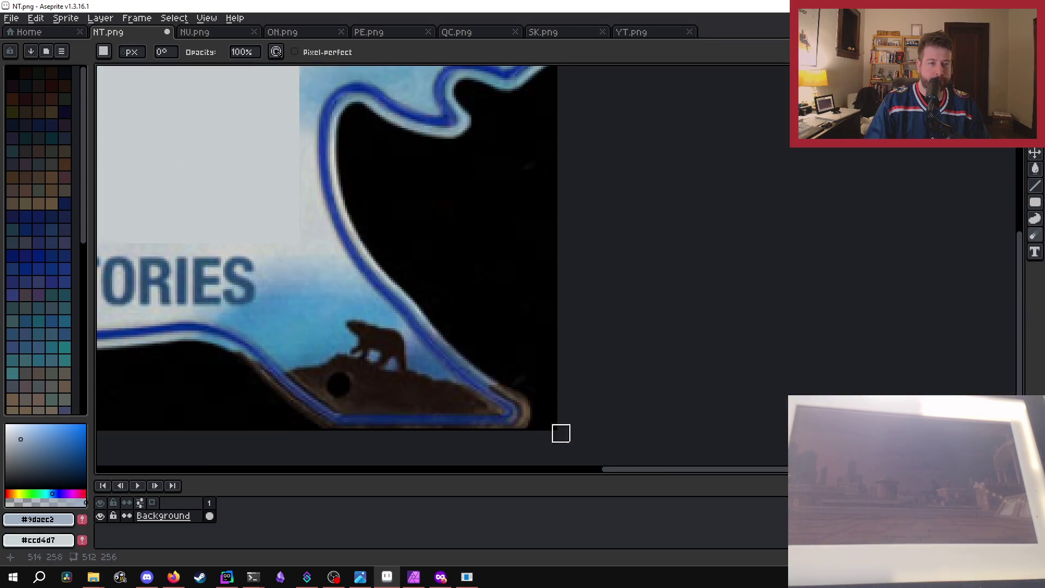
left_click_drag(646, 471, 508, 473)
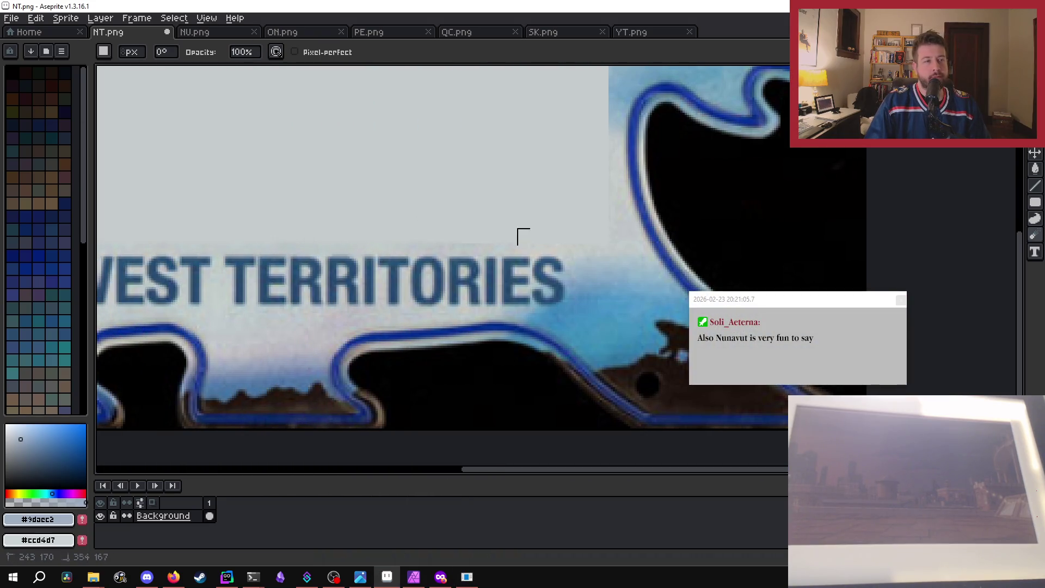
scroll(589, 229, "down", 1)
scroll(604, 133, "up", 1)
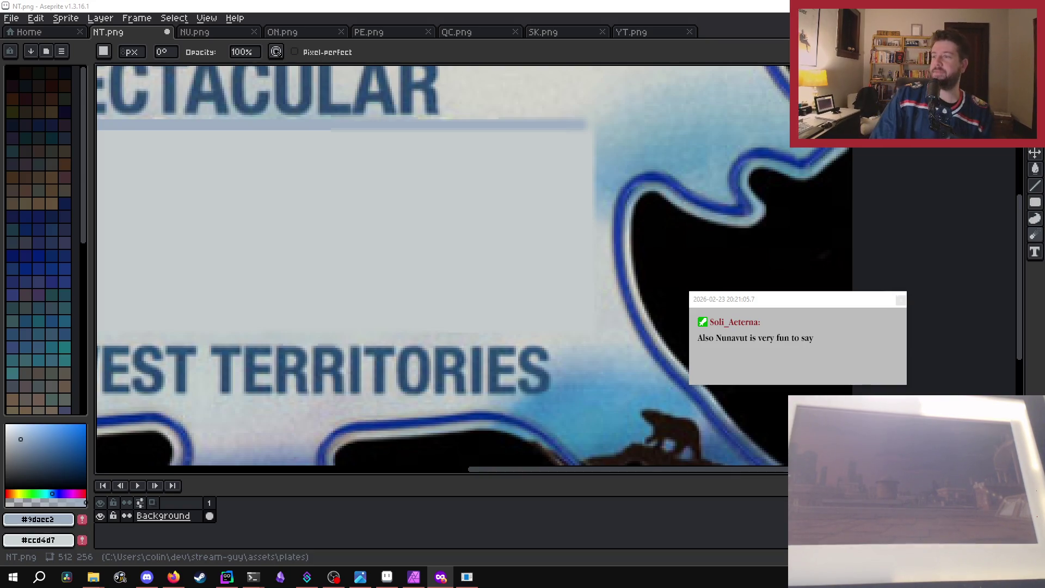
Close the chat notification popup covering the NT bear plate
left_click(900, 300)
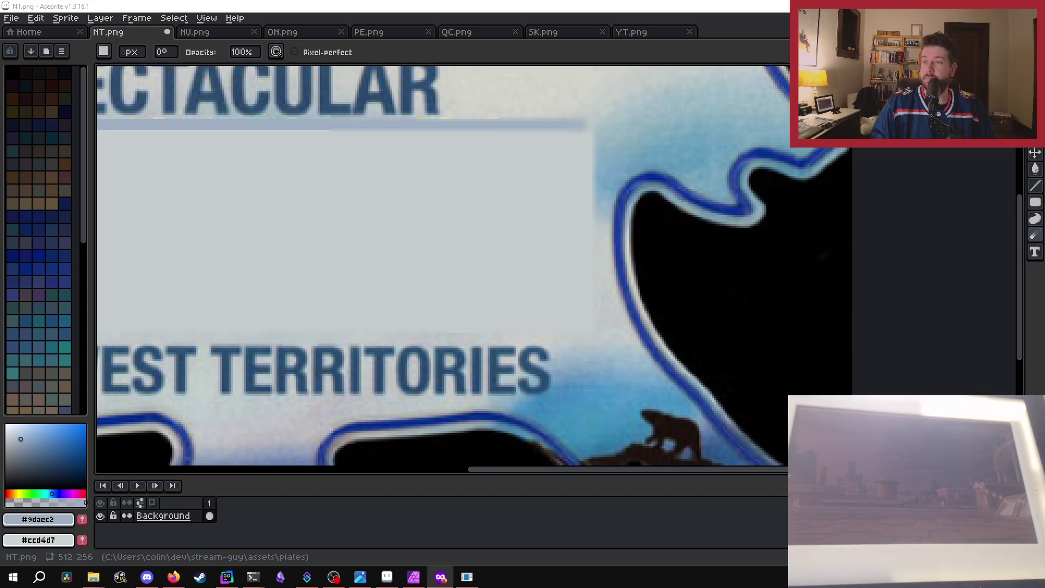
scroll(702, 257, "down", 1)
Extend the #9daec2 gray fill across the remaining serial area
scroll(523, 252, "down", 1)
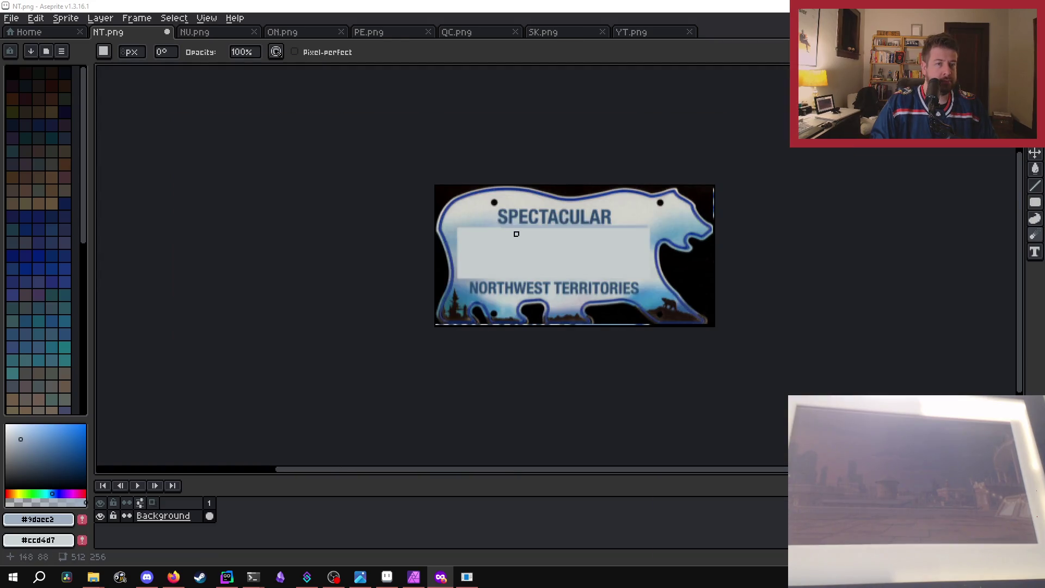
scroll(552, 294, "up", 1)
scroll(552, 294, "down", 1)
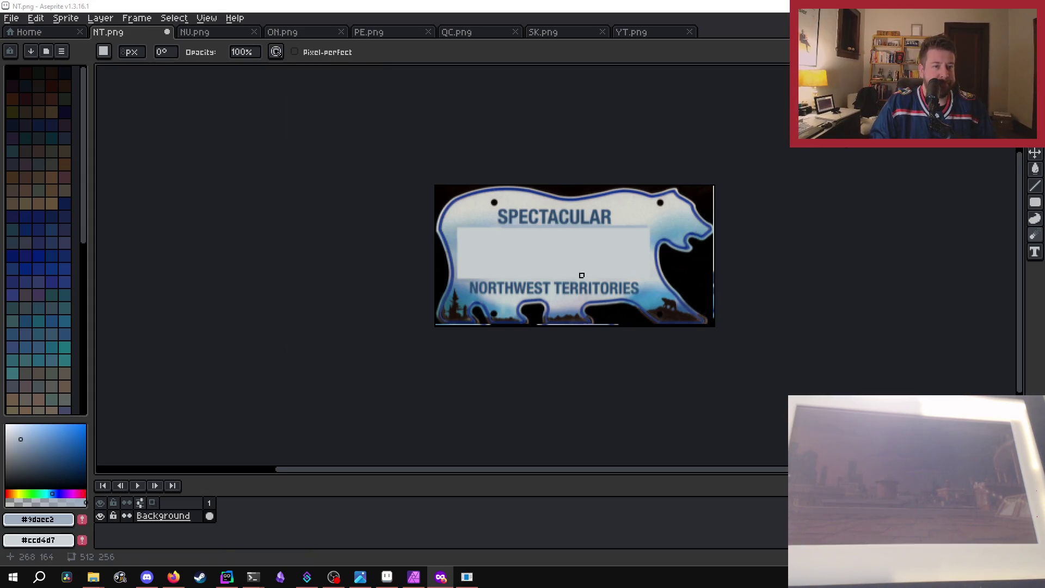
scroll(580, 275, "up", 1)
scroll(430, 208, "up", 1)
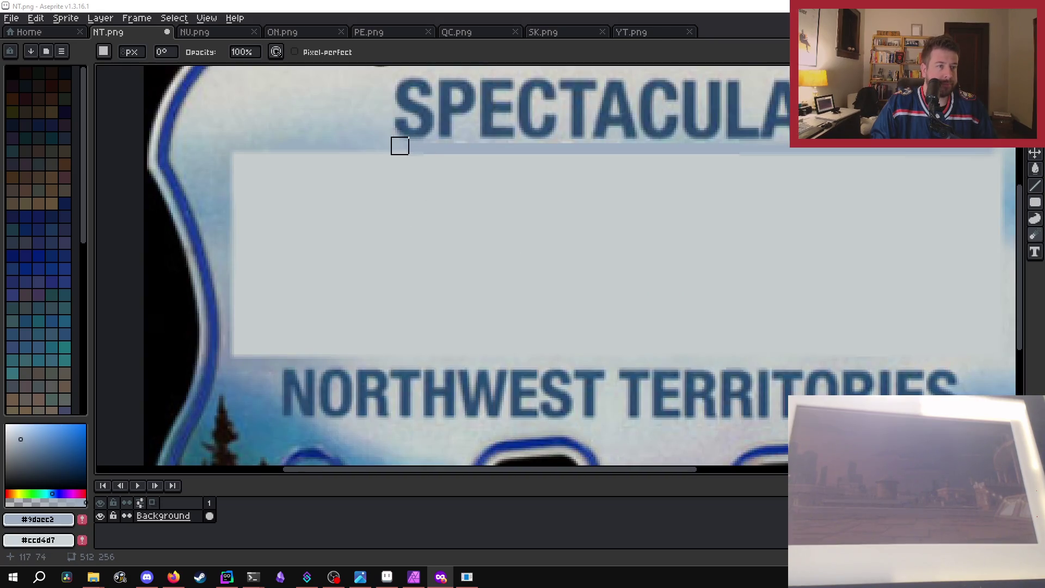
mouse_move(404, 153)
left_mouse_down()
mouse_move(733, 165)
mouse_move(367, 147)
left_mouse_up()
scroll(541, 329, "down", 4)
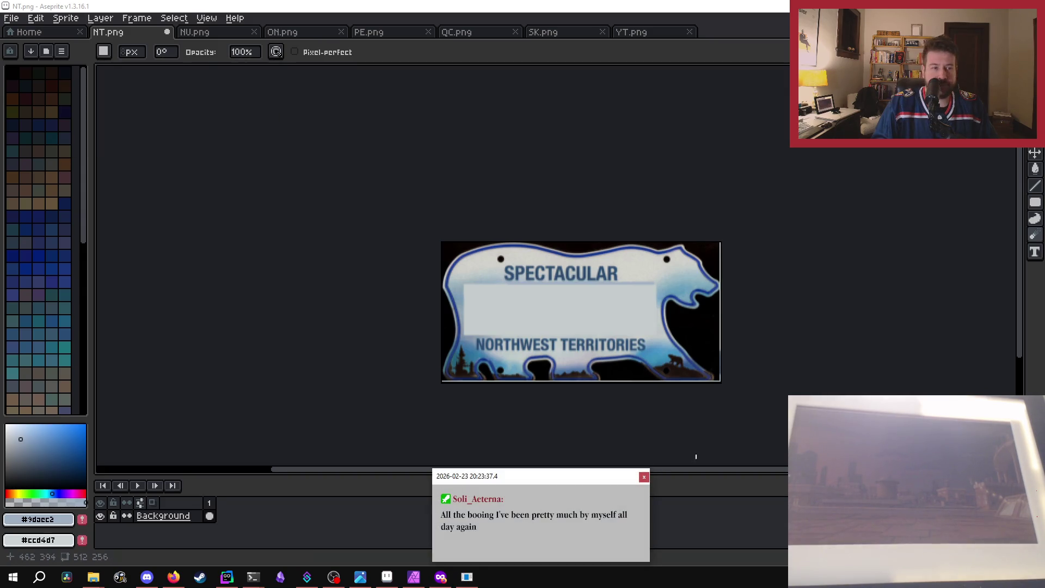
Drag the chat popup out of the way and close it
mouse_move(577, 481)
left_mouse_down()
mouse_move(313, 283)
mouse_move(306, 239)
mouse_move(325, 241)
left_mouse_up()
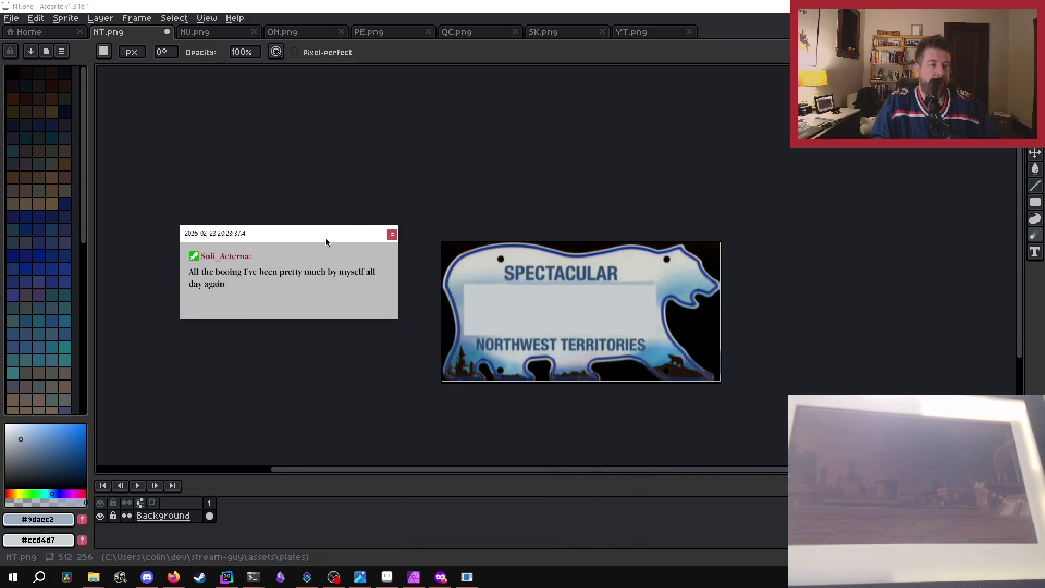
left_click(392, 235)
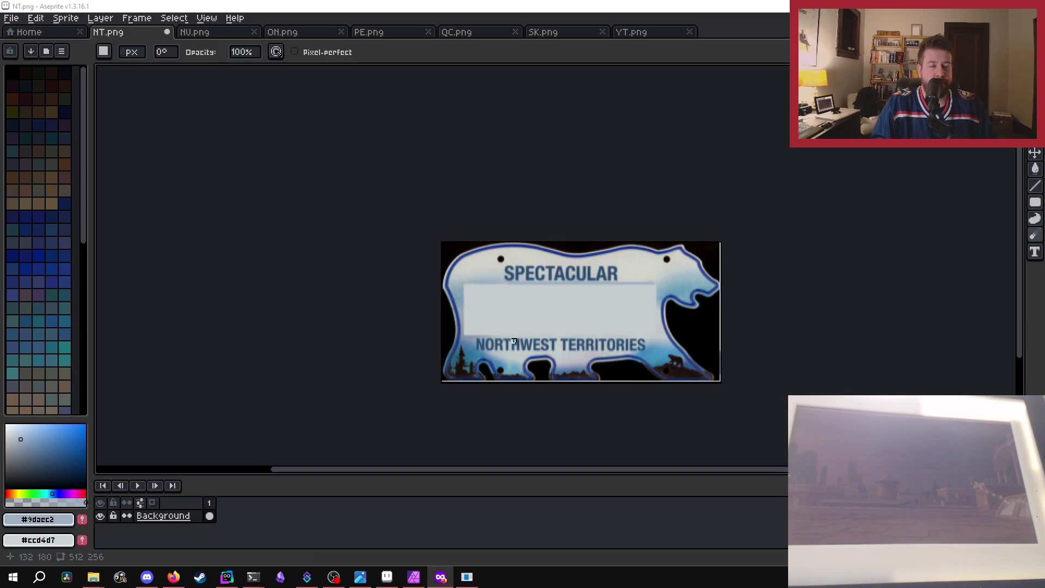
scroll(704, 343, "up", 1)
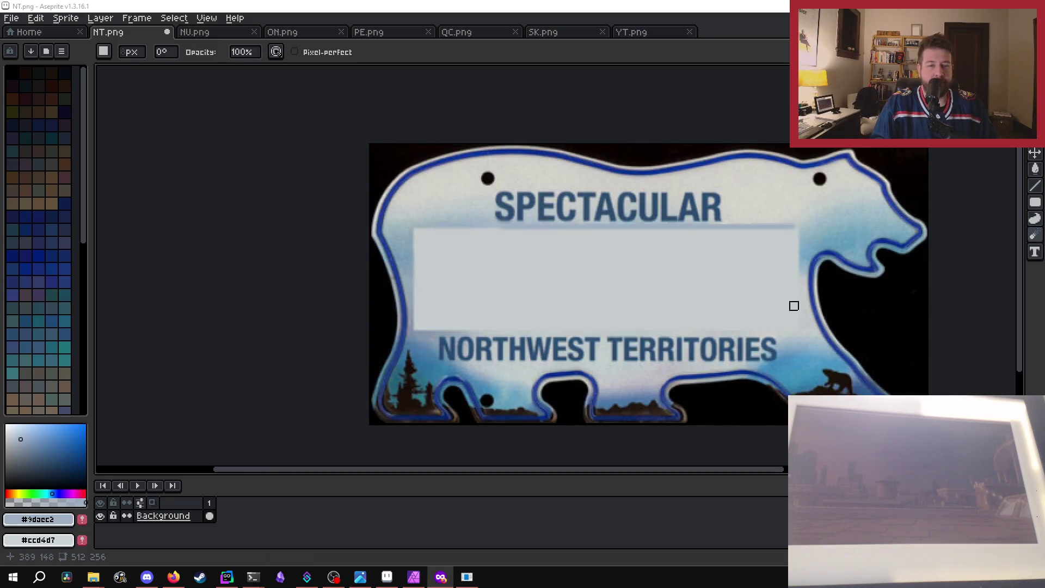
scroll(449, 348, "down", 1)
scroll(450, 351, "up", 1)
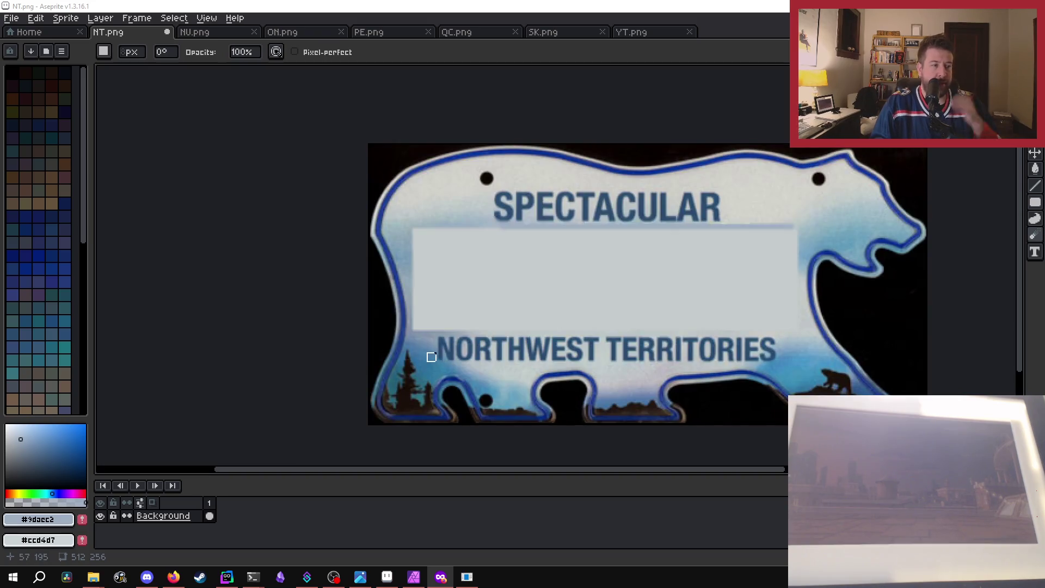
left_click(37, 519)
Set the foreground colour to magenta FF00FF and outline the grey serial area with a rectangle
left_click(37, 519)
left_click(37, 519)
left_click(180, 430)
type("ff00ff")
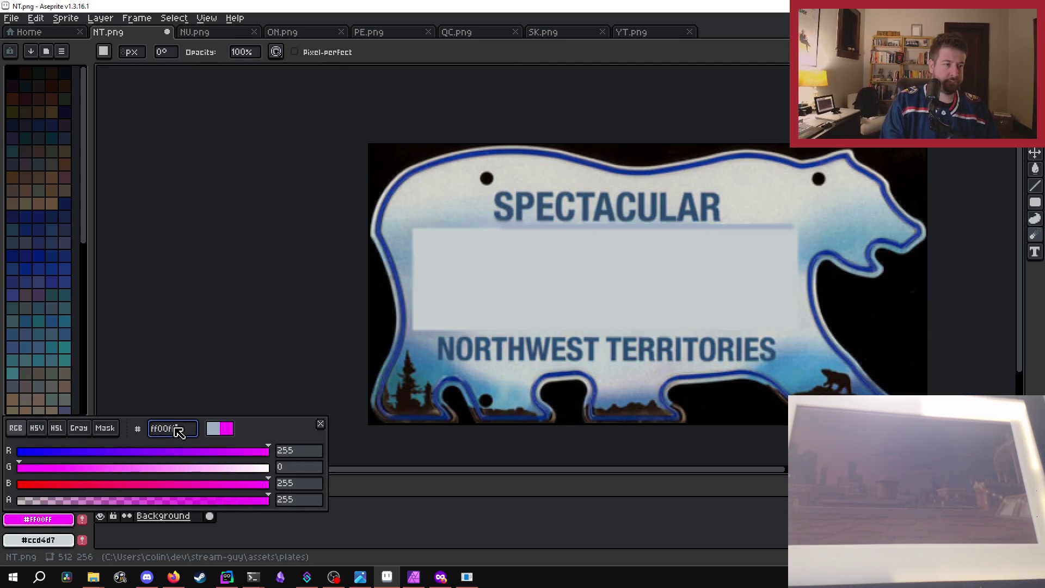
key("Return")
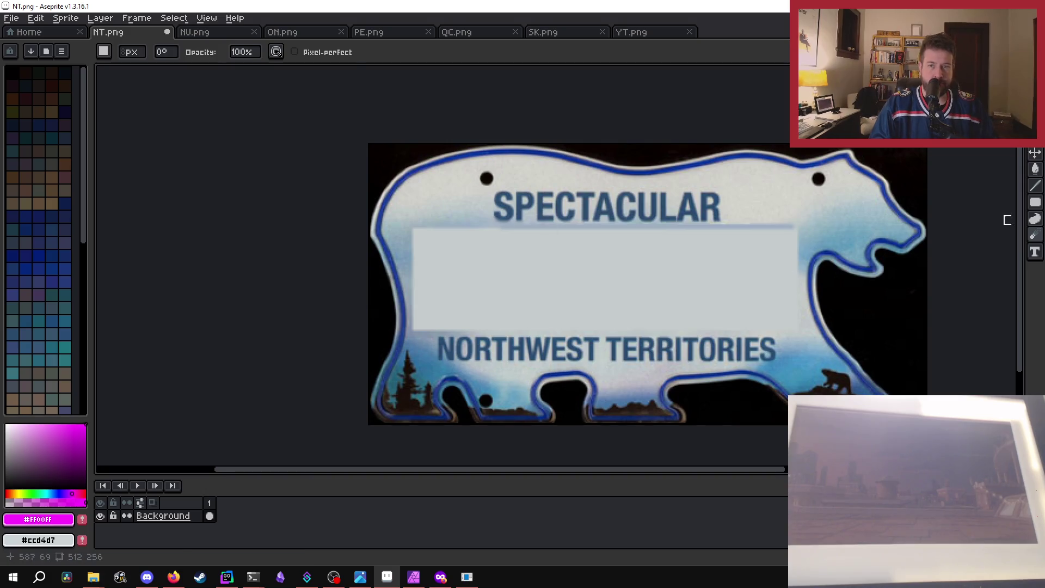
key("u")
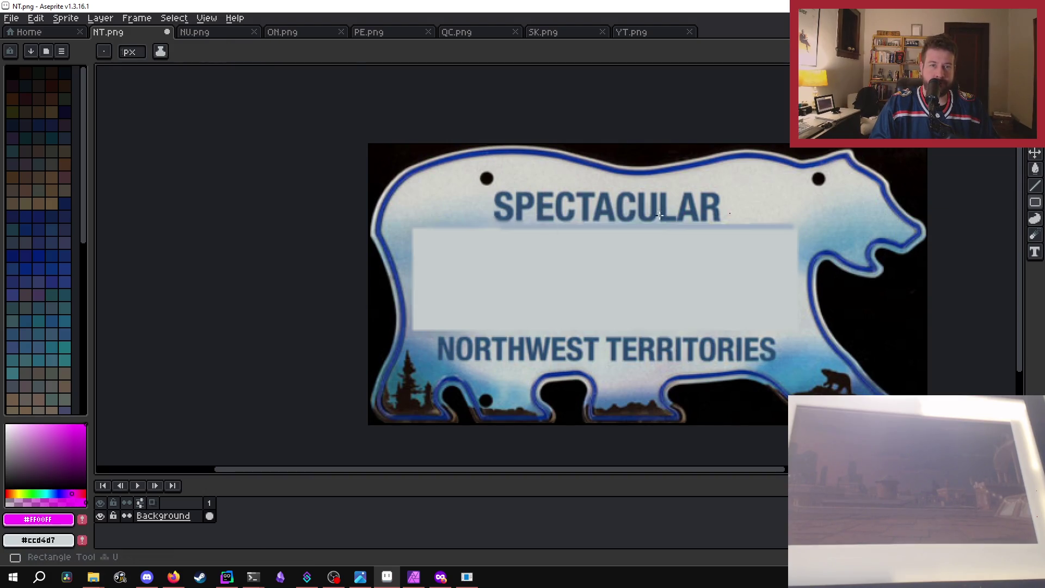
mouse_move(415, 229)
left_mouse_down()
mouse_move(729, 296)
mouse_move(796, 330)
left_mouse_up()
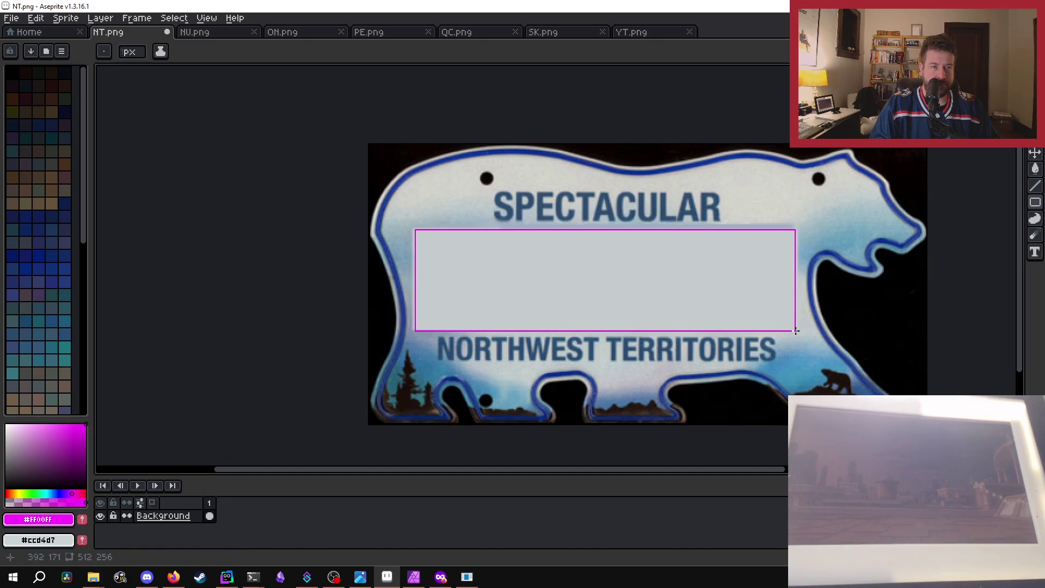
Save NT.png, close the chat popup and switch to GoLand's plate_config.go
key("ctrl+s")
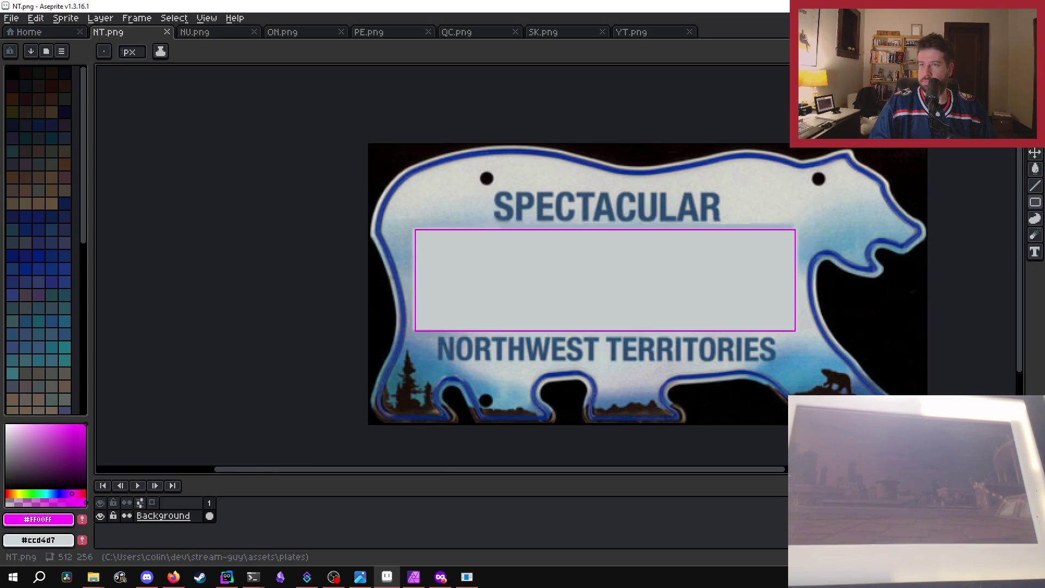
key("alt+Tab")
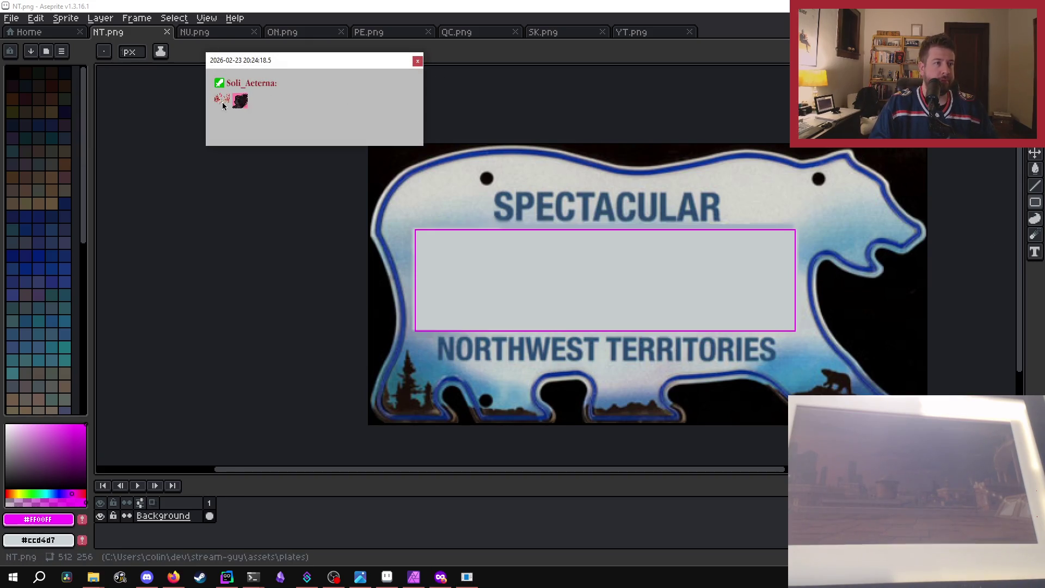
left_click(418, 61)
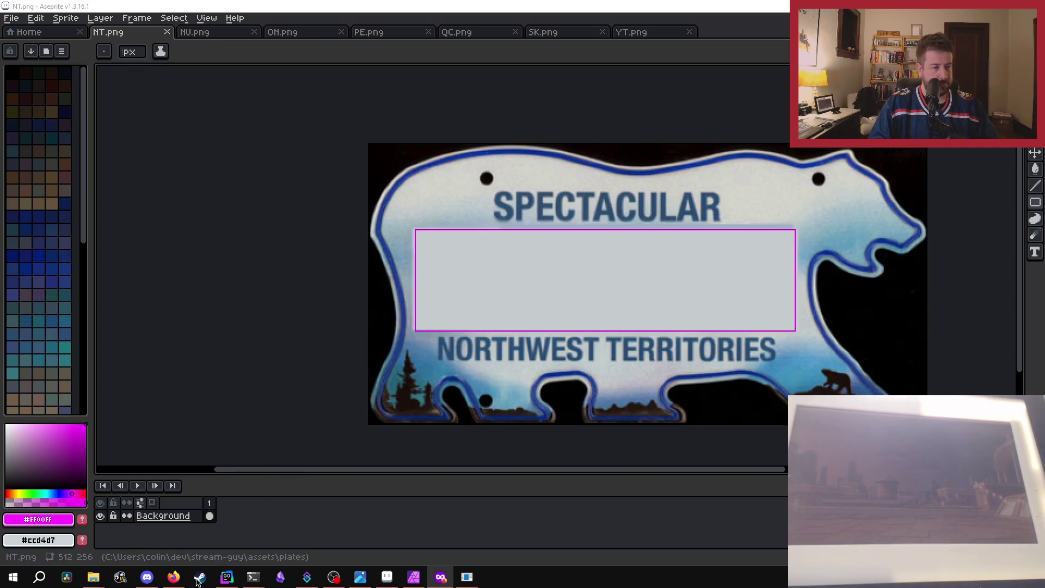
left_click(226, 576)
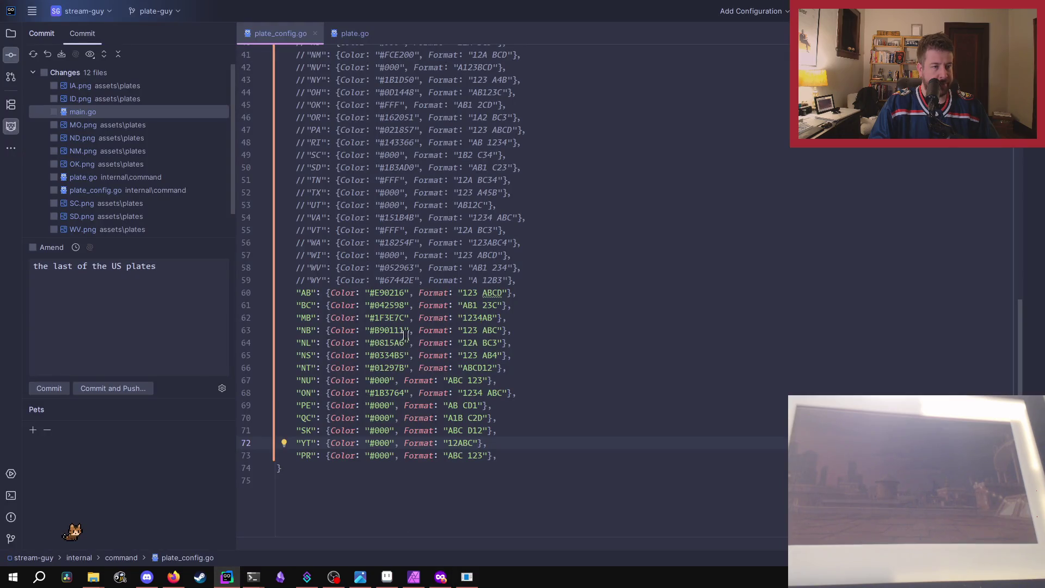
Change the NT colour value on line 66 of plate_config.go to #00288E
mouse_move(387, 374)
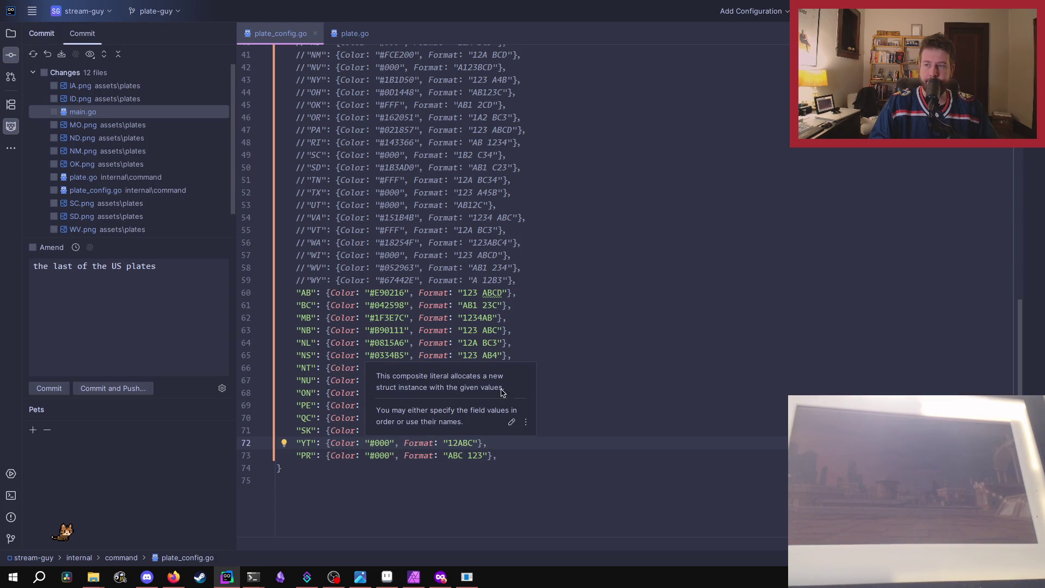
double_click(376, 368)
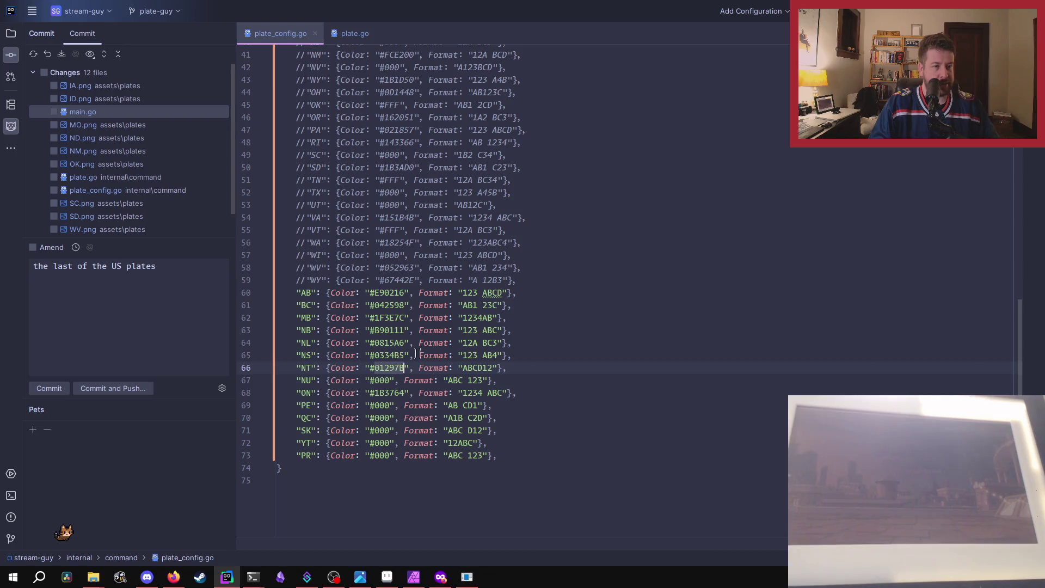
key("BackSpace")
key("BackSpace")
type("#00288e")
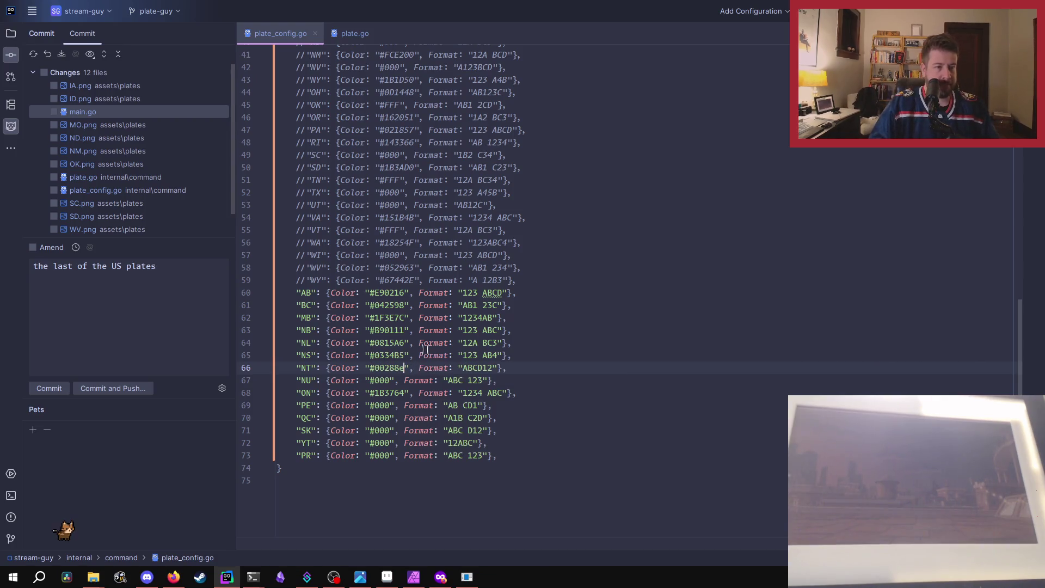
key("BackSpace")
type("E")
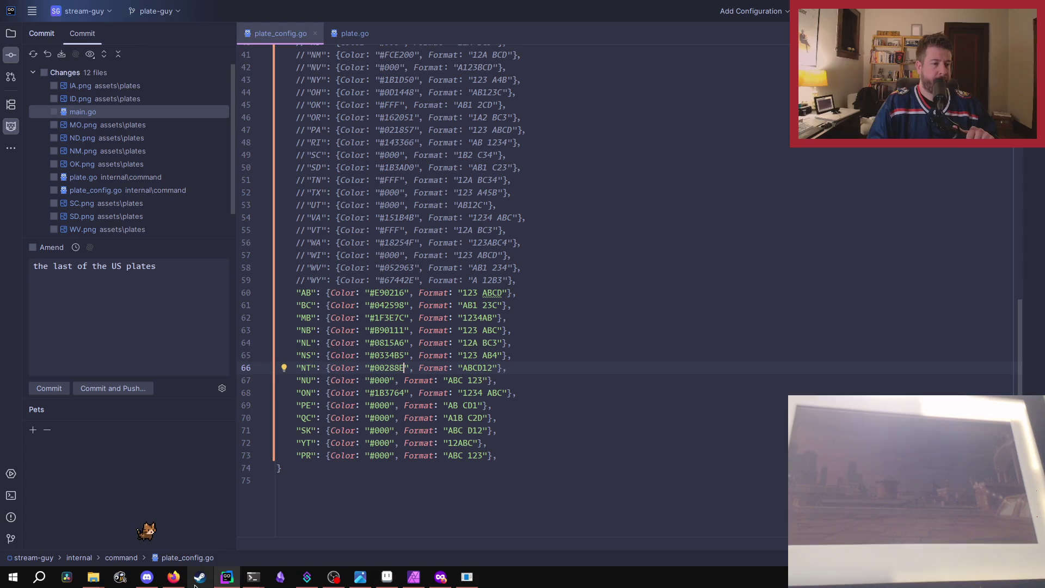
In the PowerShell terminal, stop the running Stream Guy app and recall the previous run command
mouse_move(247, 576)
left_click(313, 523)
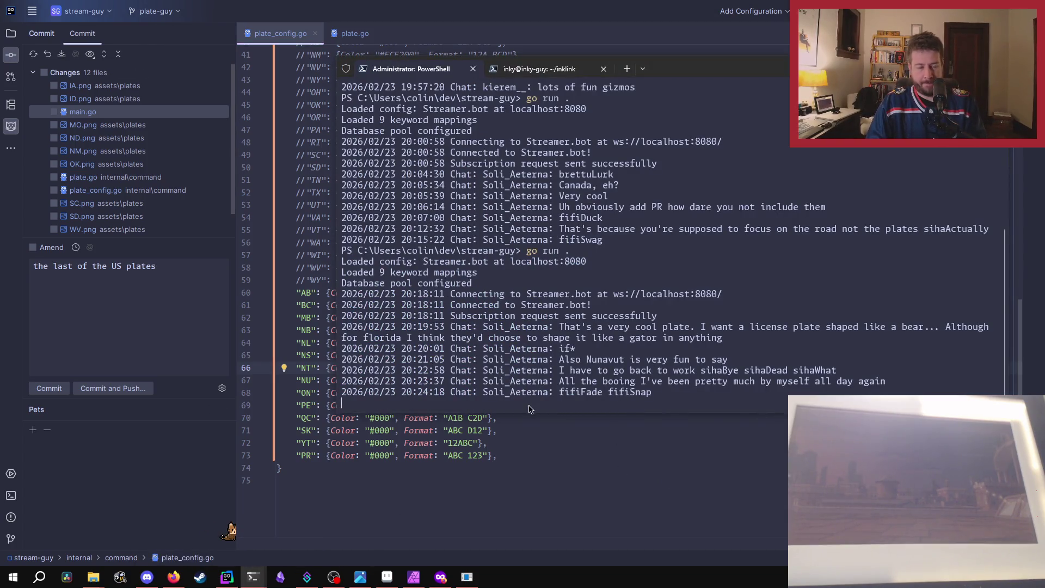
key("ctrl+c")
key("Up")
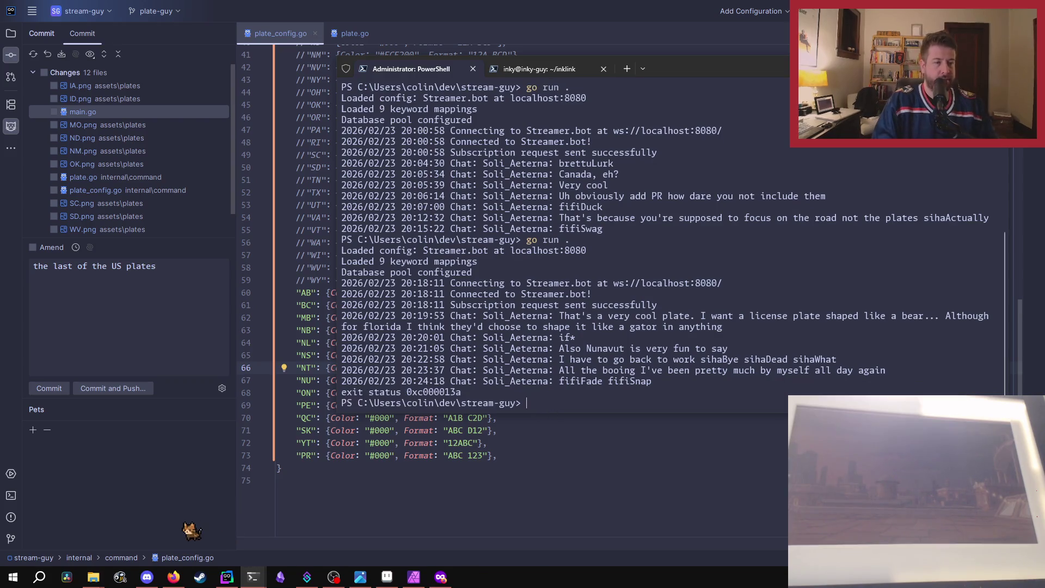
Rerun Stream Guy, select NT and show a test popup reading DERQ42
key("Return")
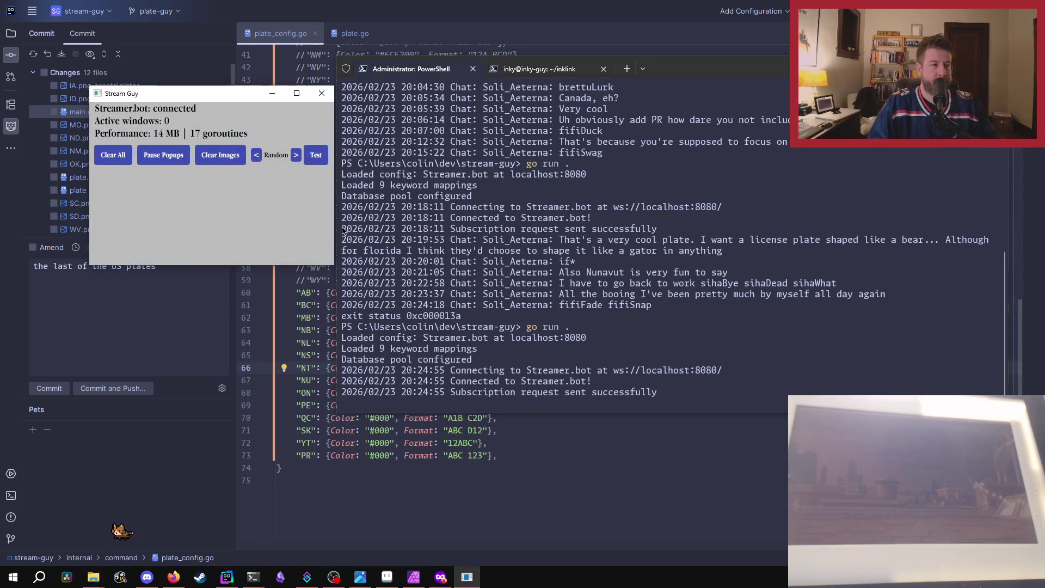
left_click(260, 157)
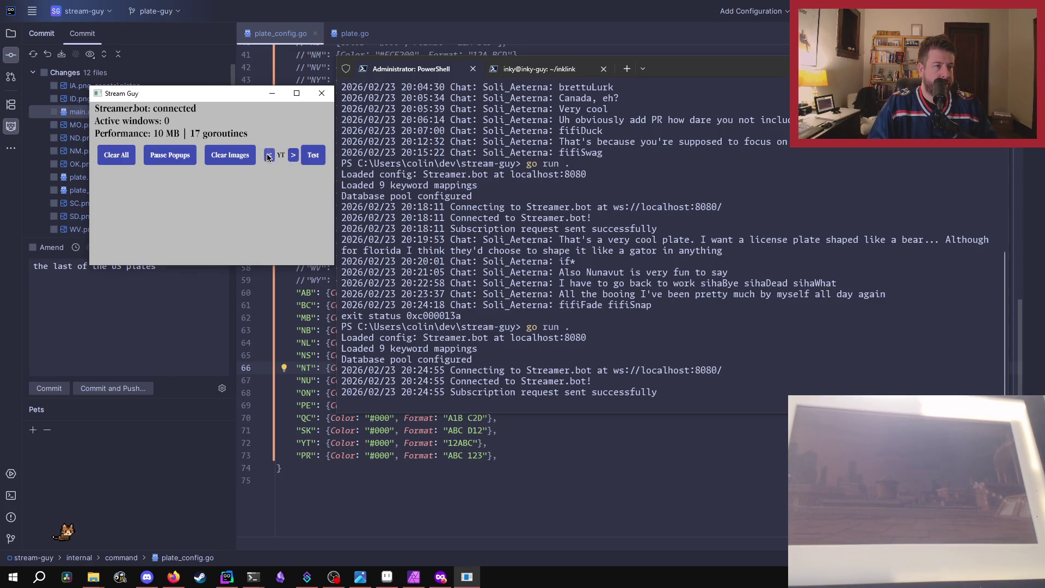
left_click(265, 158)
left_click(268, 159)
left_click(268, 158)
left_click(319, 156)
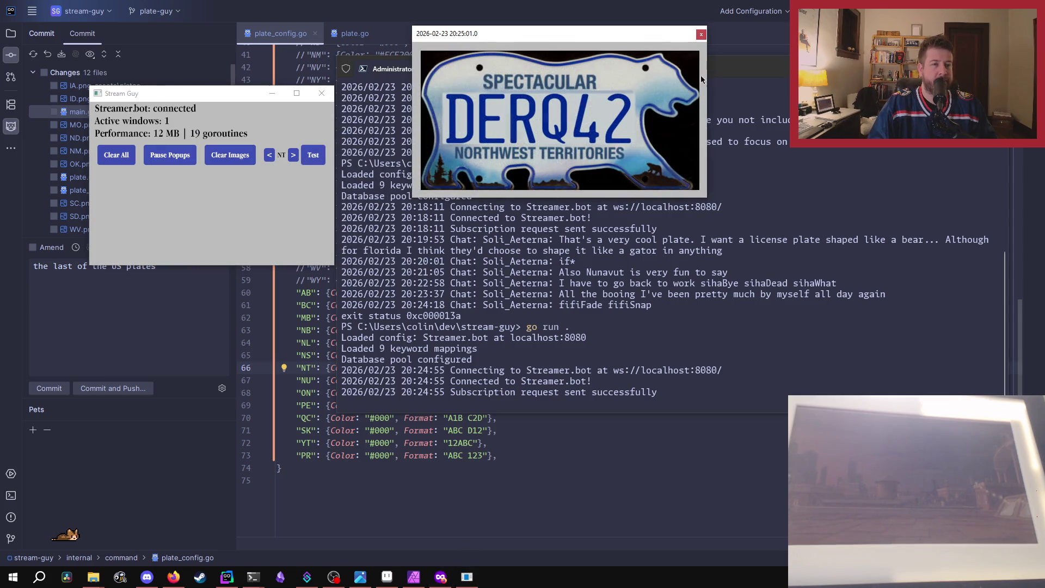
Close the NT test popup and return to Aseprite's NT.png
left_click(702, 34)
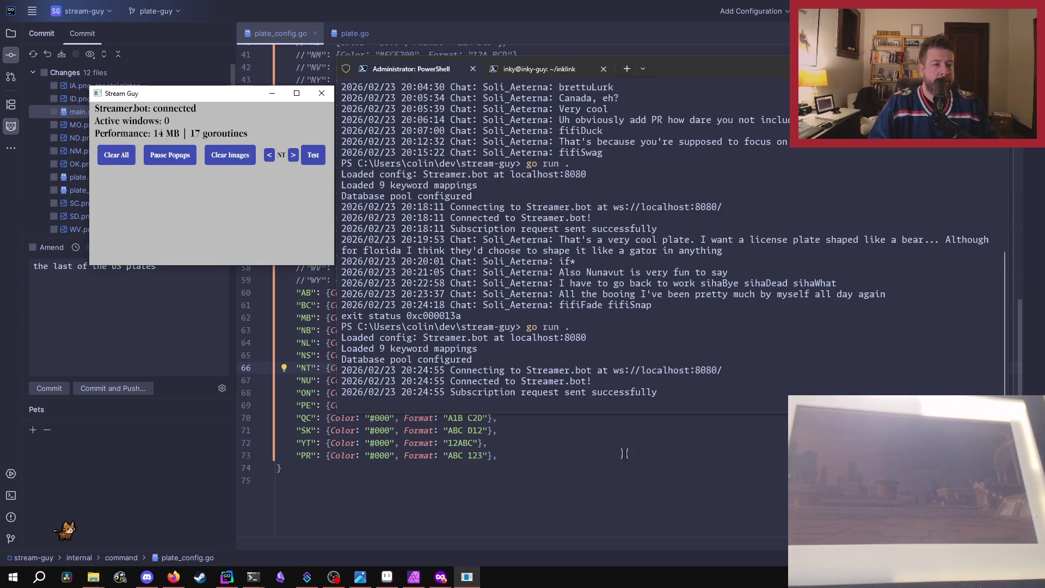
left_click(564, 450)
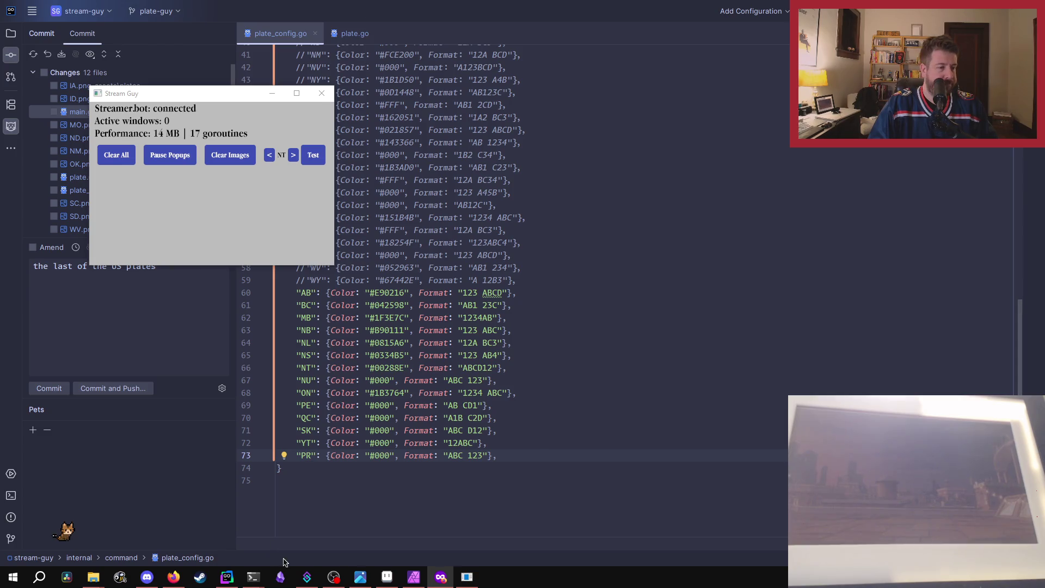
left_click(387, 577)
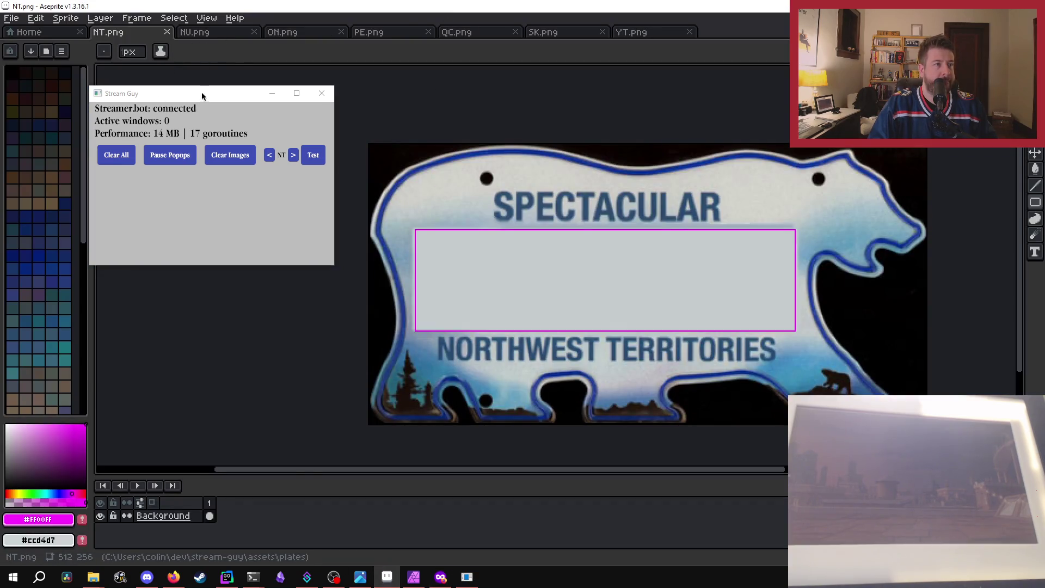
Minimize Stream Guy, switch to NU.png and close the finished NT.png image
left_click(272, 93)
left_click(209, 33)
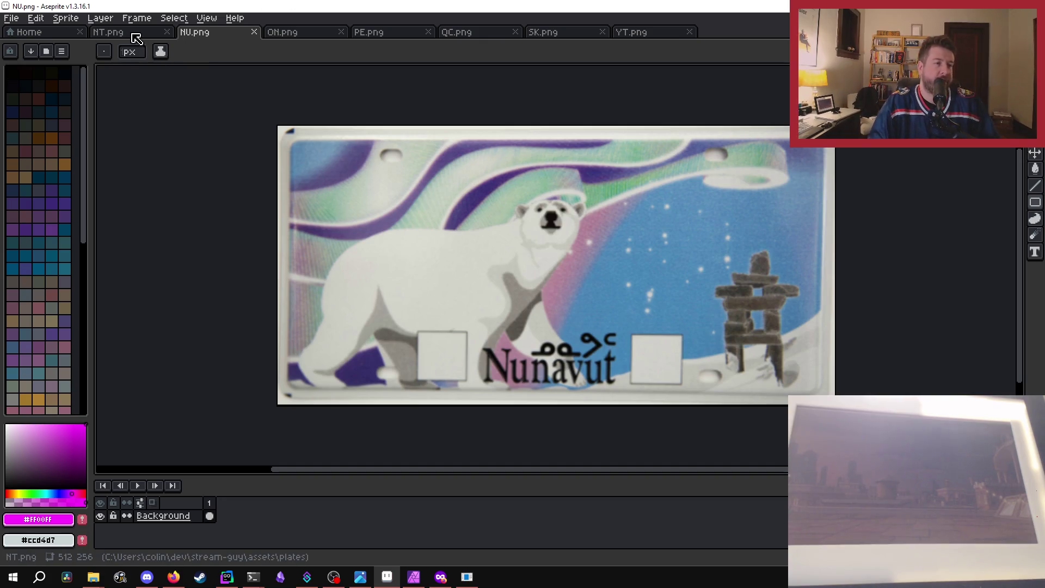
middle_click(136, 36)
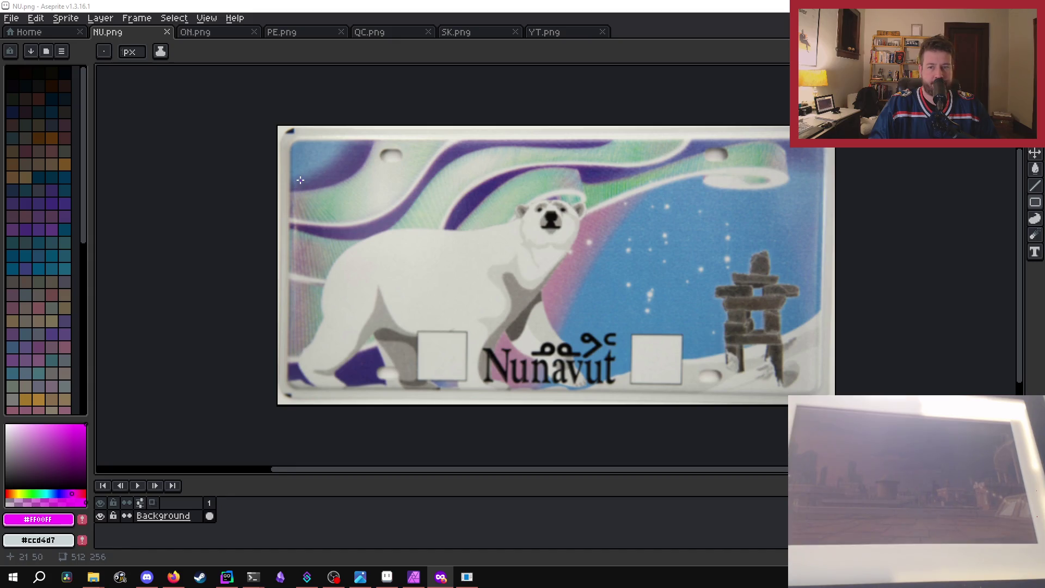
Draw magenta rectangles over the left serial area and the sky-and-inukshuk area, then view the nu14.jpg reference
left_click_drag(300, 192, 514, 330)
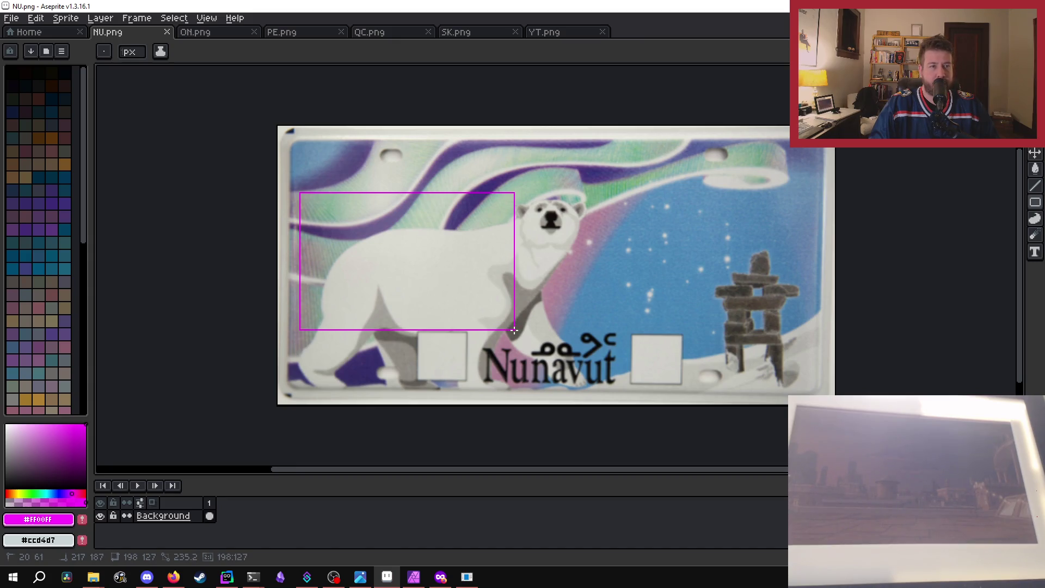
left_click_drag(513, 329, 514, 330)
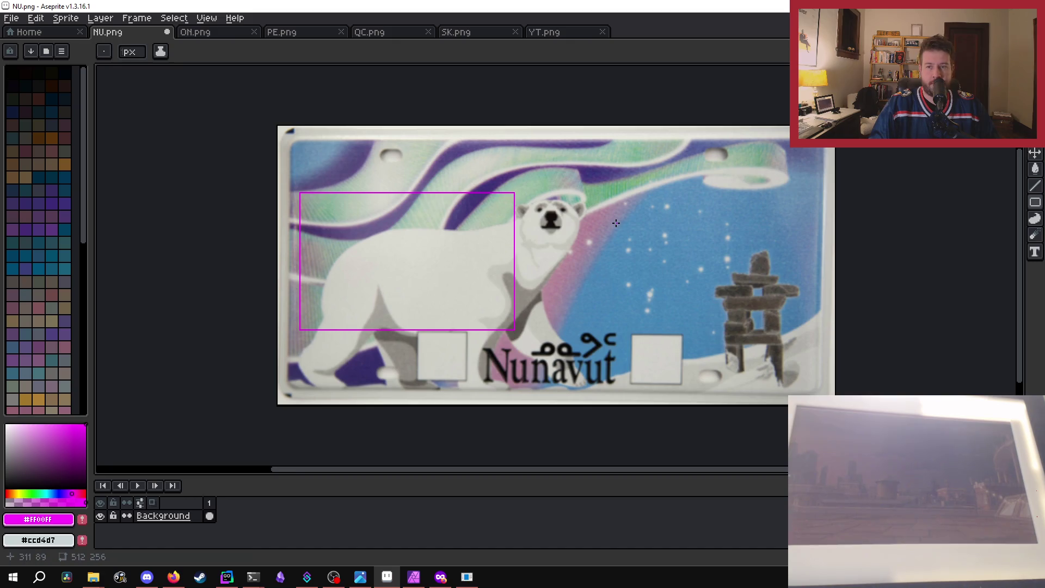
mouse_move(620, 193)
left_mouse_down()
mouse_move(622, 246)
mouse_move(683, 327)
mouse_move(817, 334)
left_mouse_up()
scroll(509, 206, "up", 2)
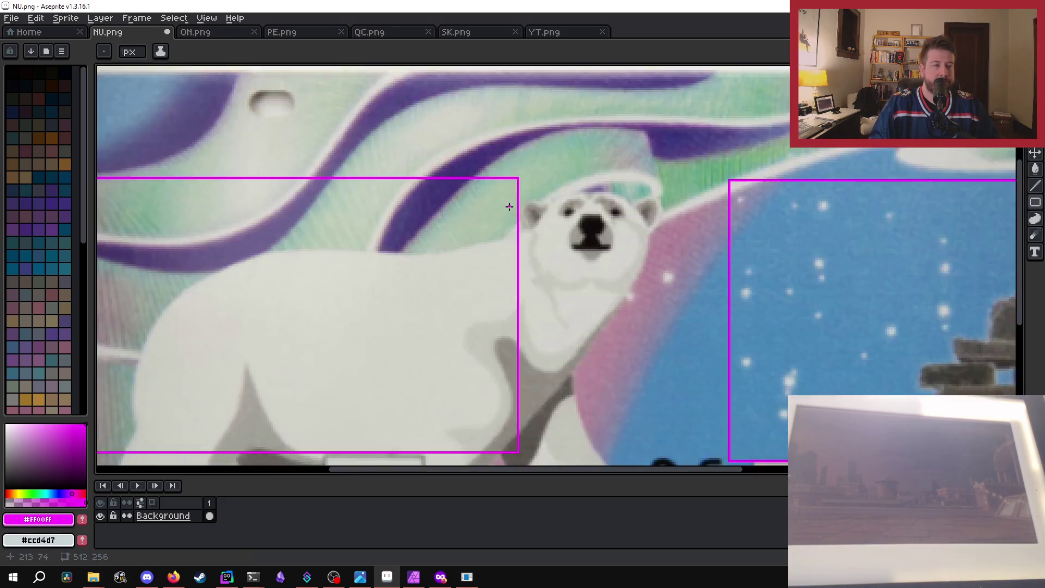
scroll(508, 207, "down", 1)
scroll(509, 208, "down", 4)
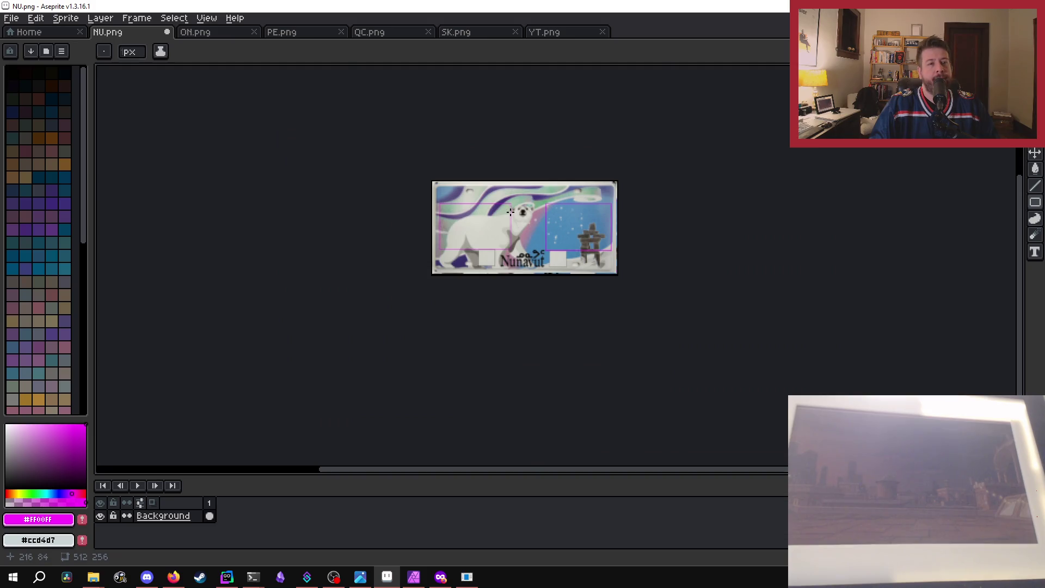
scroll(509, 208, "up", 1)
key("alt+Tab")
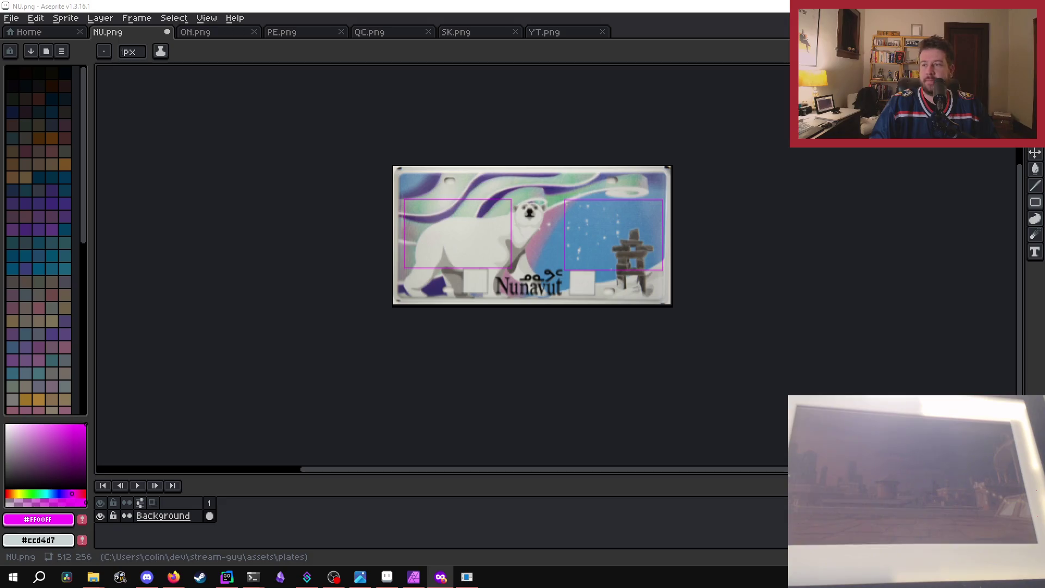
mouse_move(475, 42)
left_mouse_down()
mouse_move(542, 281)
mouse_move(525, 7)
left_mouse_up()
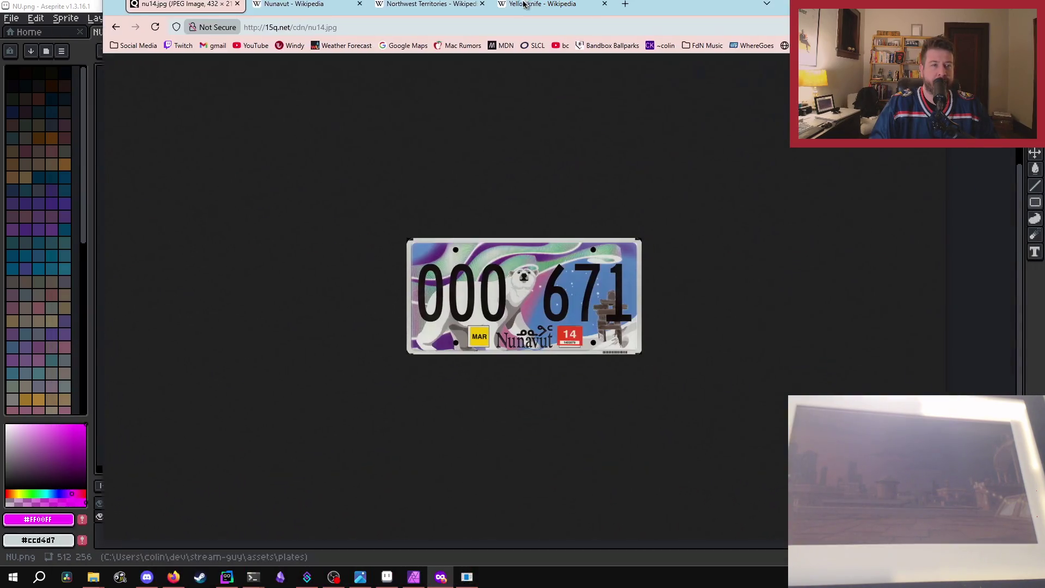
Dismiss the Nunavut reference photo and search Windows for the plate list
key("alt+Tab")
key("alt+Tab")
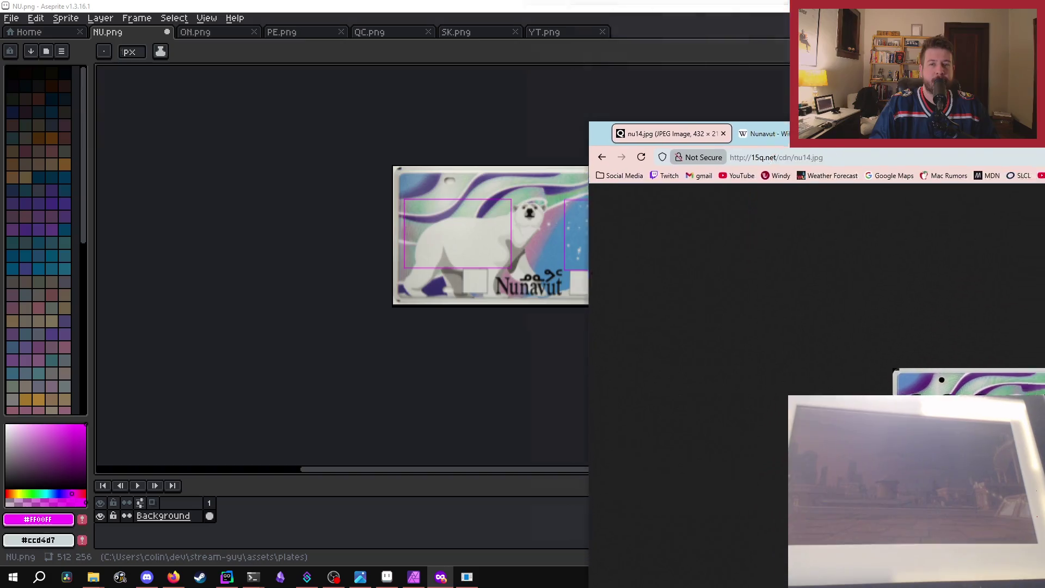
key("alt+Tab")
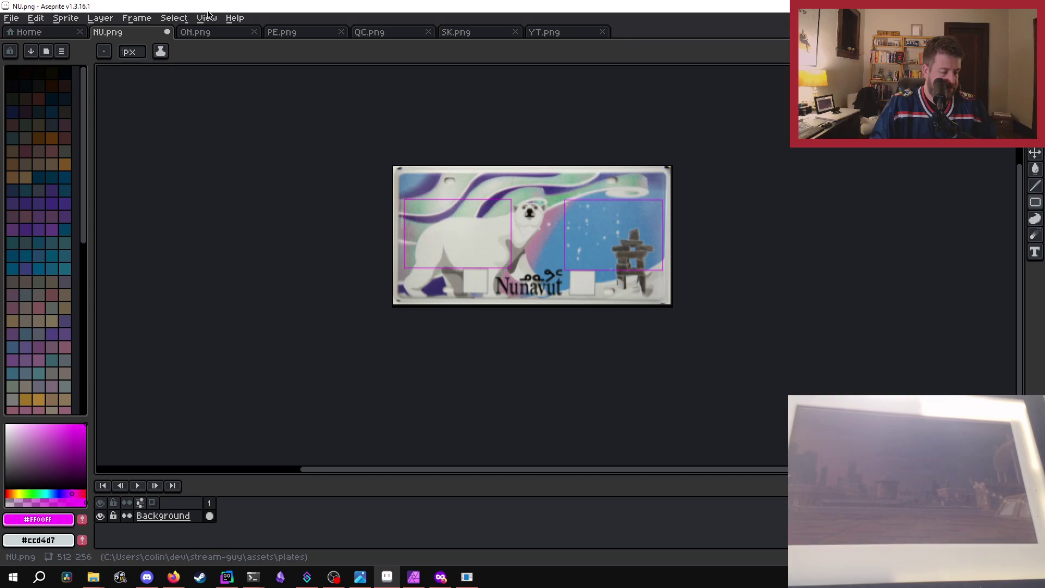
key("super")
type("palte")
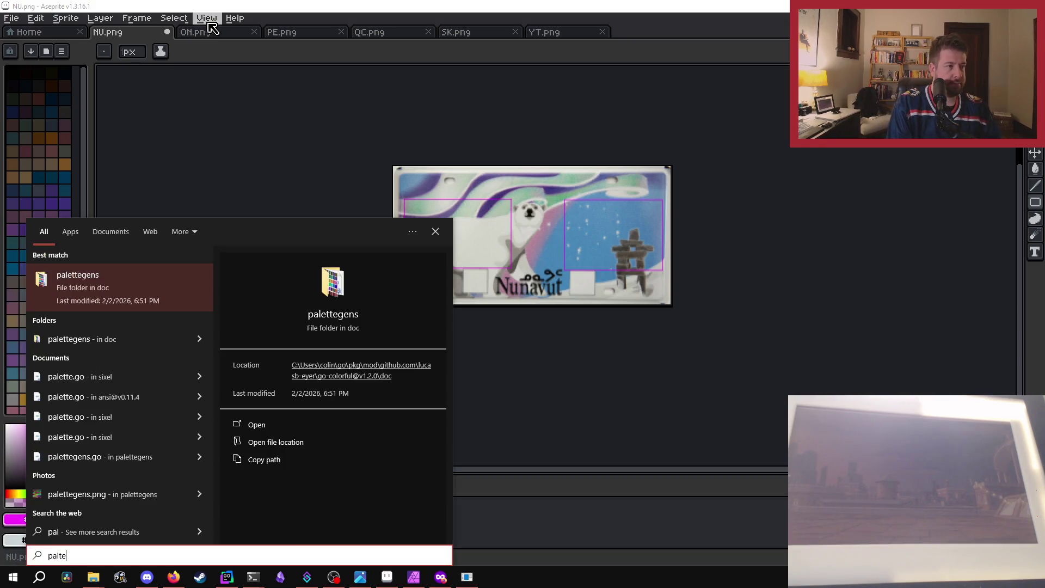
key("BackSpace")
key("BackSpace")
key("BackSpace")
type("late lie")
key("Return")
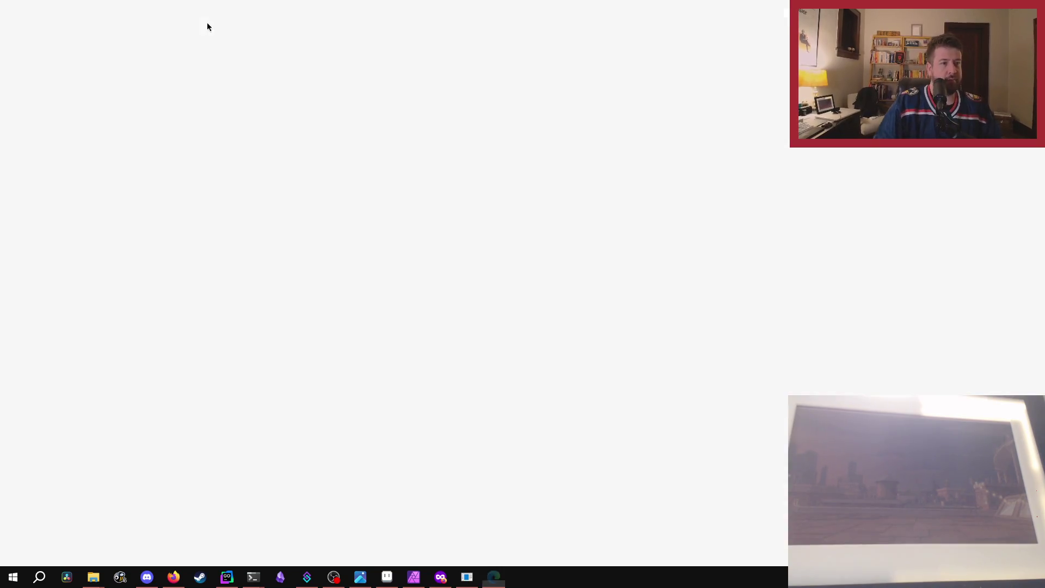
Close the stray web results and open Plate List.xlsx, keeping Aseprite in front
key("ctrl+w")
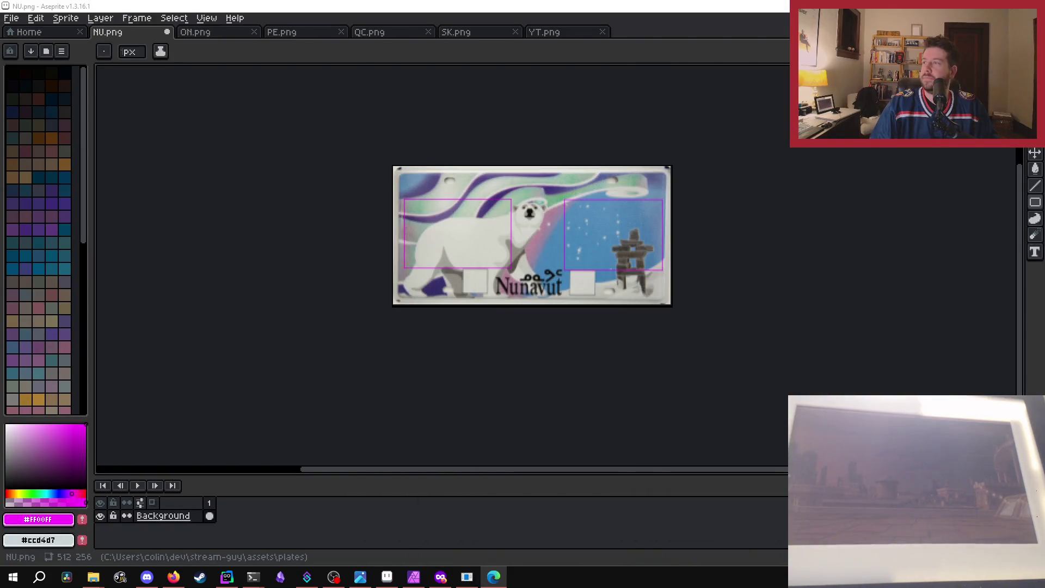
key("super")
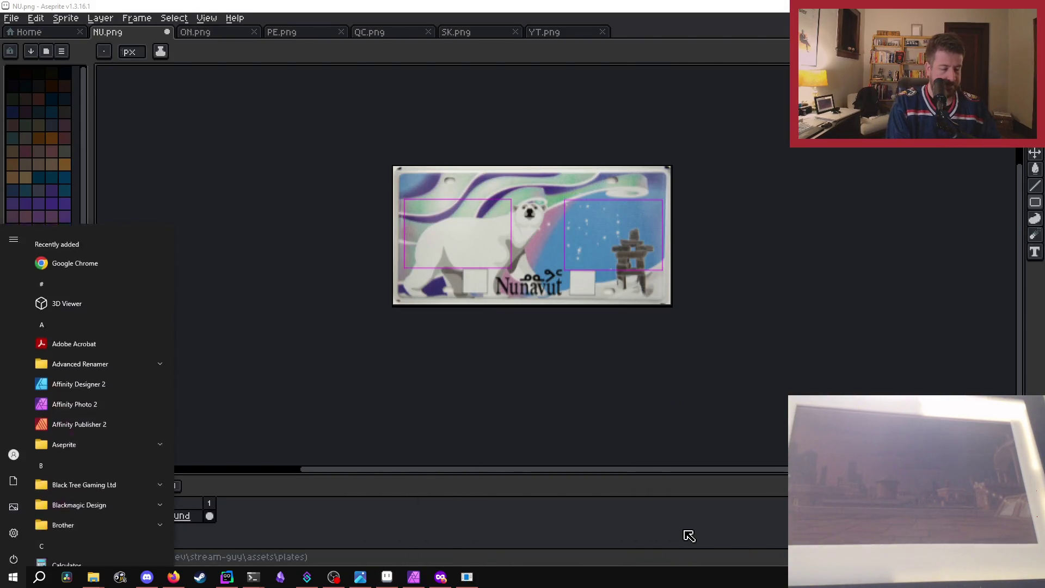
type("plate list")
key("Return")
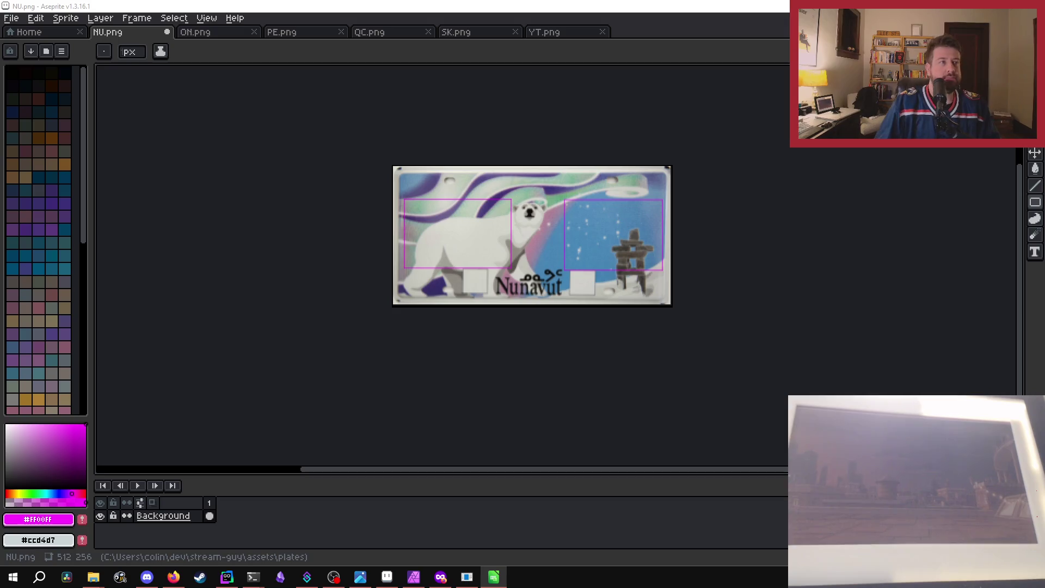
left_click(355, 5)
Save NU.png and show a Nunavut test popup in Stream Guy reading DVA 457
key("ctrl+s")
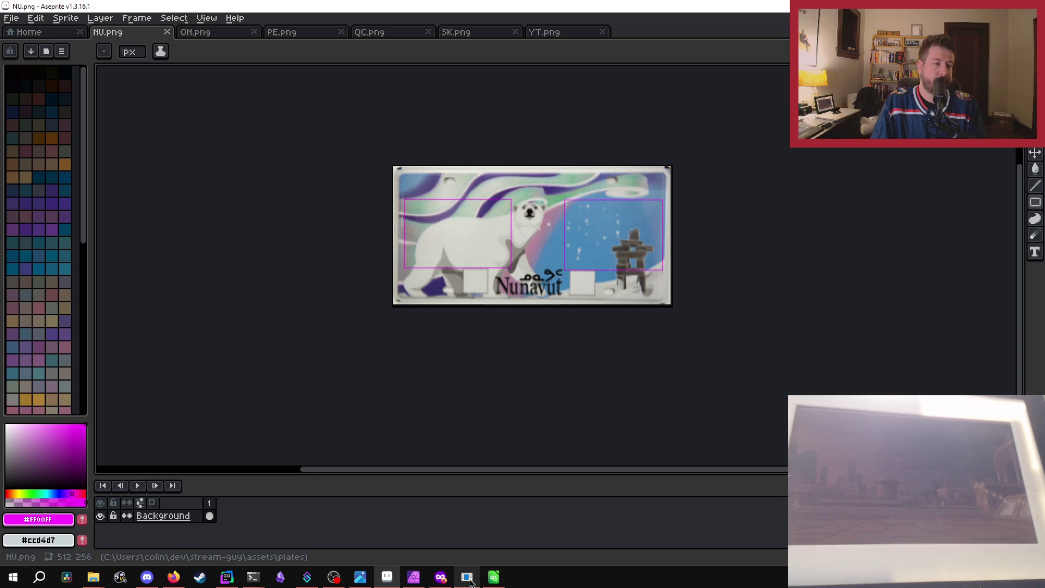
mouse_move(471, 582)
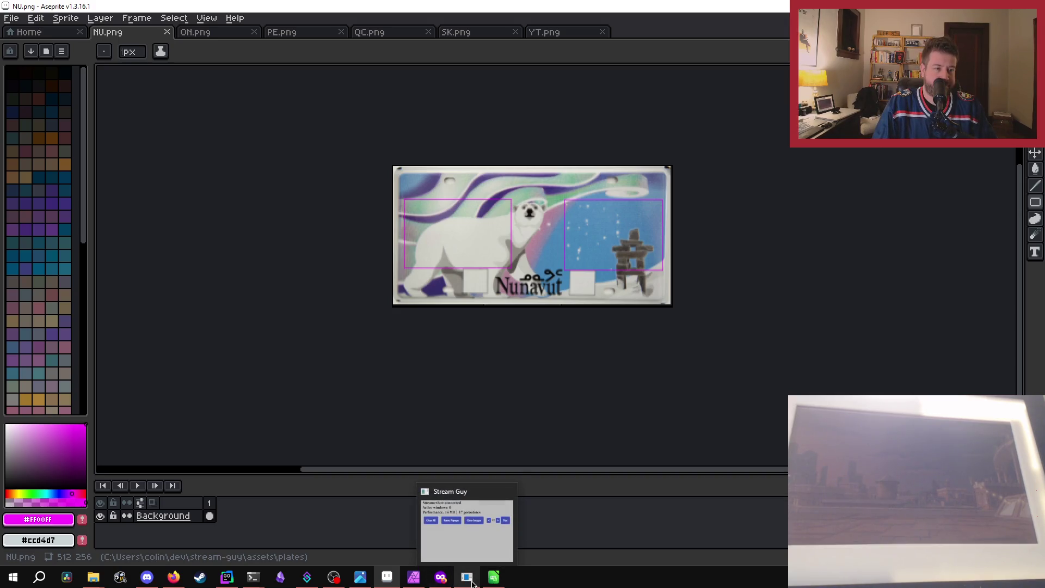
left_click(468, 541)
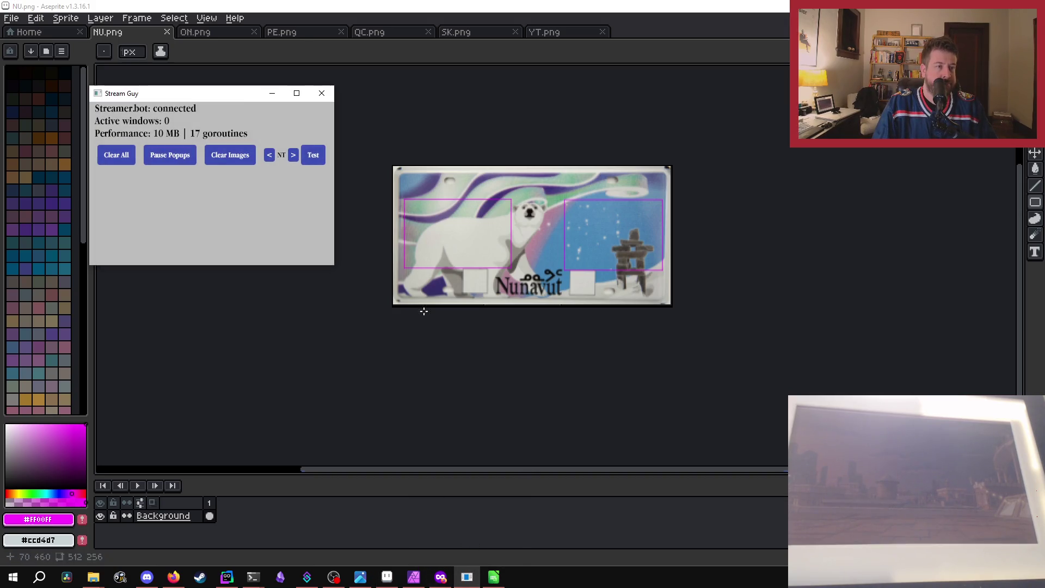
left_click(294, 156)
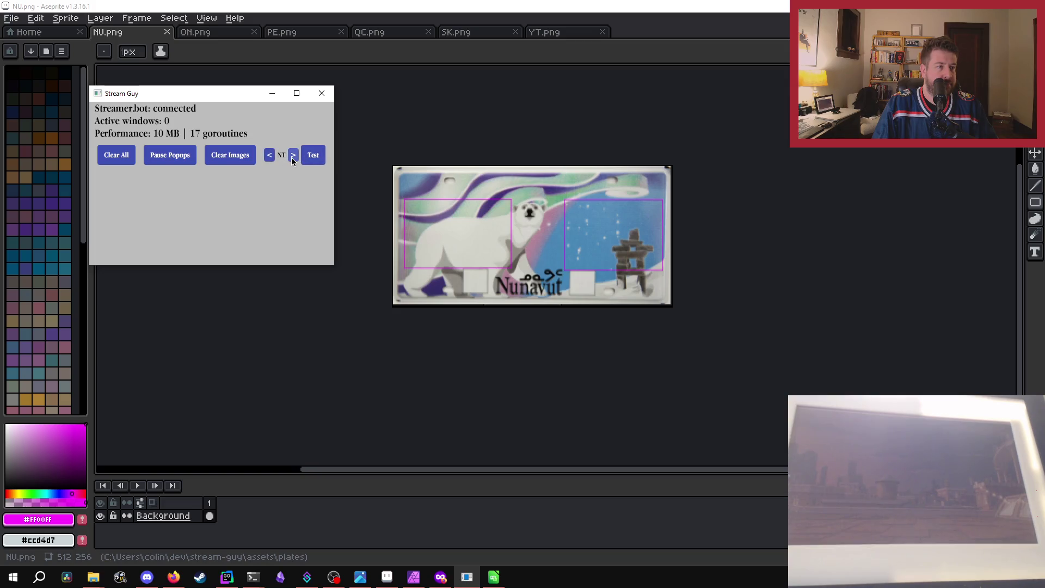
left_click(292, 156)
left_click(313, 156)
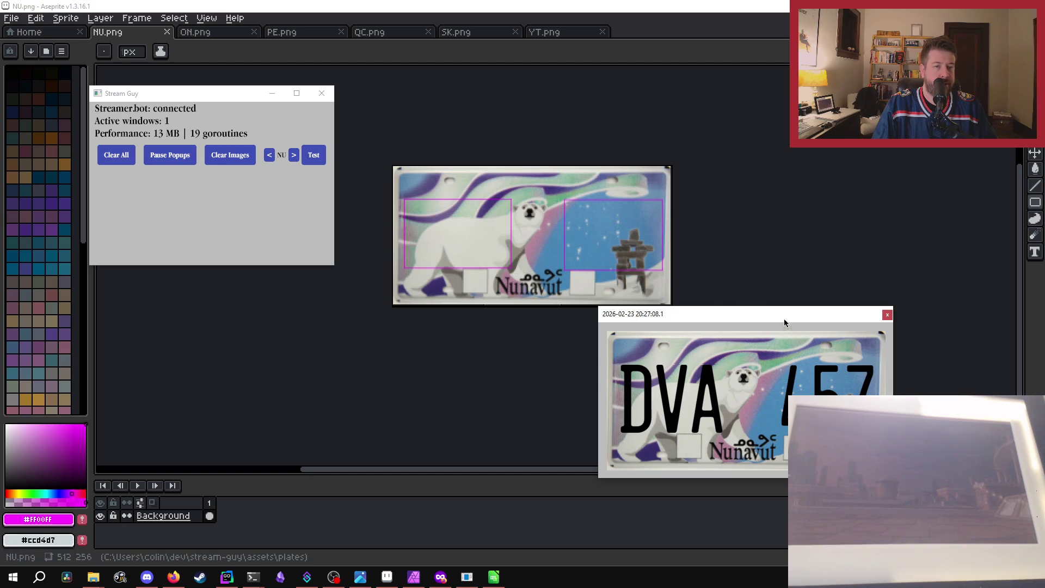
Close the Nunavut popup, minimize Stream Guy and switch to ON.png
left_click_drag(784, 320, 565, 161)
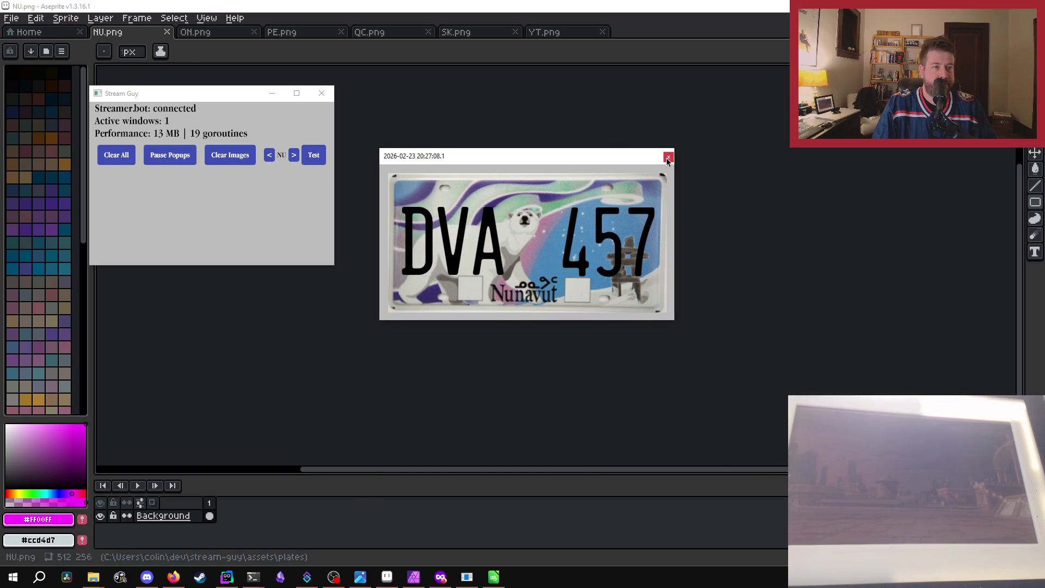
left_click(668, 157)
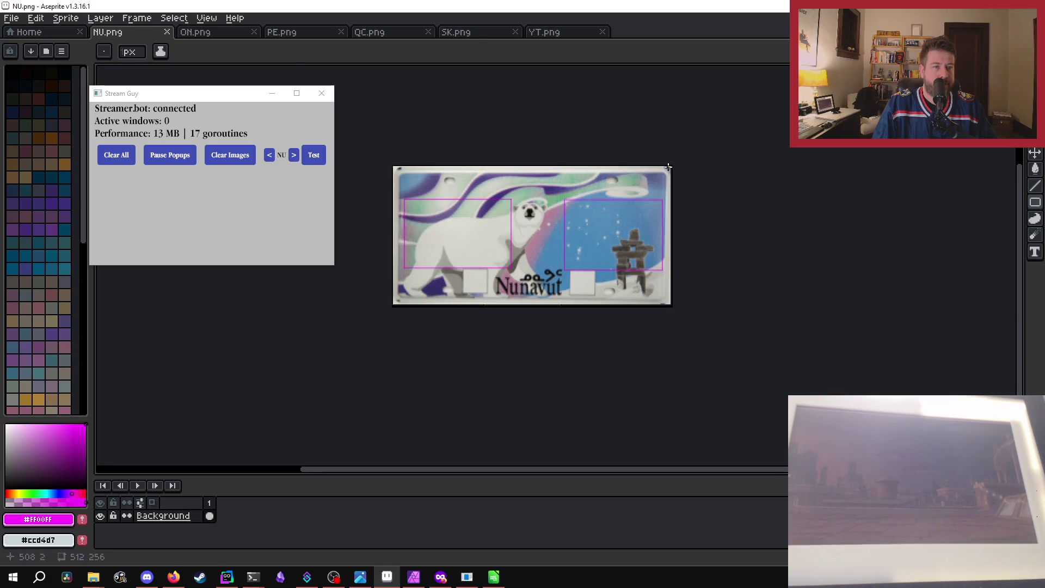
left_click(272, 93)
left_click(222, 35)
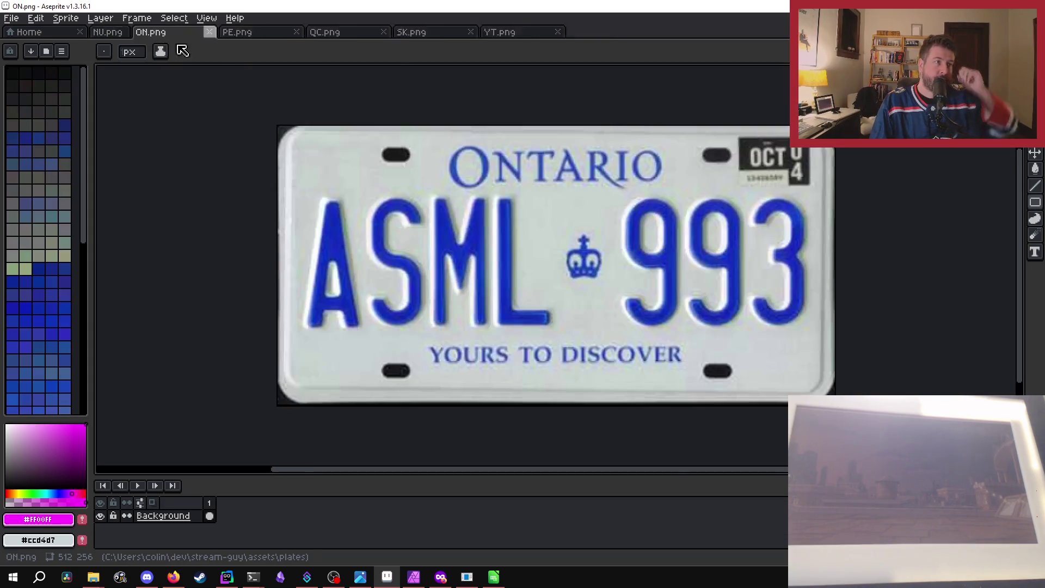
Close NU.png, box both Ontario serial areas beside the crown in magenta, and save ON.png
left_click(167, 32)
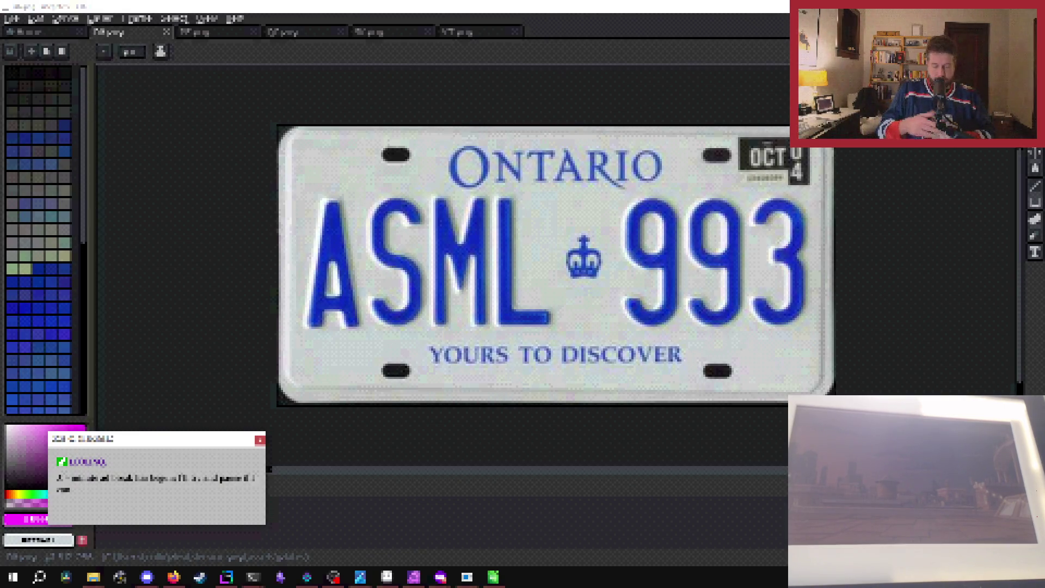
mouse_move(336, 187)
left_mouse_down()
mouse_move(389, 238)
mouse_move(573, 301)
mouse_move(596, 327)
left_mouse_up()
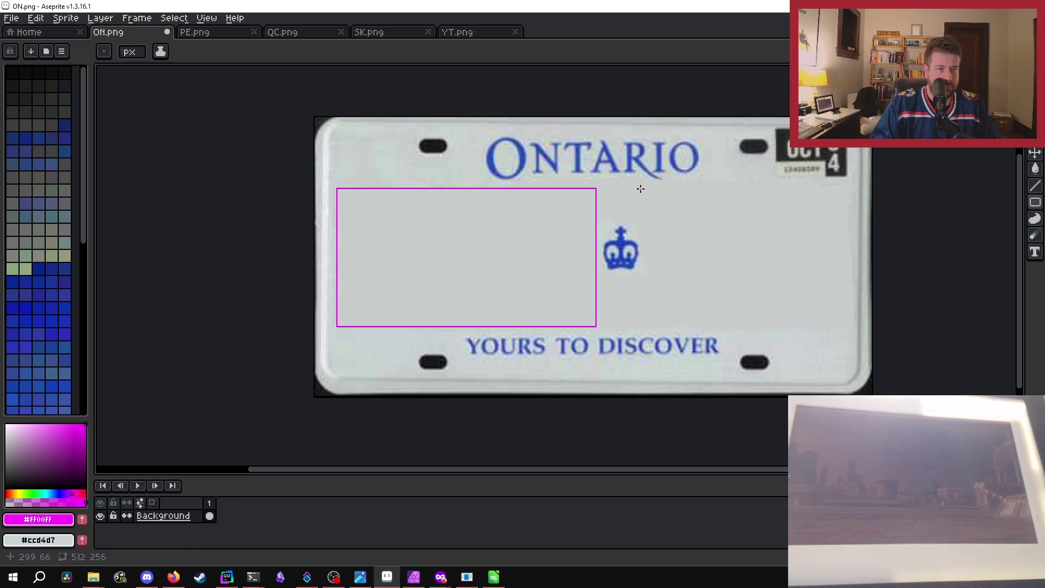
mouse_move(651, 188)
left_mouse_down()
mouse_move(669, 303)
mouse_move(848, 325)
left_mouse_up()
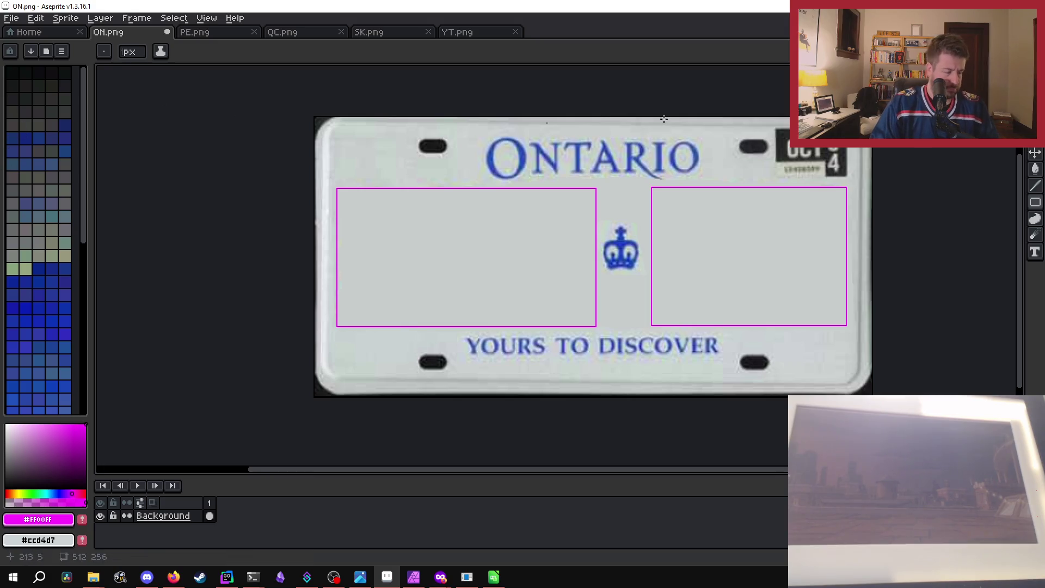
key("ctrl+s")
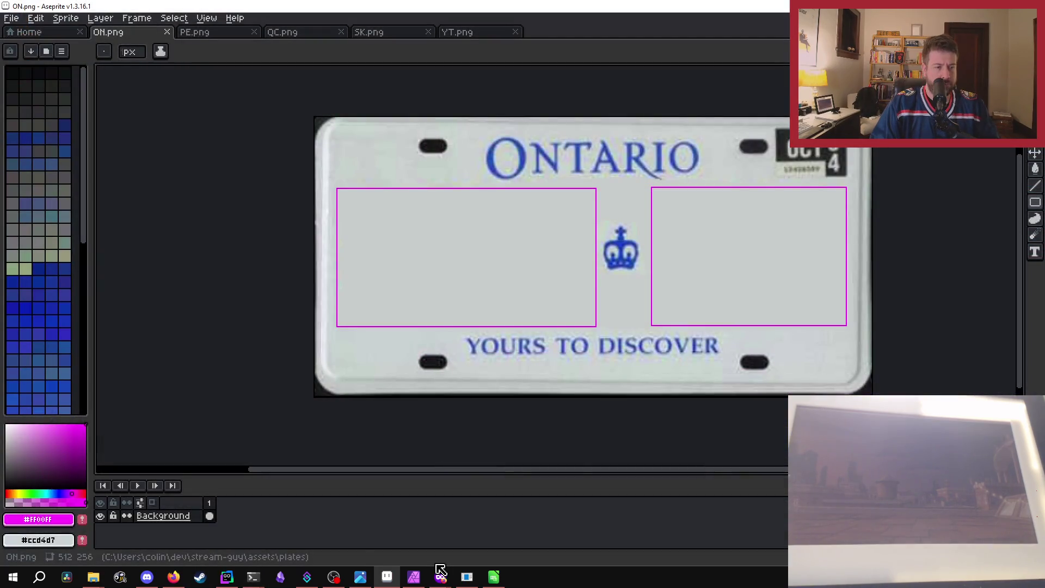
Select ON in Stream Guy, check the 3583 XVS test popup, close it and minimize the app
left_click(467, 578)
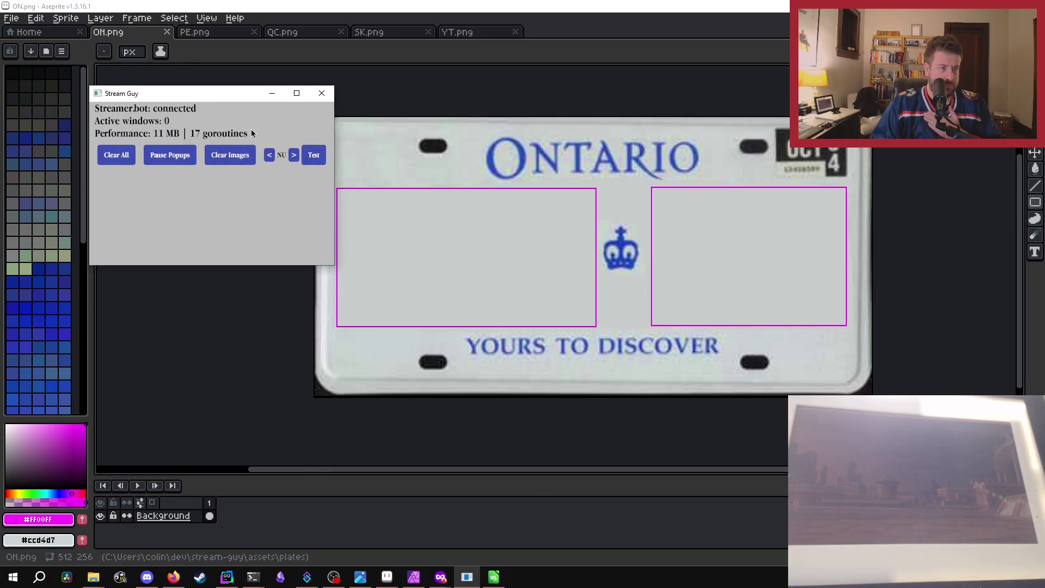
left_click(295, 156)
left_click(322, 158)
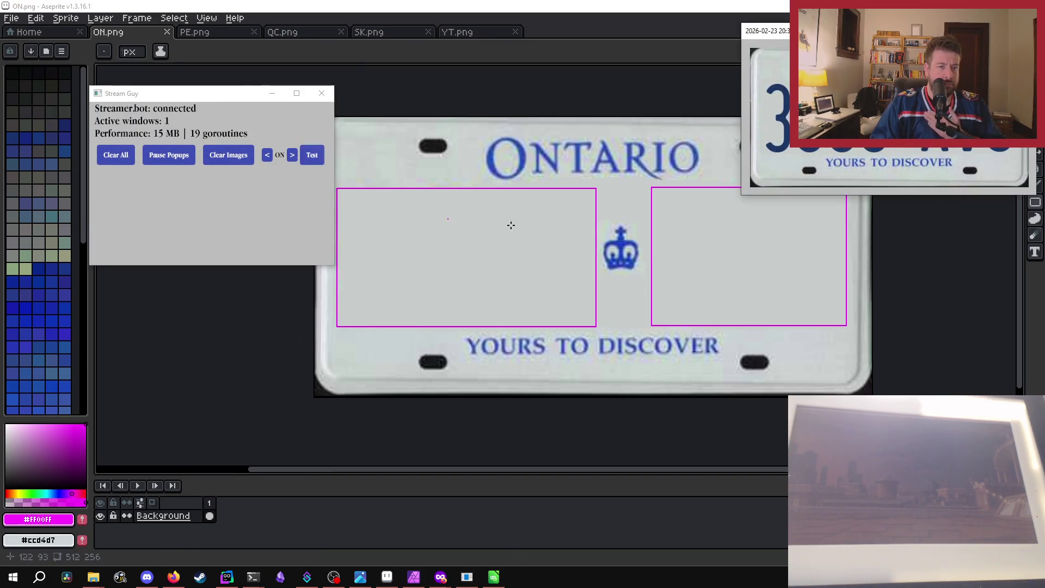
mouse_move(910, 33)
left_mouse_down()
mouse_move(716, 28)
mouse_move(566, 53)
left_mouse_up()
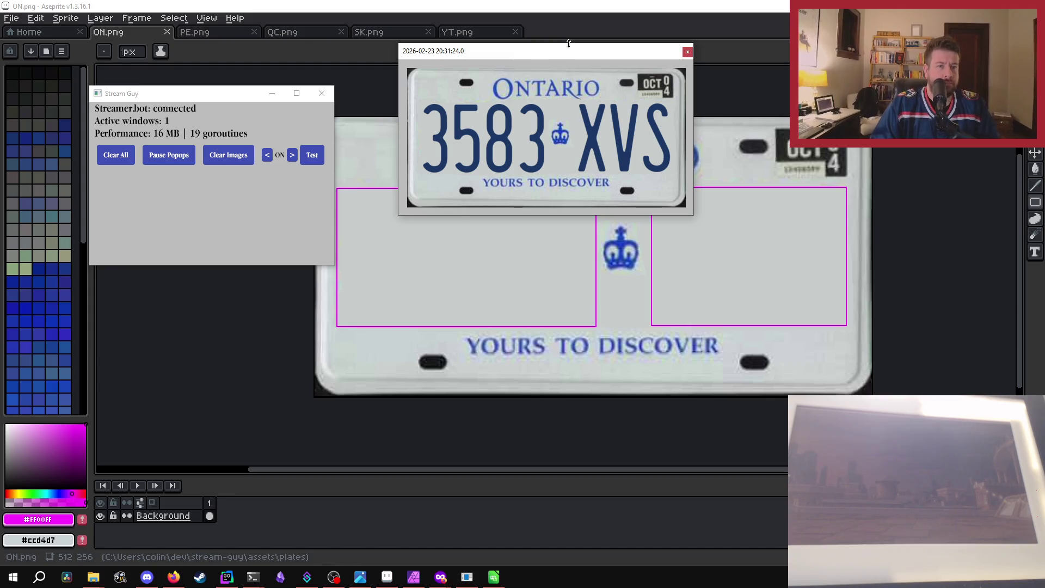
left_click(687, 52)
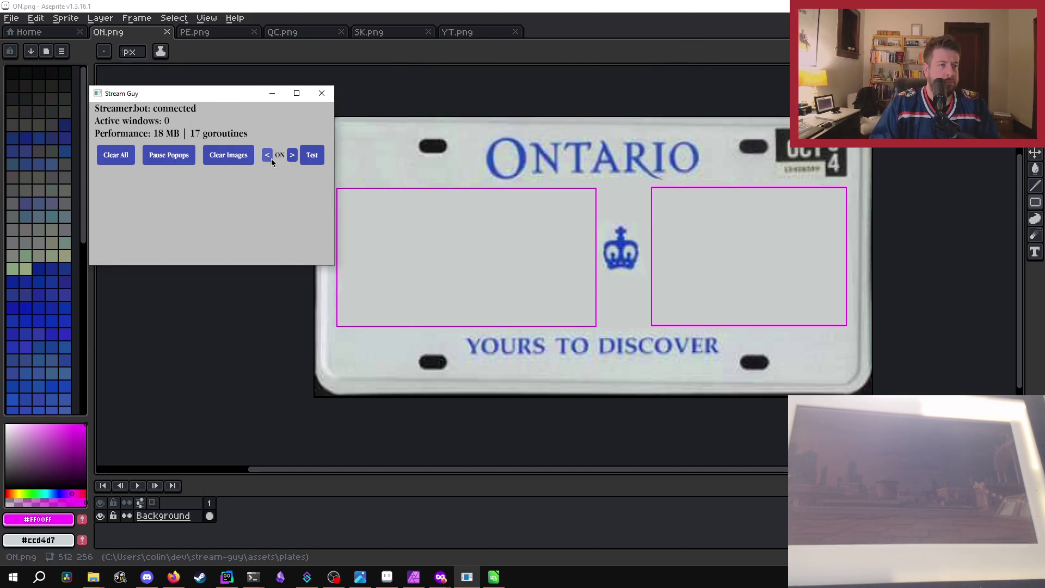
left_click(292, 156)
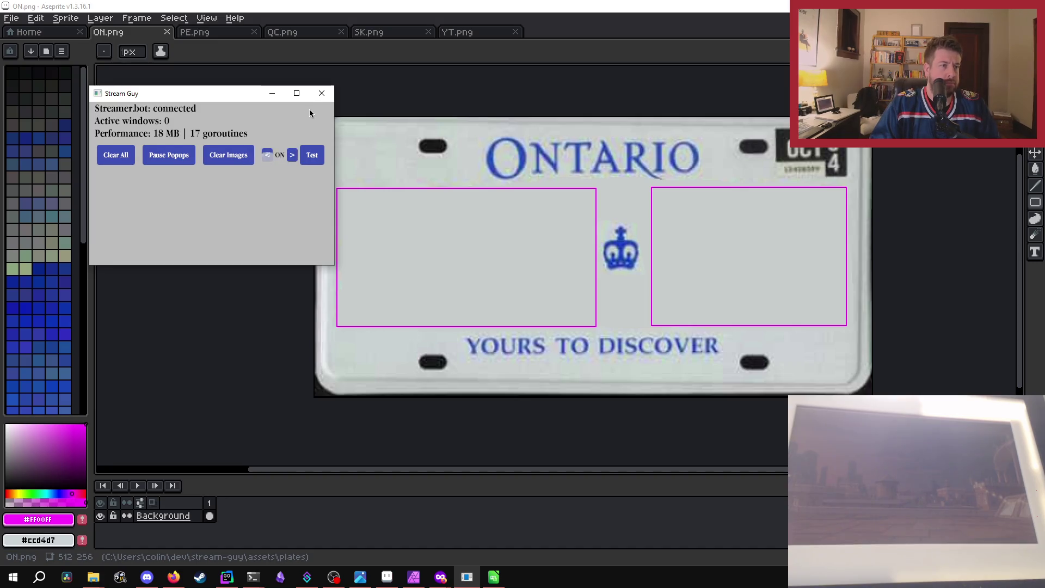
left_click(272, 93)
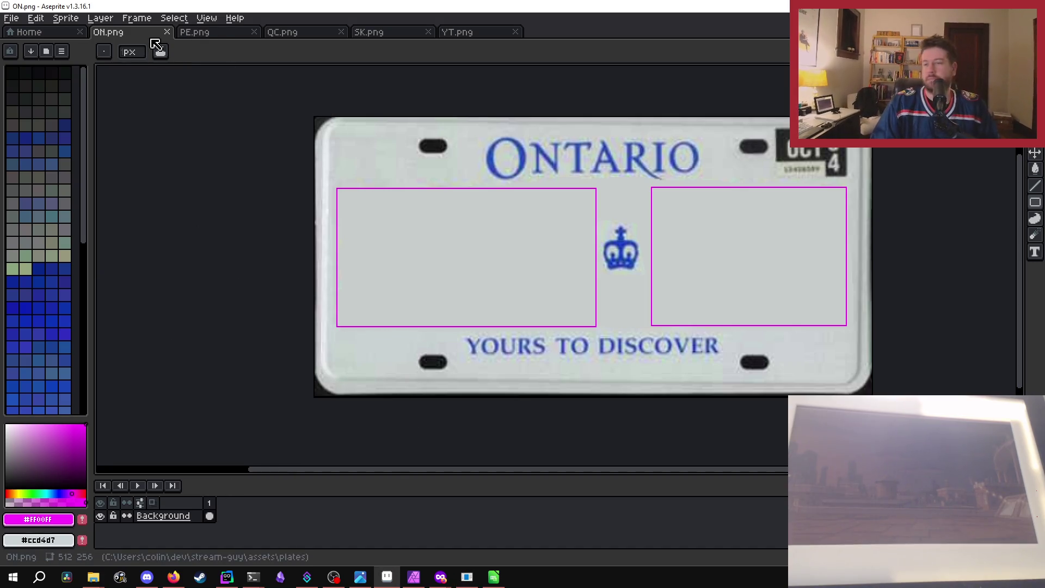
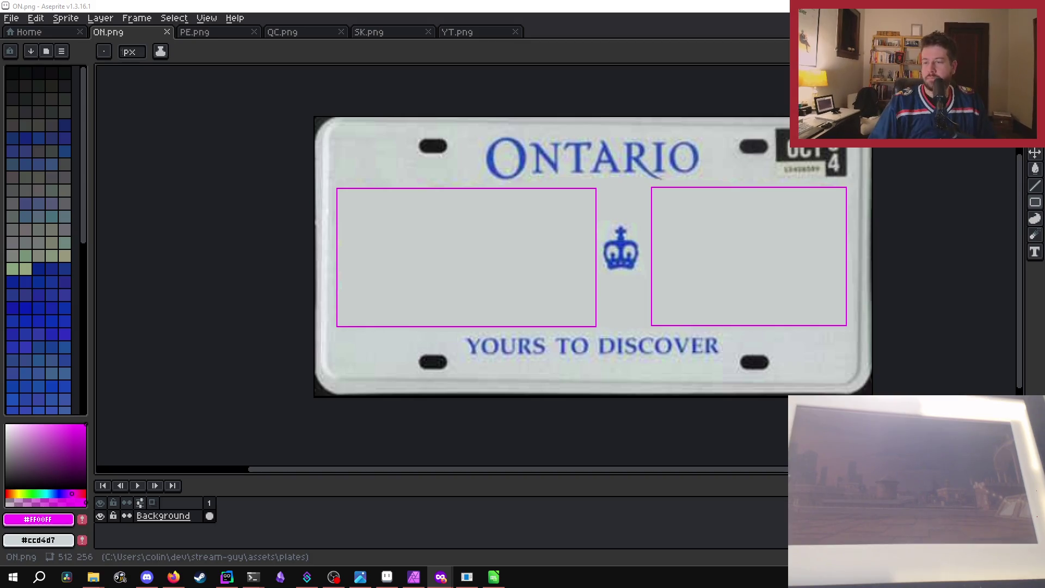
Leave Aseprite's two-box Ontario plate and bring up the Bluesky Following feed in Firefox
key("alt+Tab")
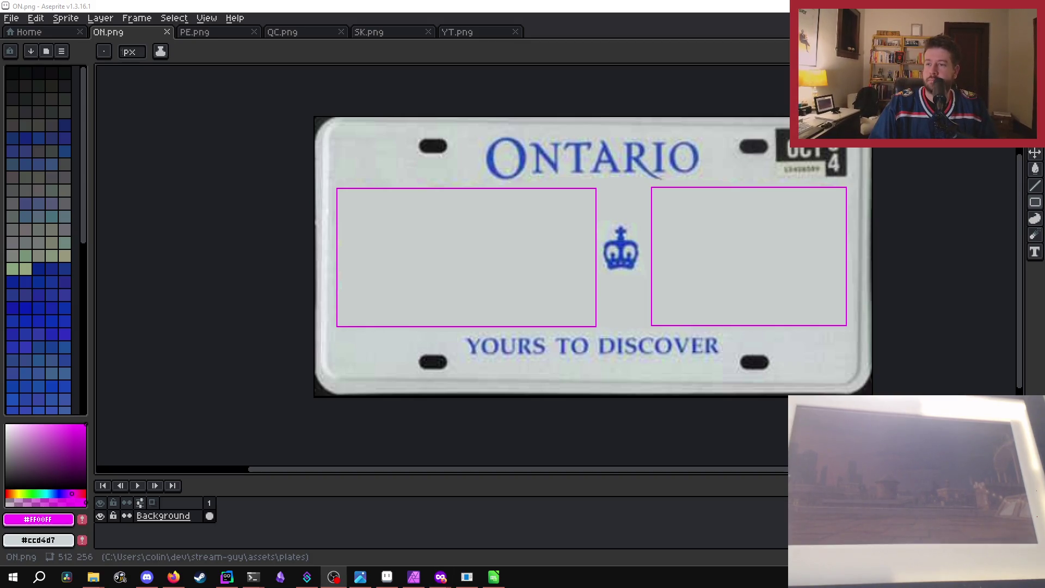
key("alt+Tab")
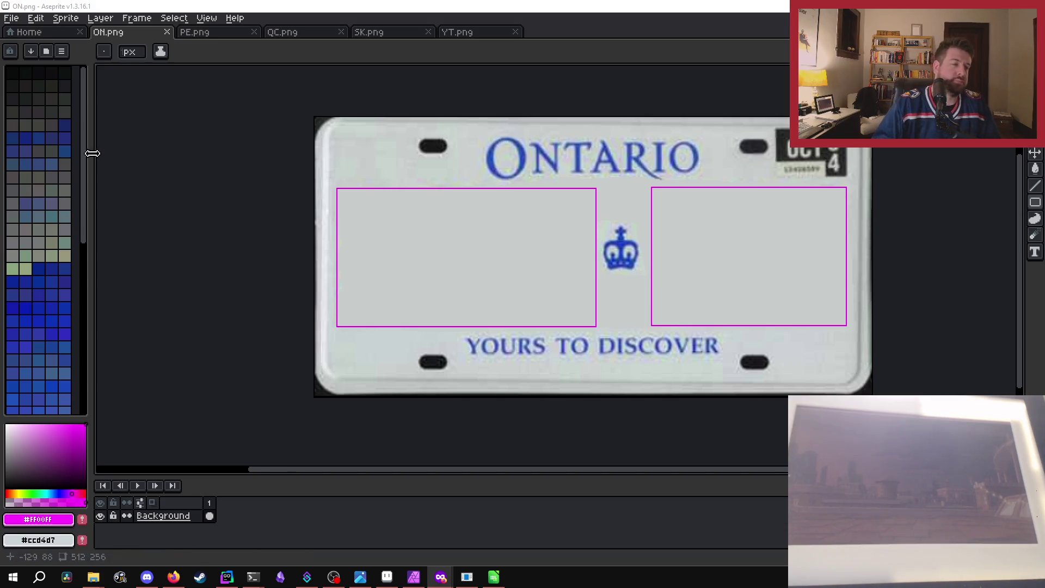
left_click(1029, 302)
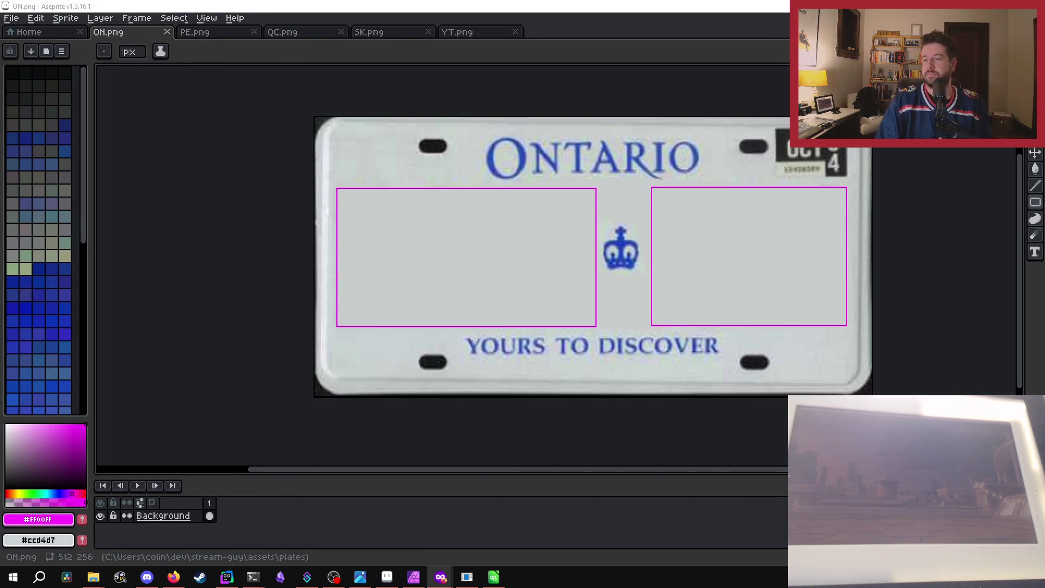
key("alt+Tab")
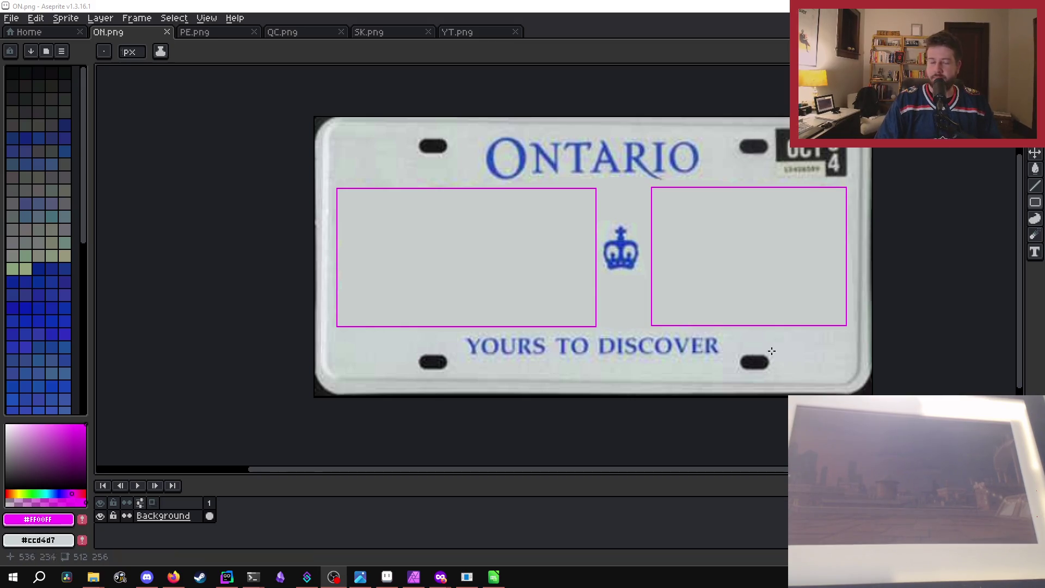
left_click(397, 5)
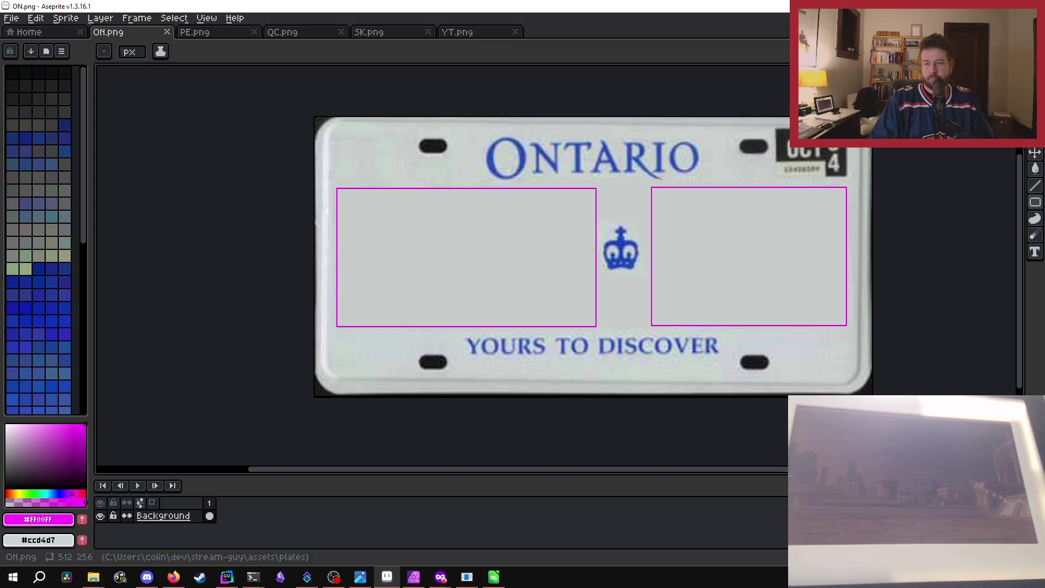
key("alt+Tab")
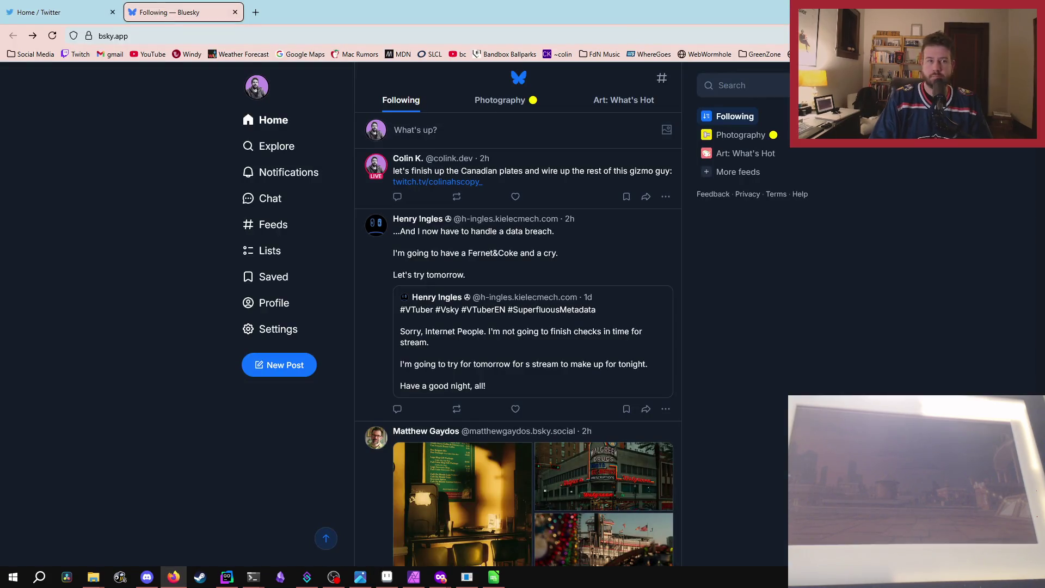
Switch from Firefox to GoLand showing plate_config.go's province entries AB through YT
key("alt+Tab")
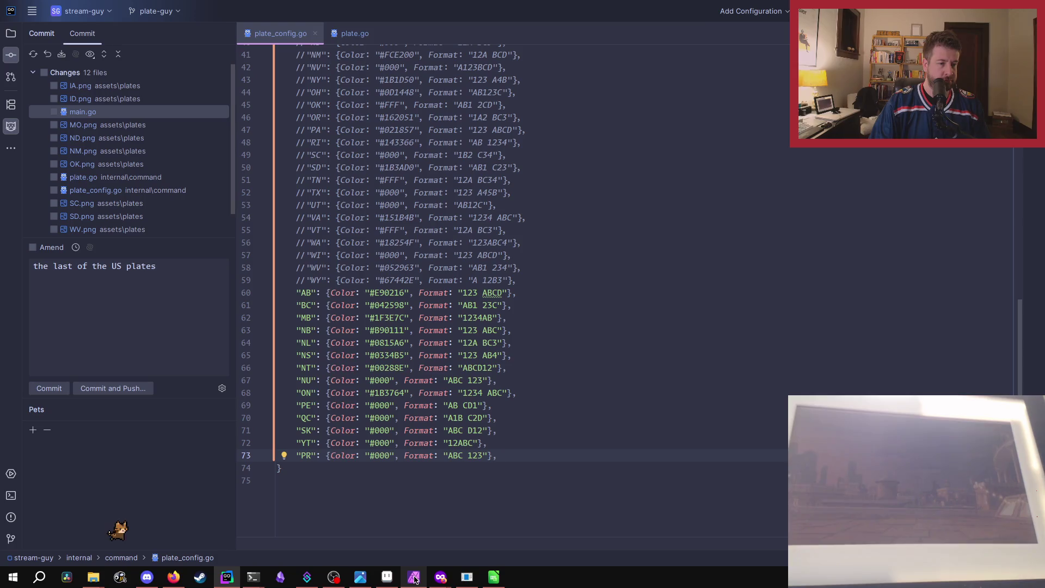
Close the Canadian Shield browser window from its taskbar thumbnail, then switch windows
mouse_move(414, 578)
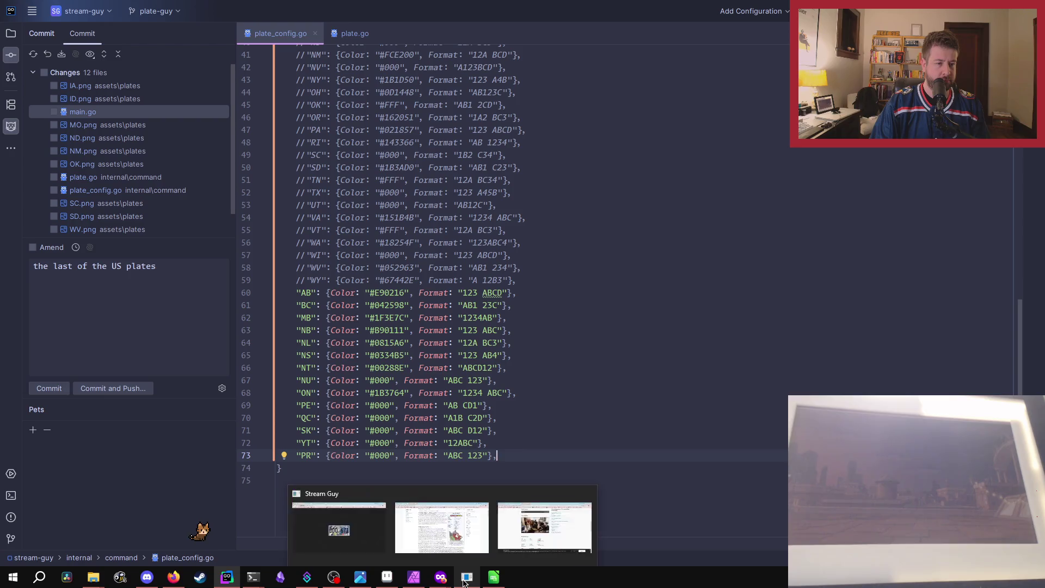
mouse_move(466, 580)
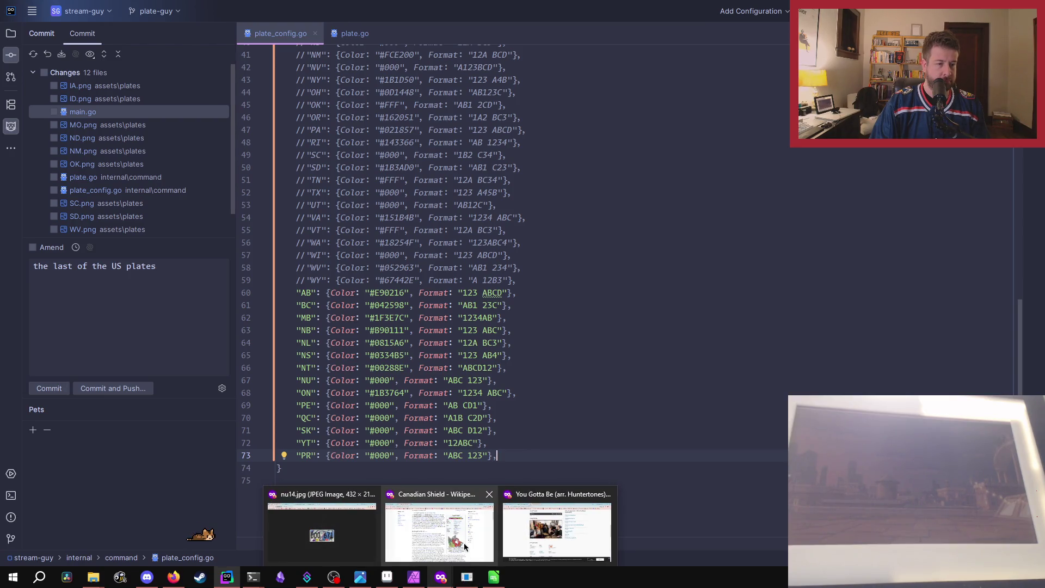
mouse_move(479, 523)
left_click(489, 495)
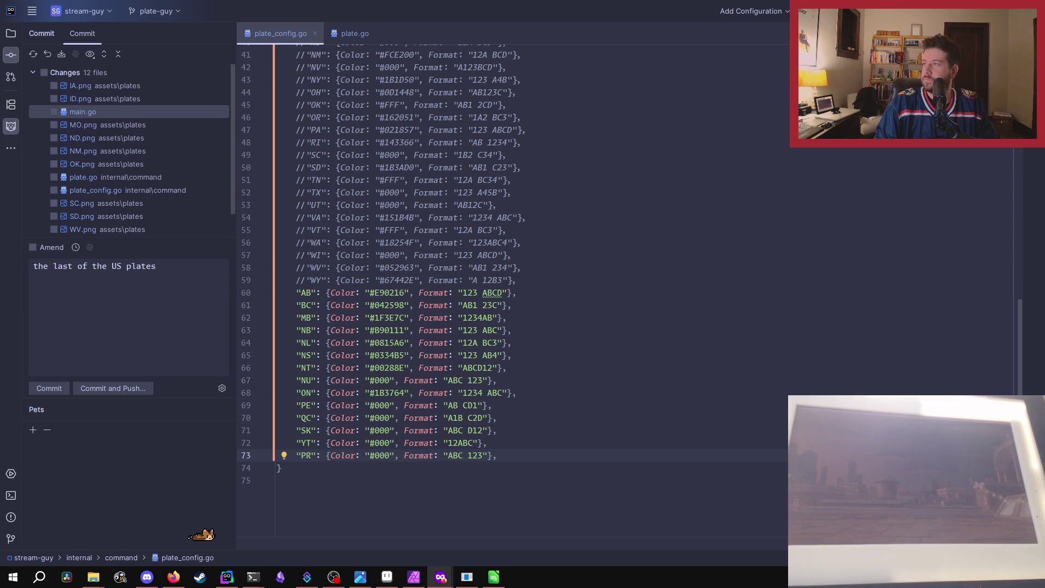
key("alt+Tab")
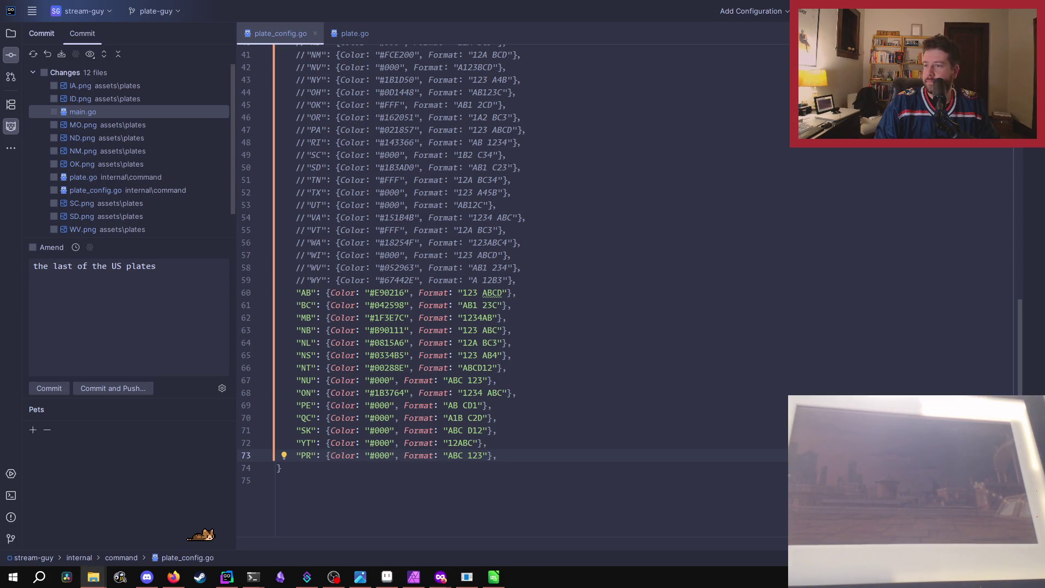
key("alt+Tab")
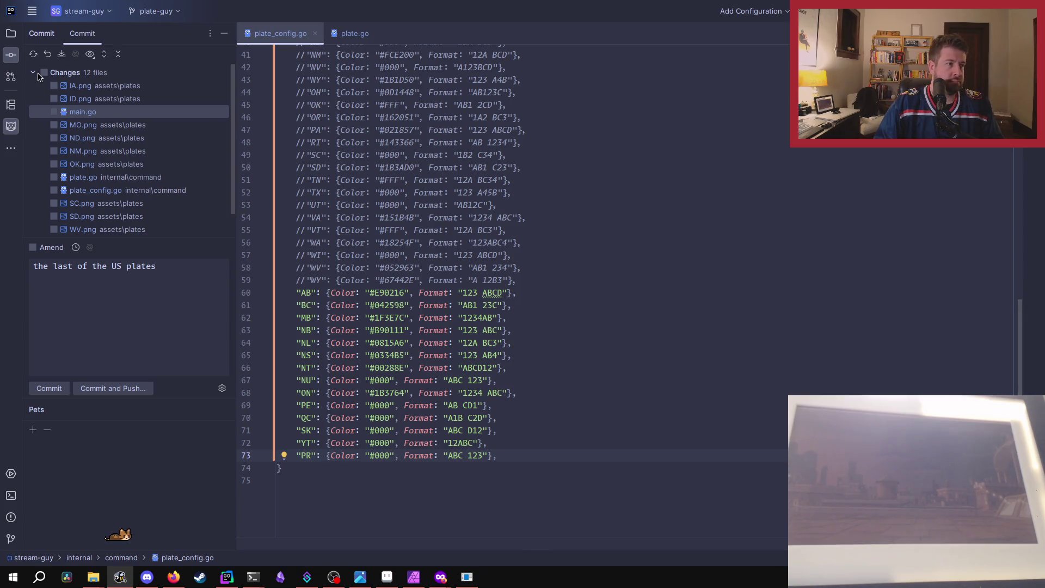
Collapse the commit's changed-file list, look at the terminal and Discord, then return
left_click(33, 73)
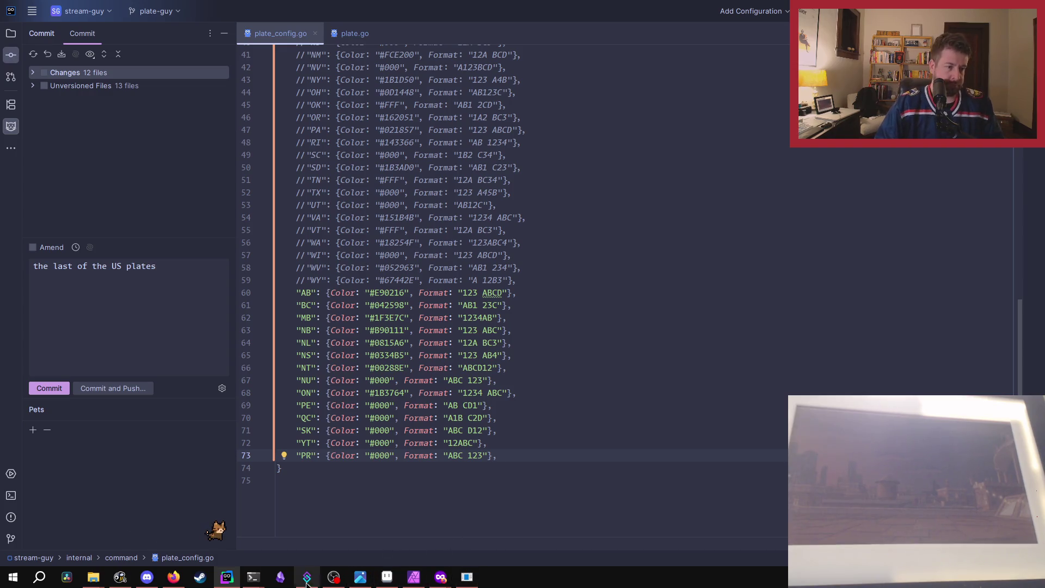
mouse_move(252, 582)
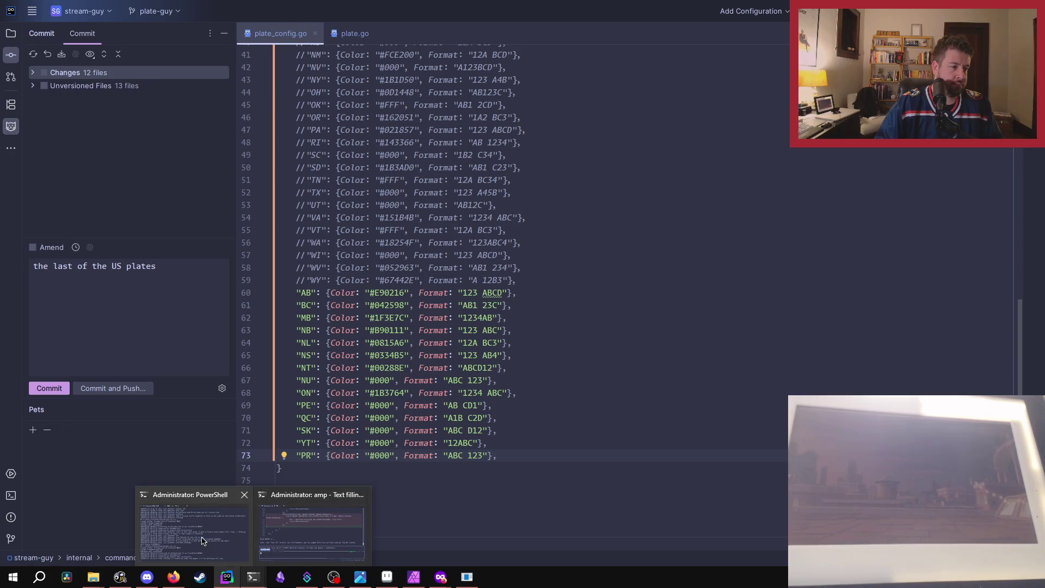
left_click(350, 555)
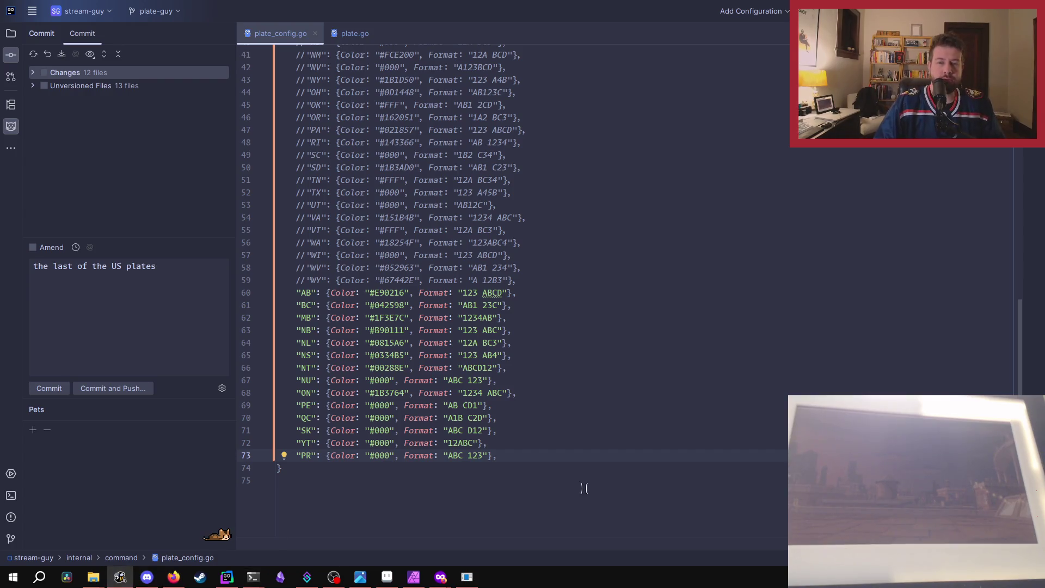
mouse_move(147, 583)
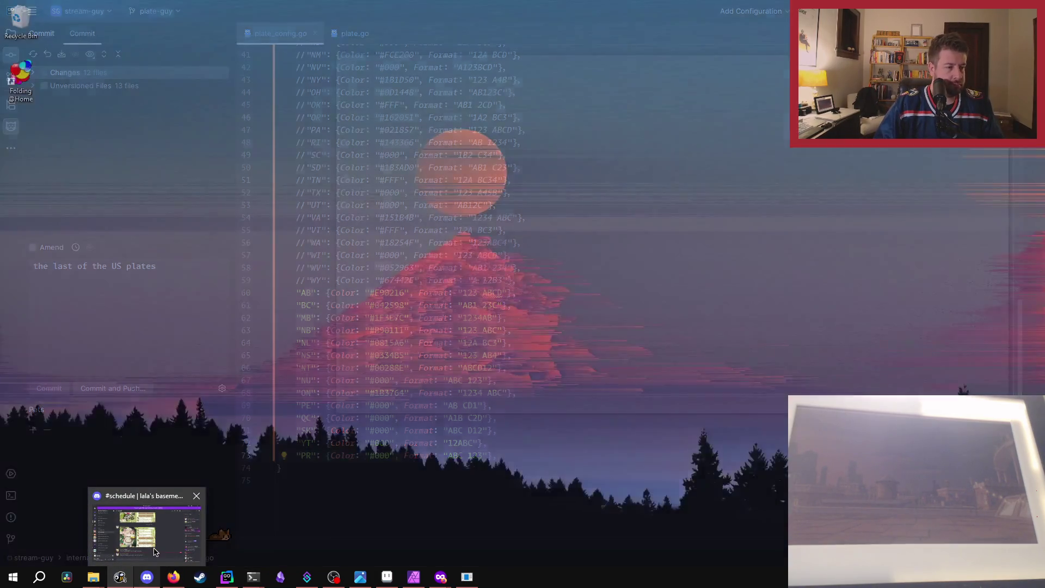
left_click(155, 544)
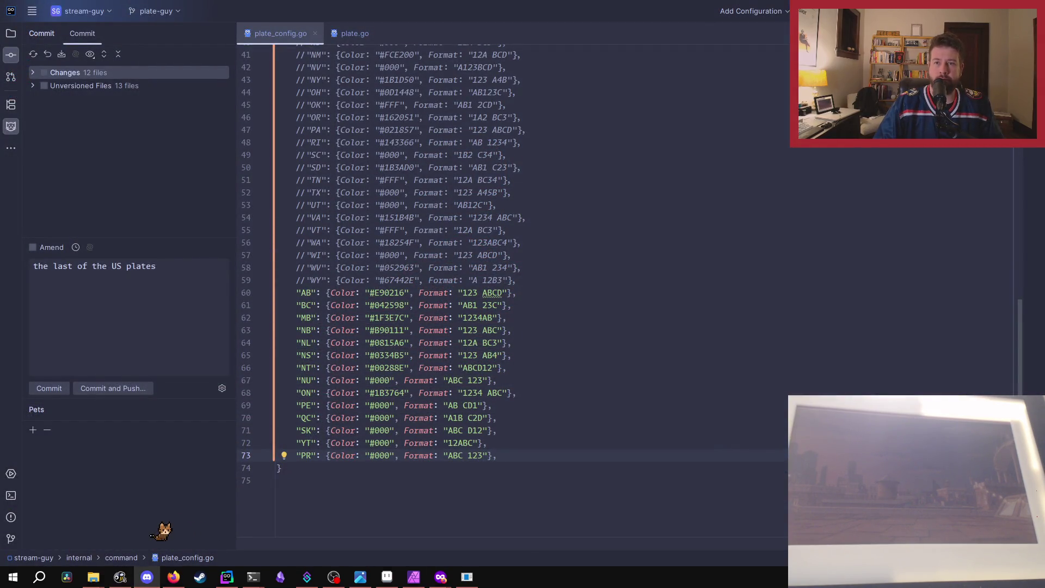
key("alt+Tab")
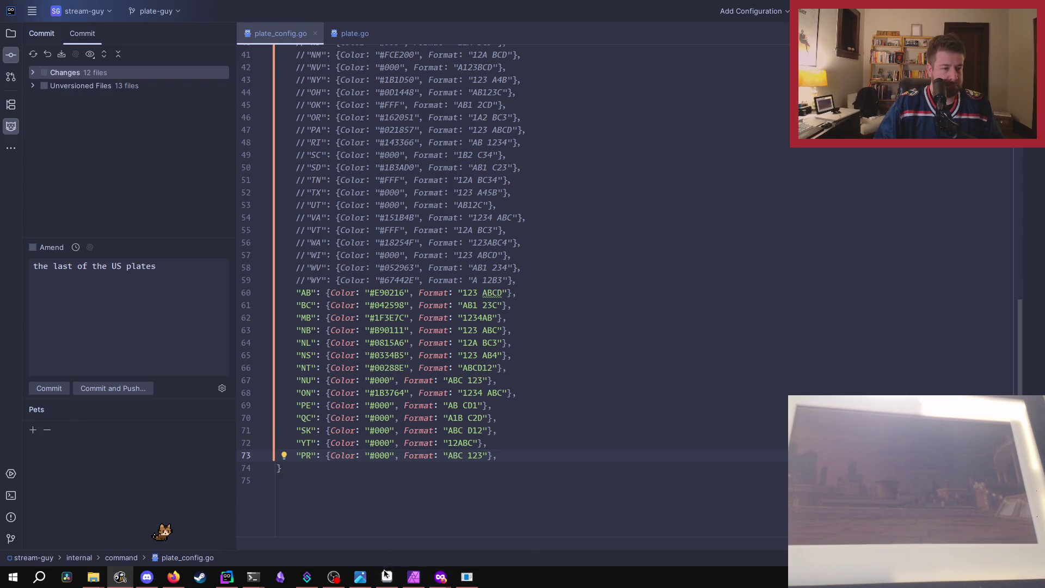
Close ON.png, sample PE.png's off-white and paint it over the 1 of 18
left_click(386, 581)
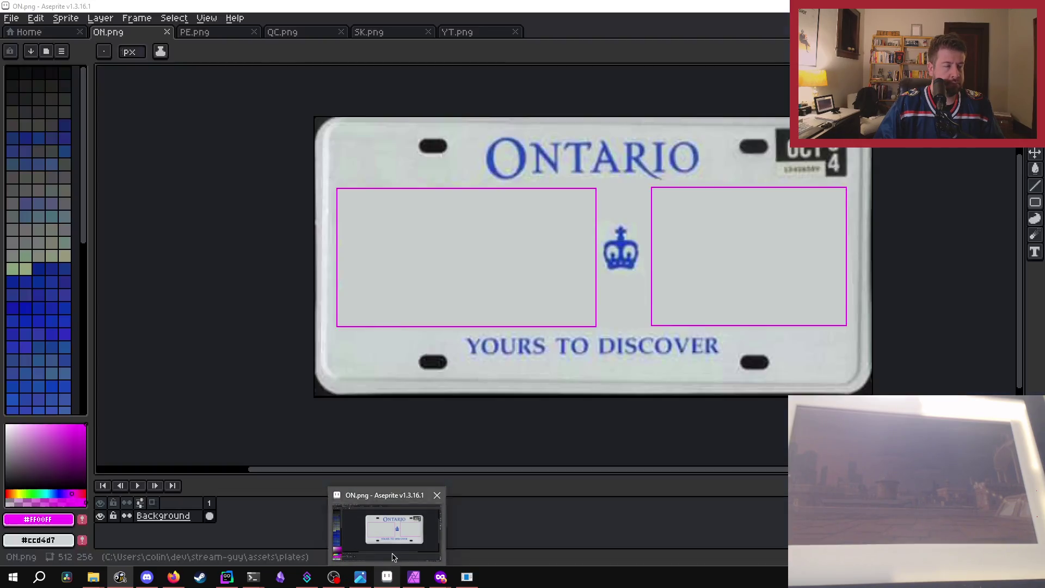
middle_click(135, 33)
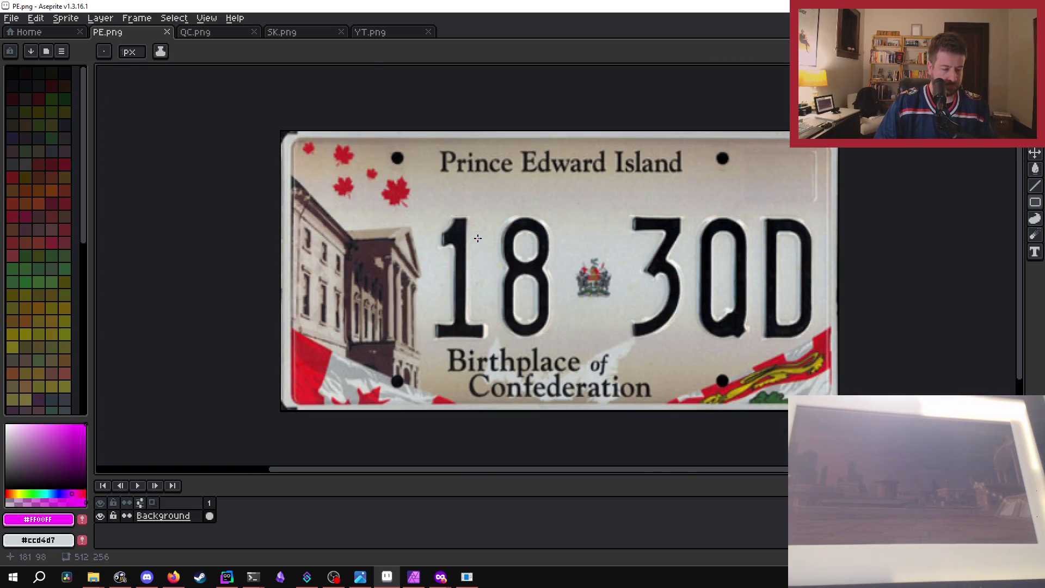
key("i")
left_click(485, 228)
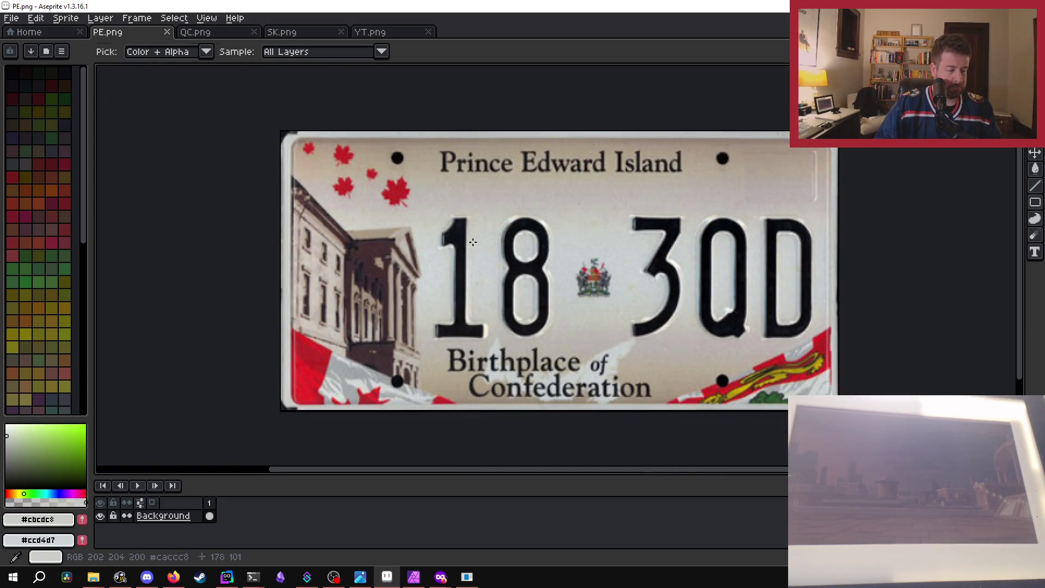
key("b")
mouse_move(450, 228)
left_mouse_down()
mouse_move(467, 321)
mouse_move(525, 326)
mouse_move(547, 323)
mouse_move(543, 220)
mouse_move(494, 216)
mouse_move(466, 230)
mouse_move(533, 242)
mouse_move(500, 251)
mouse_move(530, 266)
mouse_move(488, 302)
mouse_move(525, 298)
mouse_move(508, 293)
left_mouse_up()
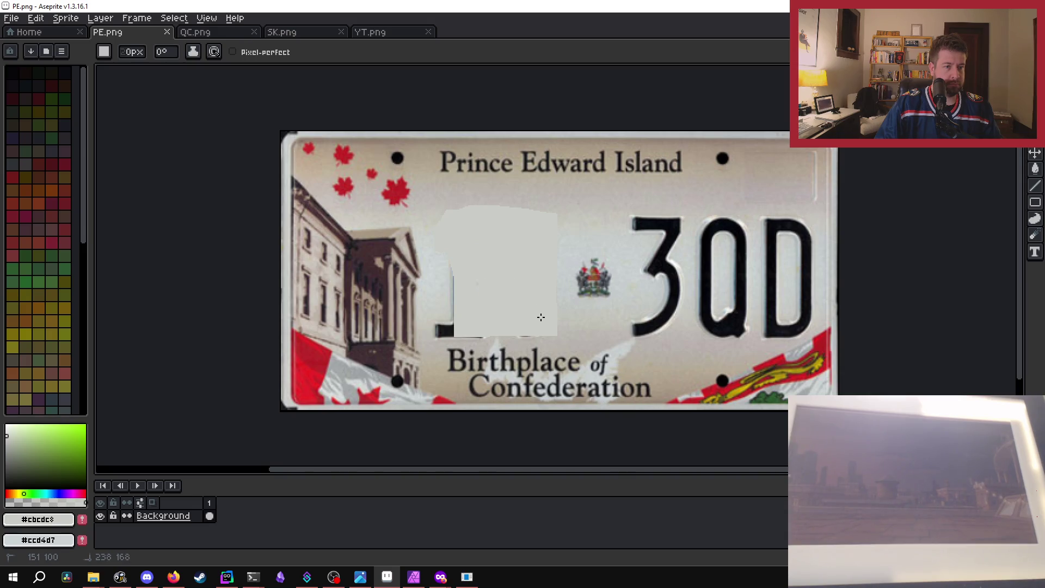
Paint off-white over the rest of 18 and all of 3QD, filling the gap between panels
left_click_drag(539, 330, 442, 331)
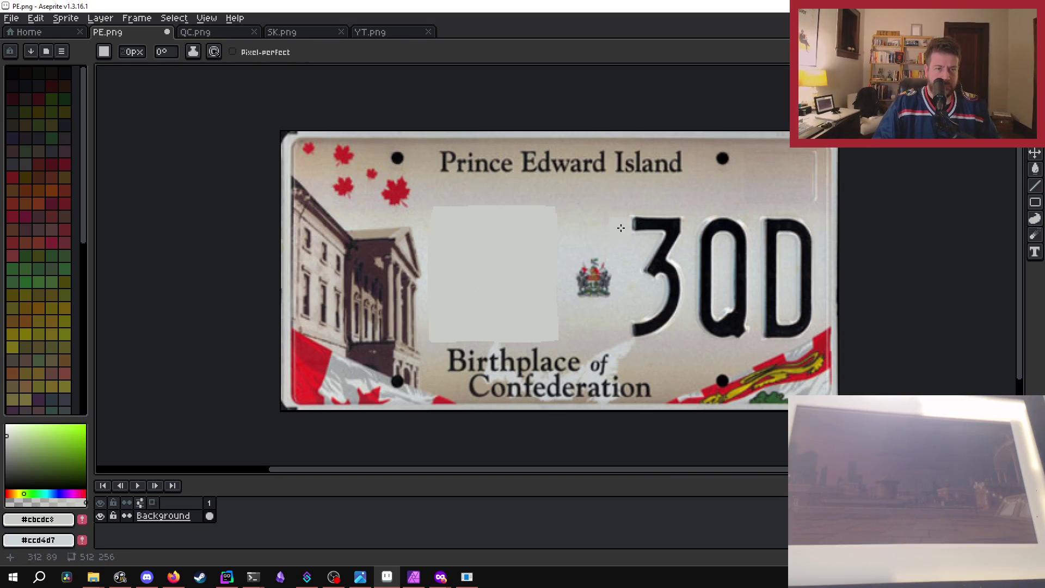
mouse_move(627, 224)
left_mouse_down()
mouse_move(803, 223)
mouse_move(811, 256)
mouse_move(809, 319)
mouse_move(794, 325)
mouse_move(638, 329)
mouse_move(631, 241)
mouse_move(663, 305)
mouse_move(683, 239)
mouse_move(789, 238)
left_mouse_up()
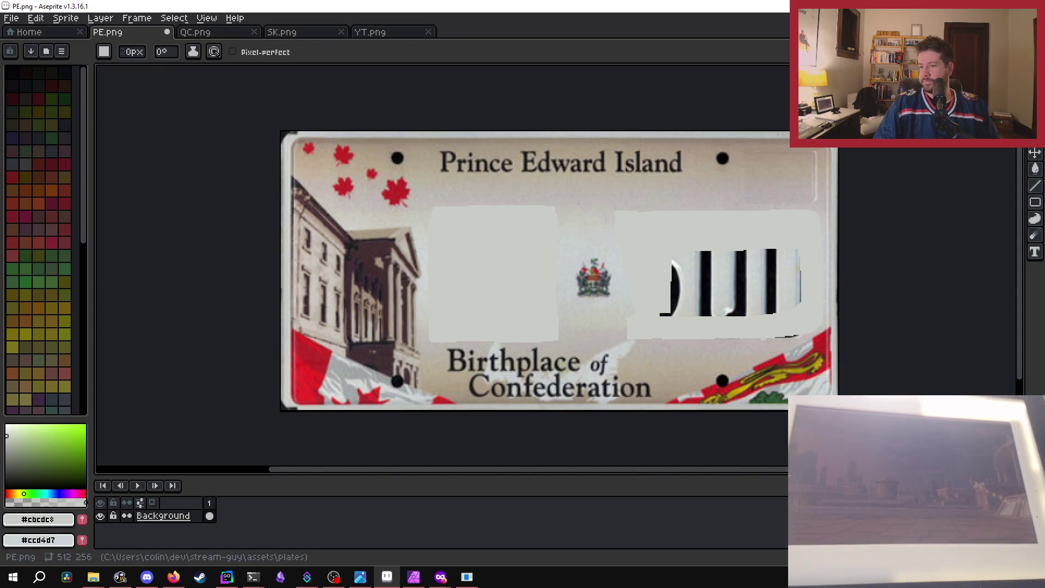
key("super+d")
key("super+d")
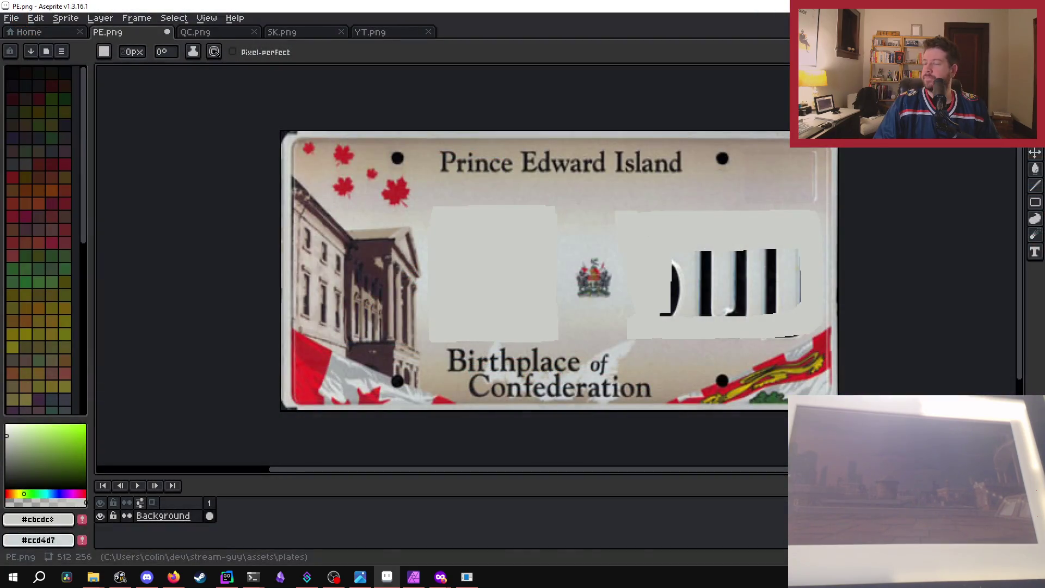
mouse_move(667, 256)
left_mouse_down()
mouse_move(776, 267)
mouse_move(788, 295)
mouse_move(772, 289)
mouse_move(761, 306)
mouse_move(744, 267)
mouse_move(728, 280)
mouse_move(696, 274)
mouse_move(675, 302)
left_mouse_up()
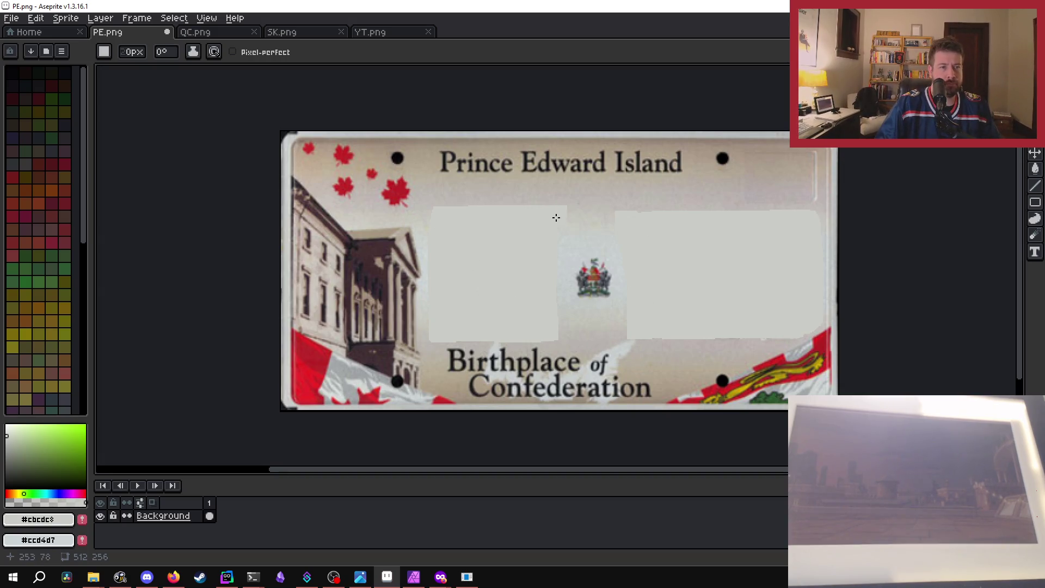
left_click_drag(544, 220, 638, 228)
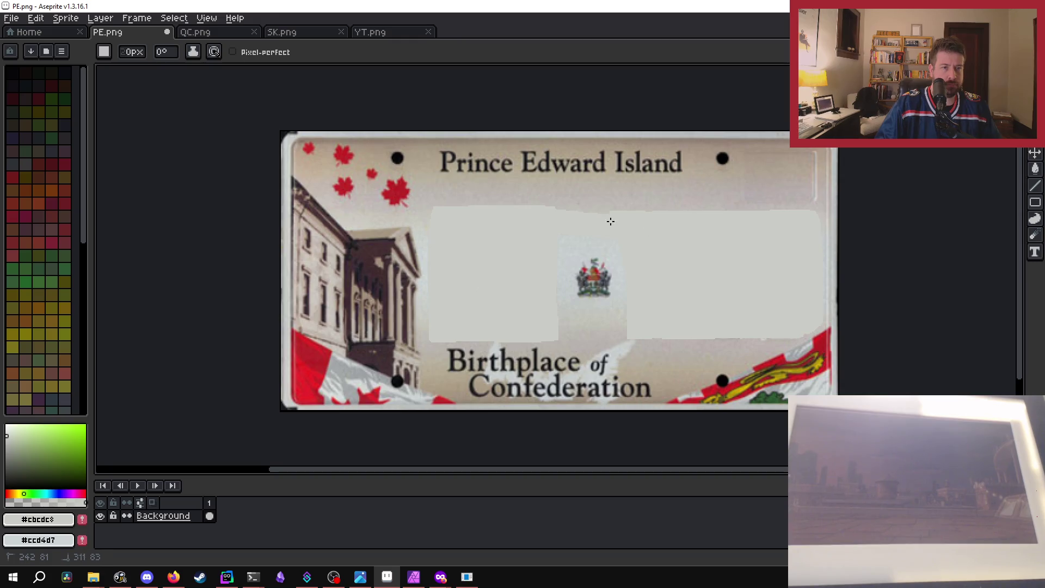
Paint over the darker strip below the coat of arms and save PE.png
left_click_drag(561, 326, 628, 325)
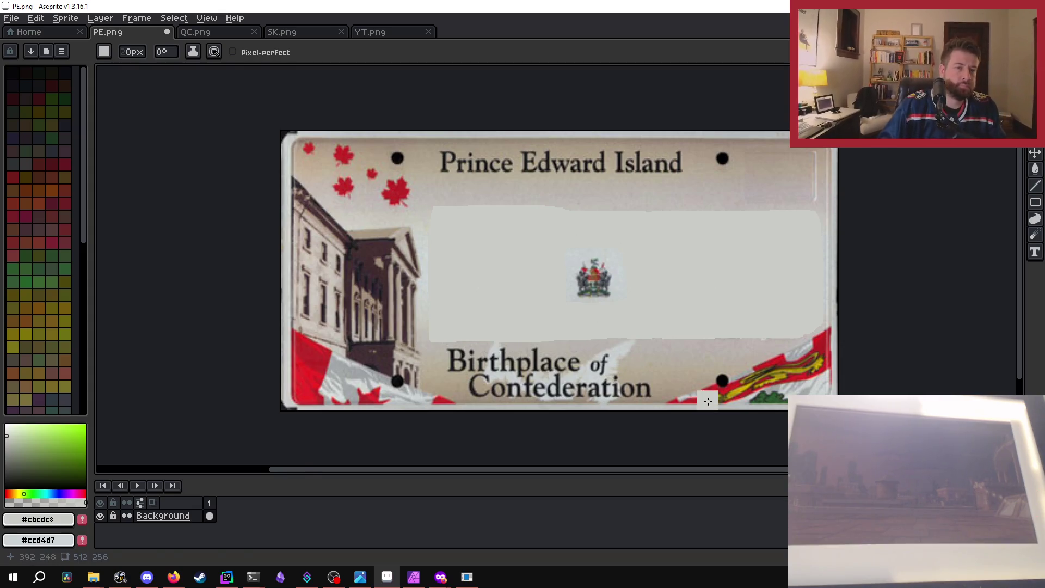
key("ctrl+s")
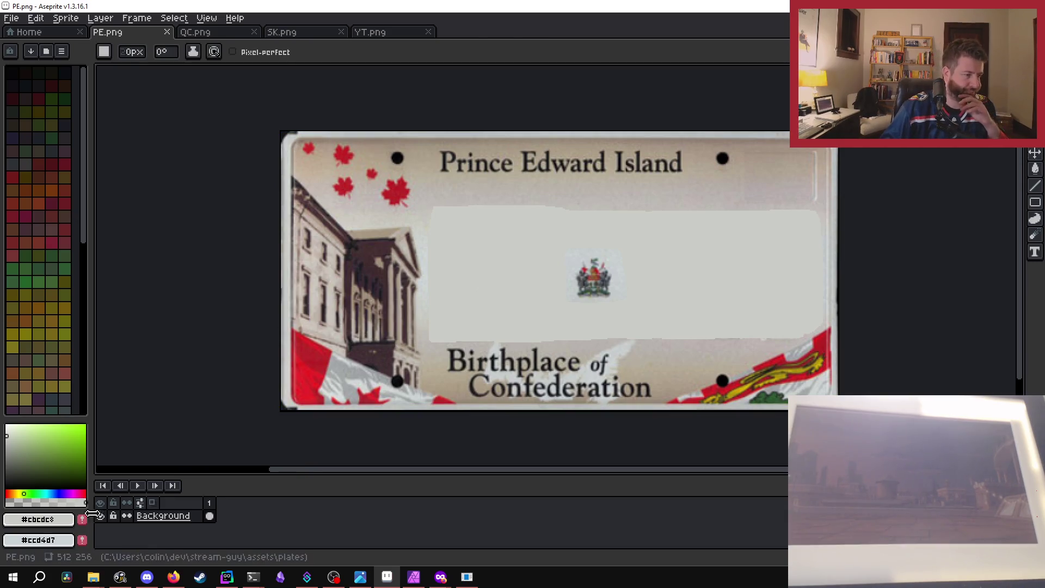
left_click(57, 519)
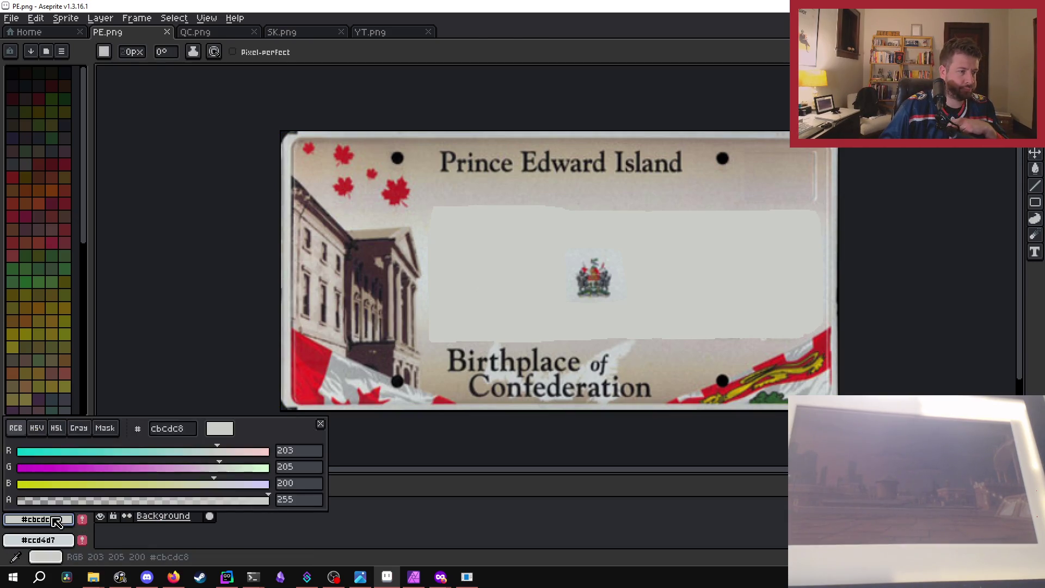
Set the drawing colour to ff00f0 and outline the left blank area with a magenta rectangle
left_click(180, 430)
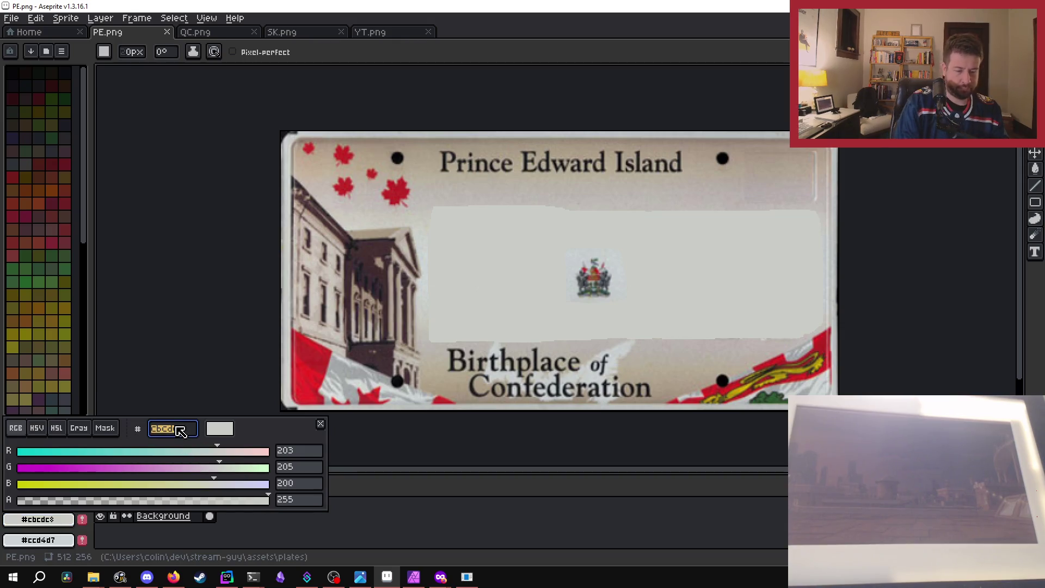
type("ff00f0")
key("Return")
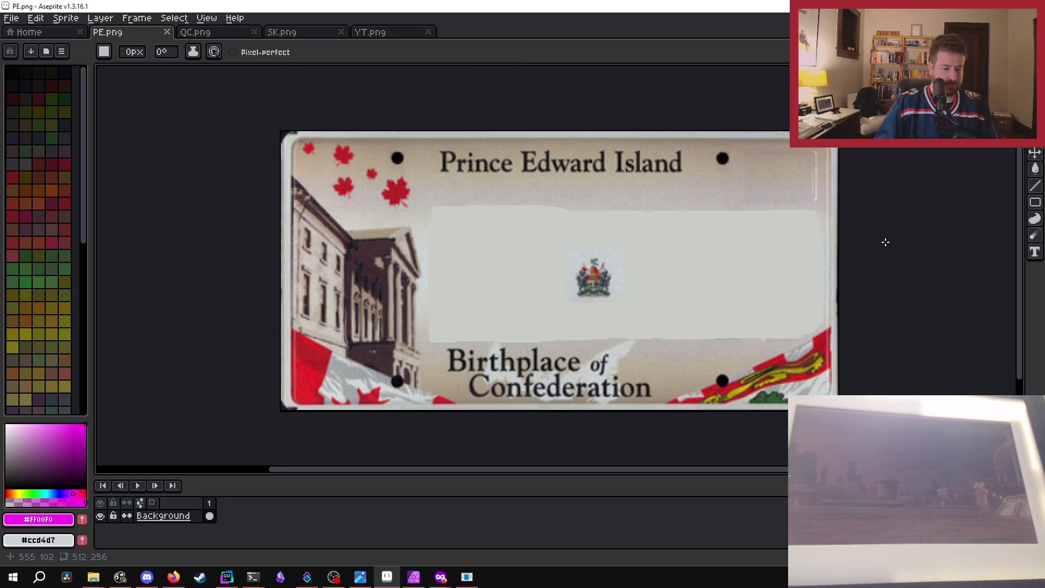
key("e")
mouse_move(433, 215)
left_mouse_down()
mouse_move(519, 329)
mouse_move(565, 336)
left_mouse_up()
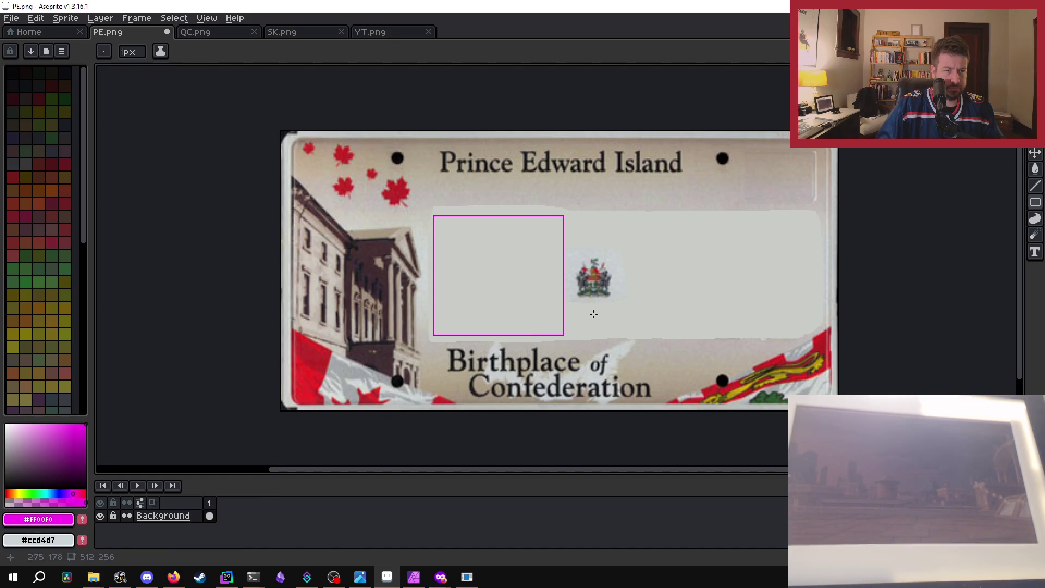
Outline the right blank area with a magenta rectangle and save PE.png
mouse_move(622, 213)
left_mouse_down()
mouse_move(624, 252)
mouse_move(688, 322)
mouse_move(817, 336)
left_mouse_up()
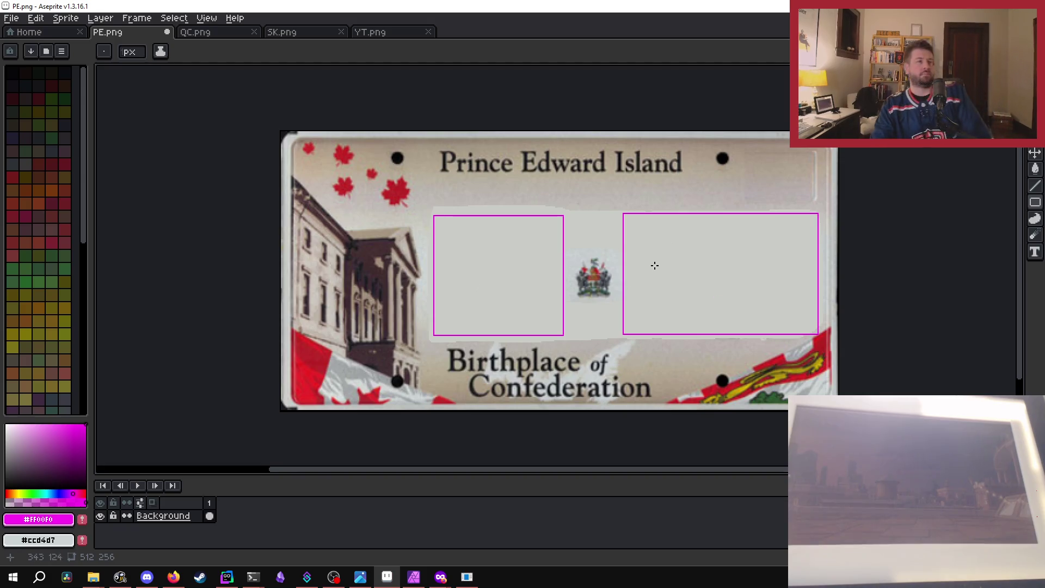
key("ctrl+s")
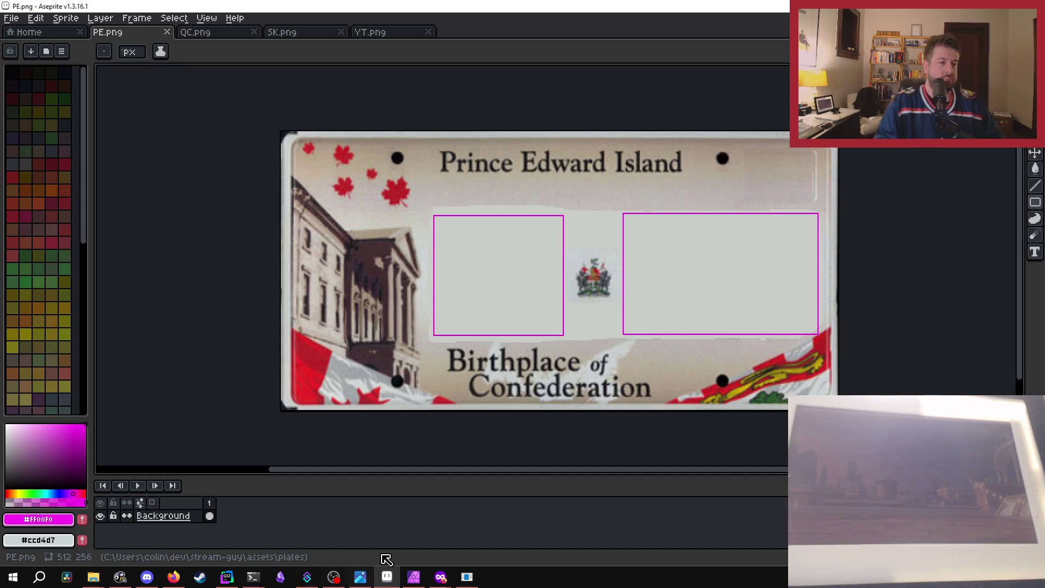
Bring up Stream Guy and switch its plate selection to PE
mouse_move(471, 574)
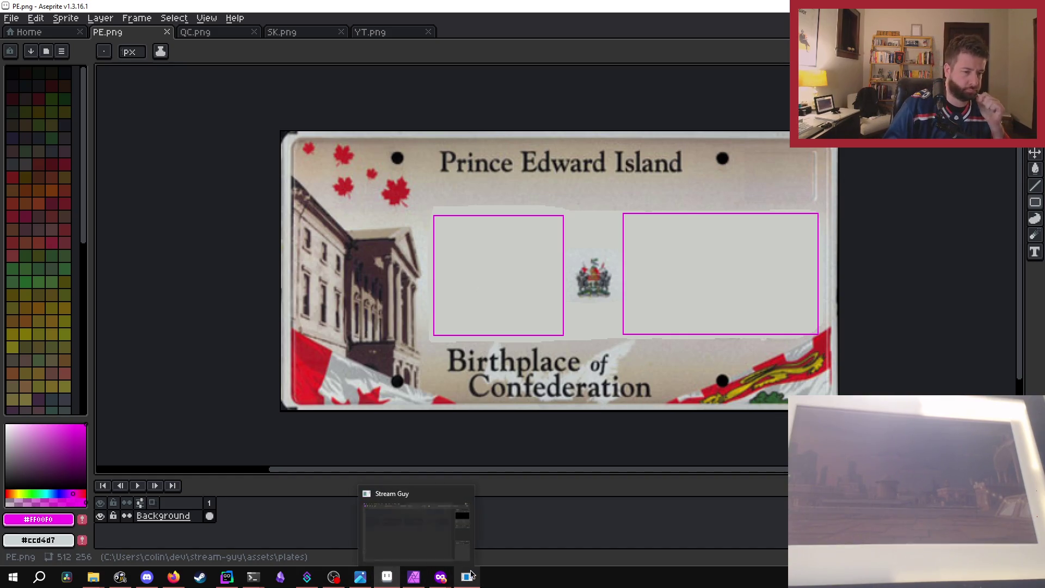
mouse_move(412, 581)
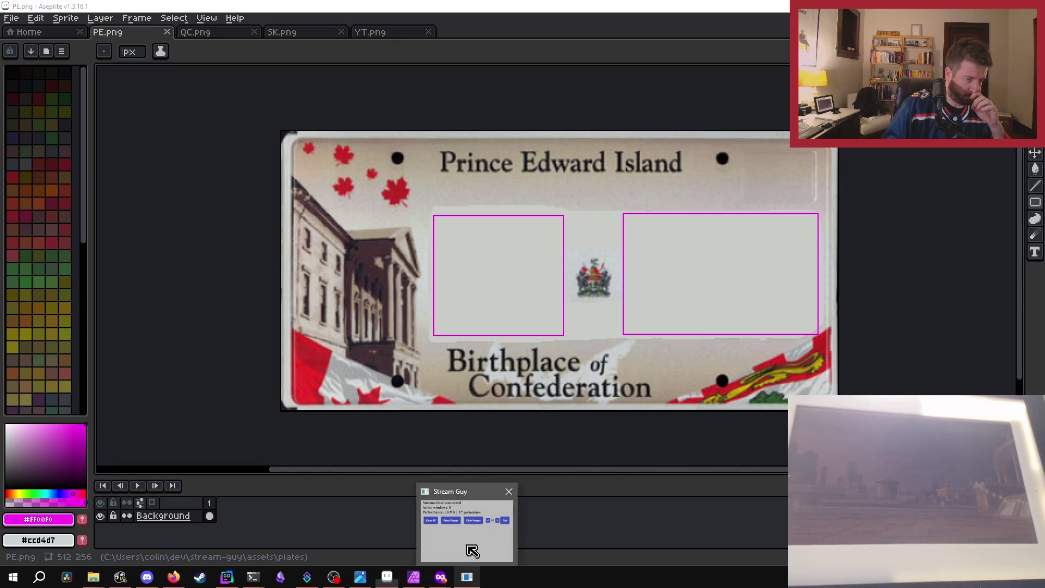
left_click(468, 551)
left_click(292, 155)
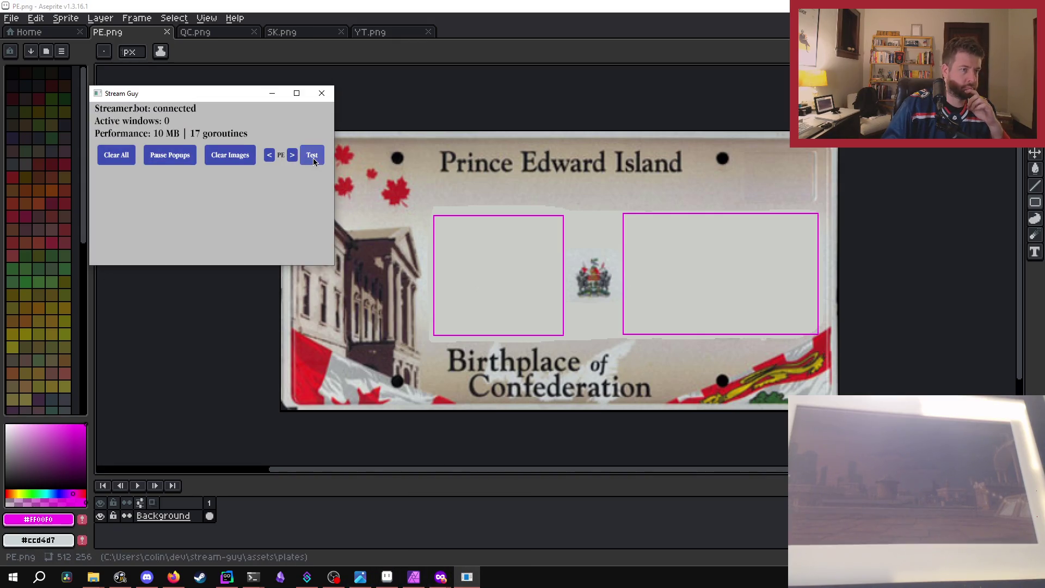
Check the PowerShell log's 'No marker region found' message for PE, move it aside, return to Aseprite
left_click(253, 577)
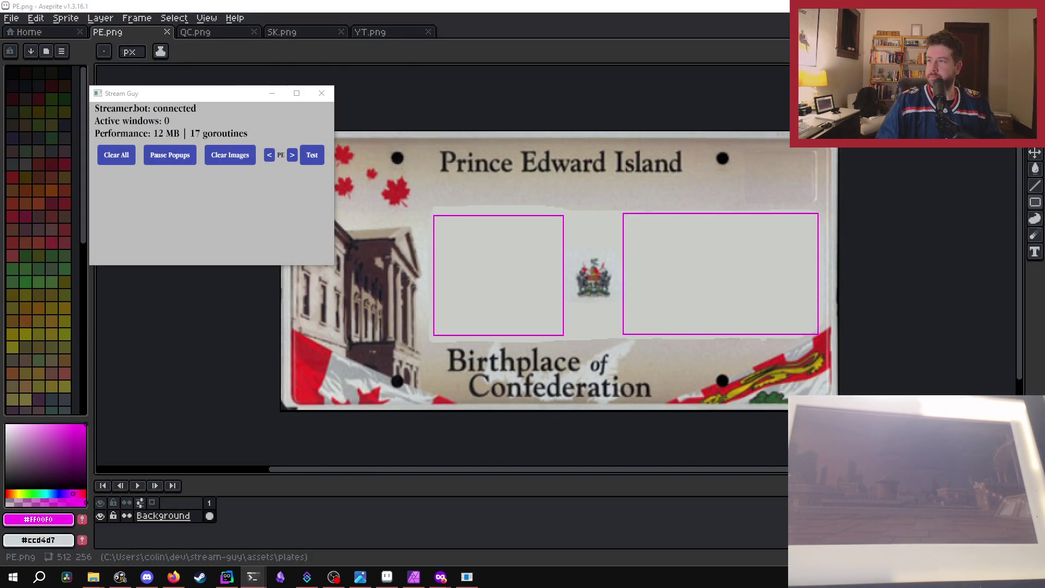
mouse_move(253, 576)
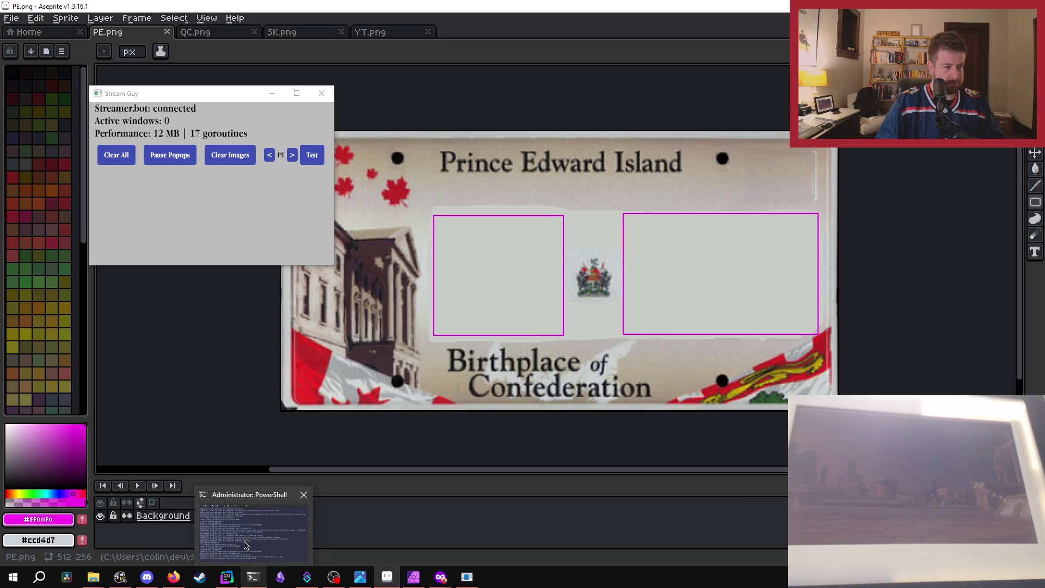
left_click(244, 546)
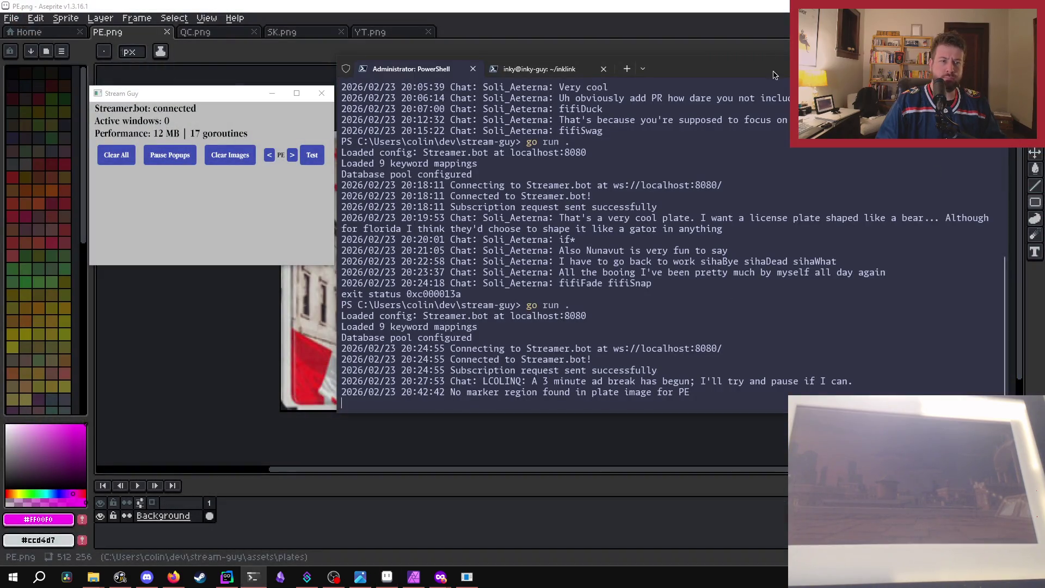
left_click_drag(770, 73, 1044, 104)
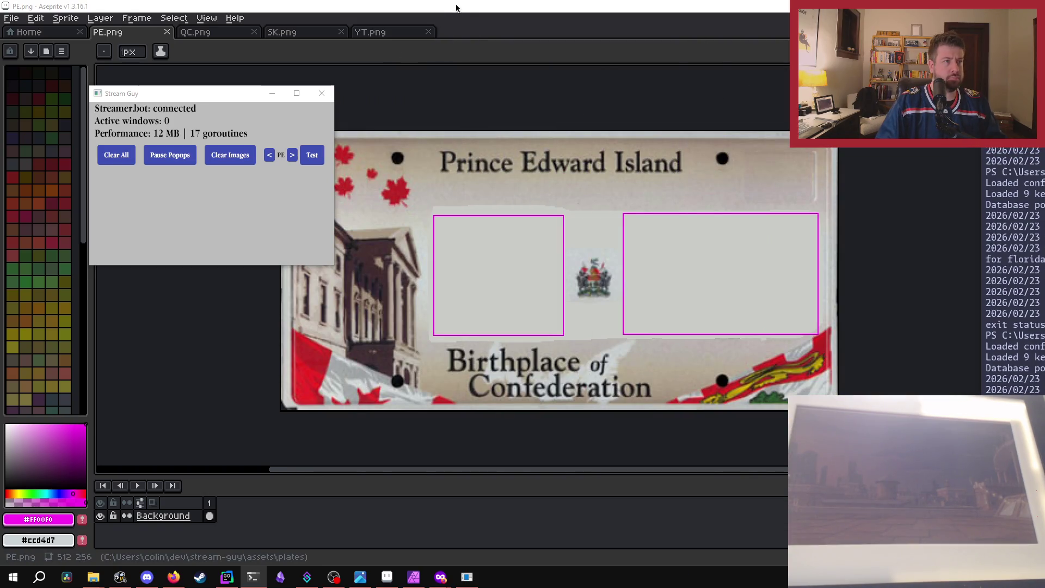
left_click(449, 42)
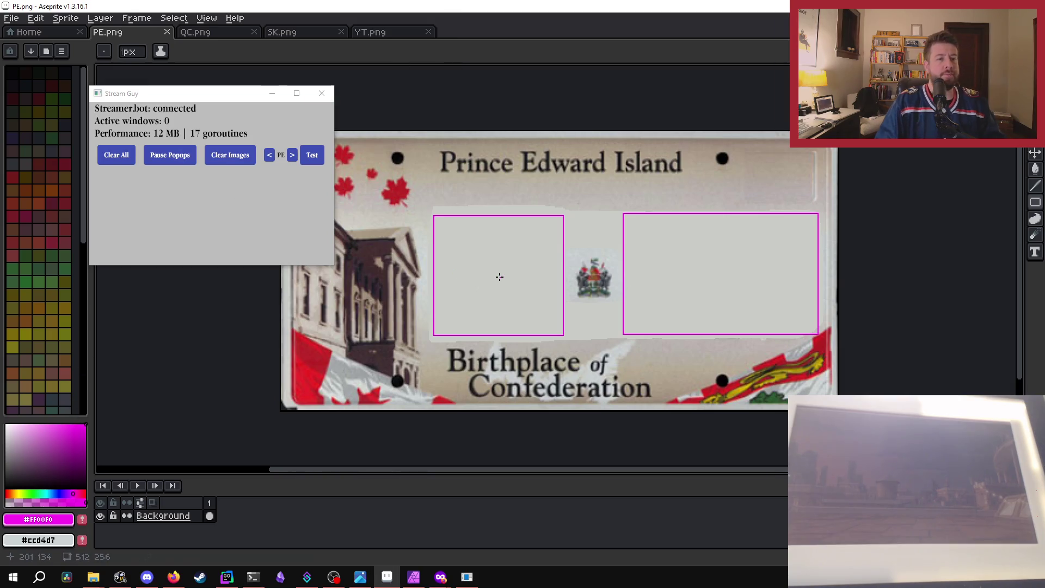
Undo the old marker rectangles and set the foreground colour to pure magenta FF00FF
key("ctrl+z")
key("ctrl+z")
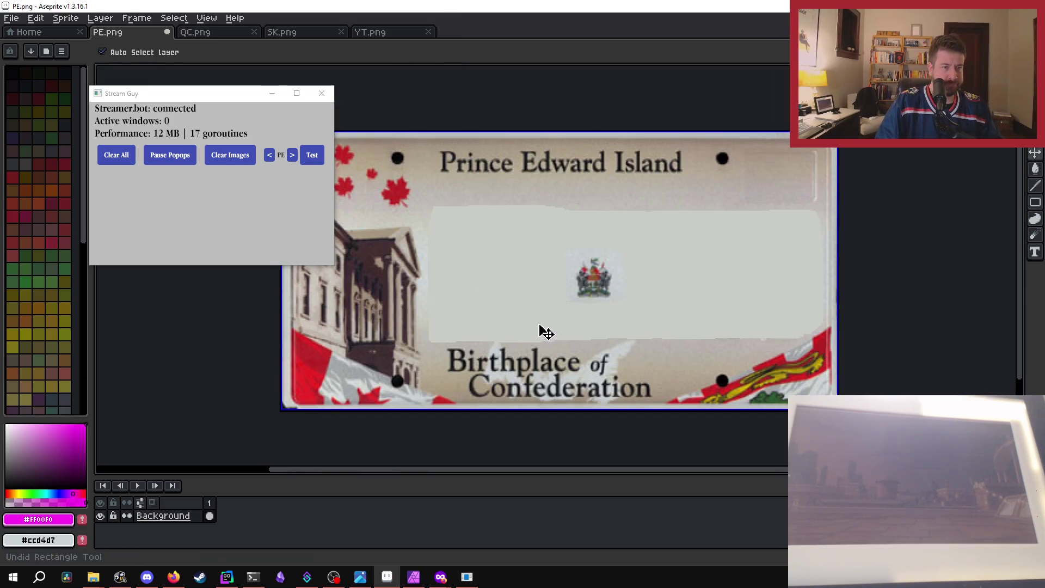
left_click(57, 519)
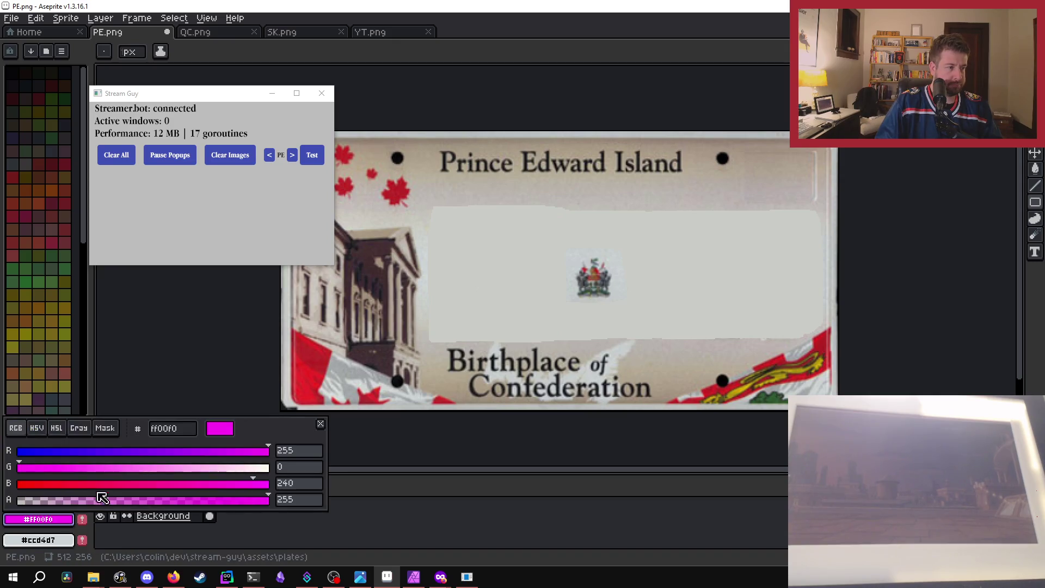
double_click(188, 430)
type("ff00ff")
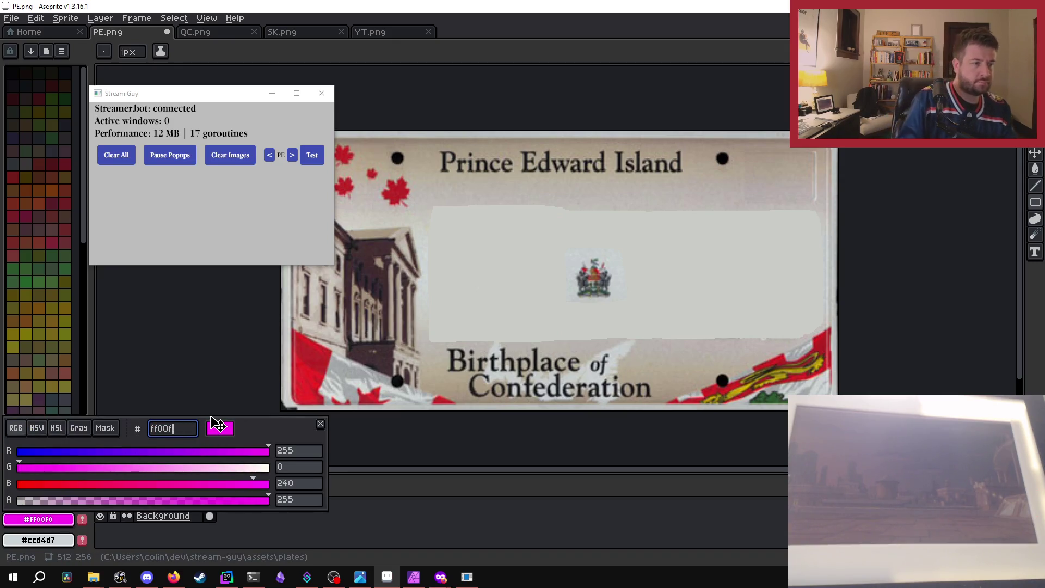
key("Return")
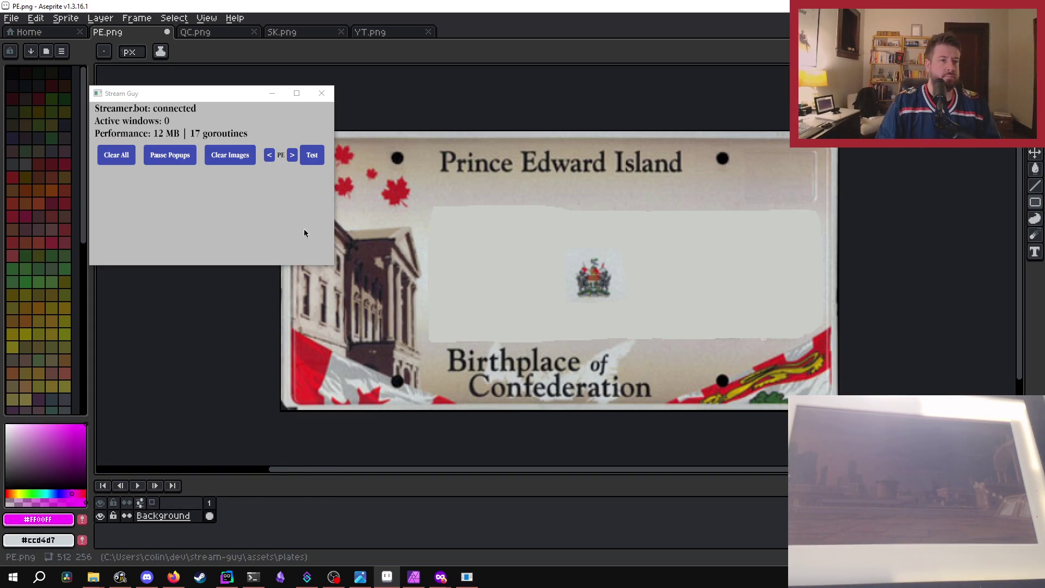
scroll(400, 296, "up", 2)
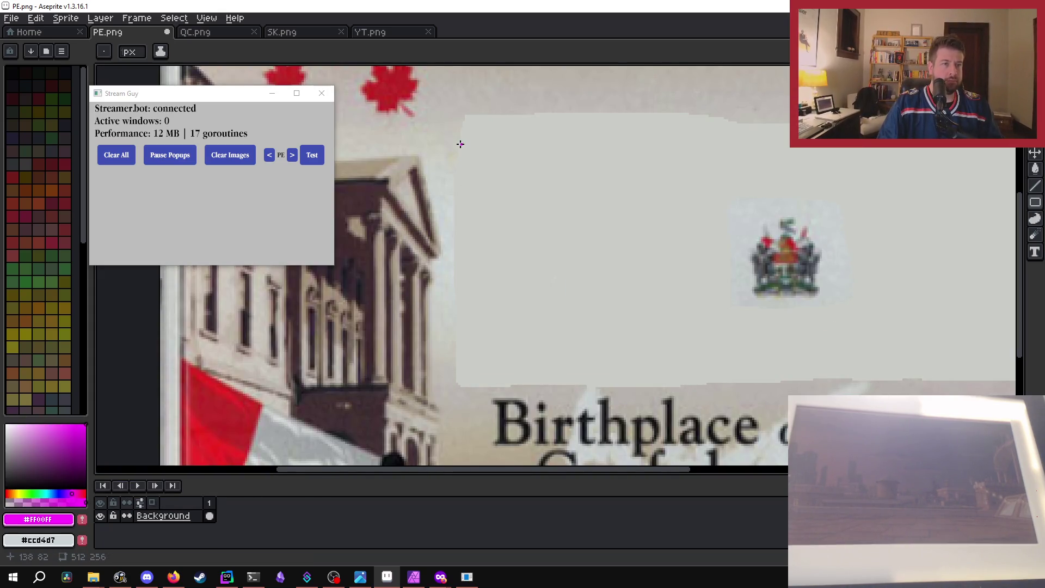
scroll(461, 144, "down", 2)
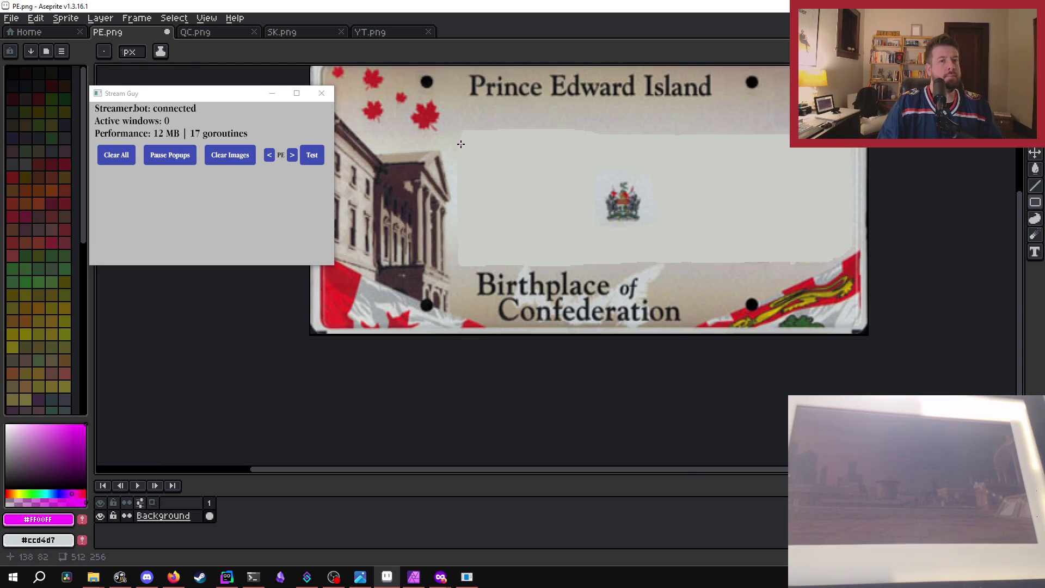
Redraw the left and right magenta marker rectangles over the erased plate areas
mouse_move(460, 145)
left_mouse_down()
mouse_move(473, 249)
mouse_move(595, 256)
left_mouse_up()
key("Escape")
mouse_move(462, 131)
left_mouse_down()
mouse_move(464, 166)
mouse_move(519, 257)
mouse_move(595, 264)
left_mouse_up()
mouse_move(654, 133)
left_mouse_down()
mouse_move(669, 243)
mouse_move(845, 263)
left_mouse_up()
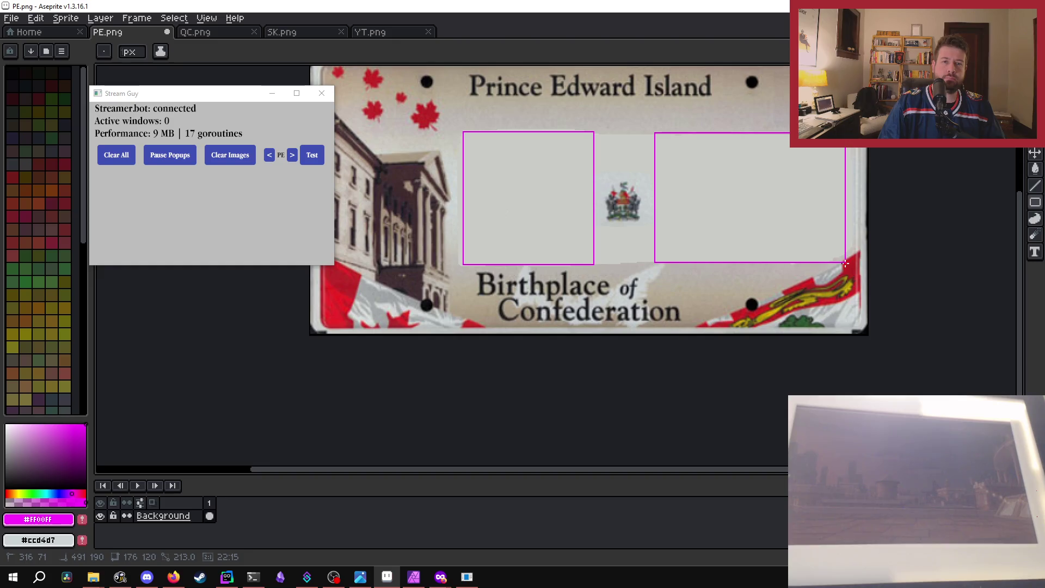
left_click_drag(845, 263, 846, 263)
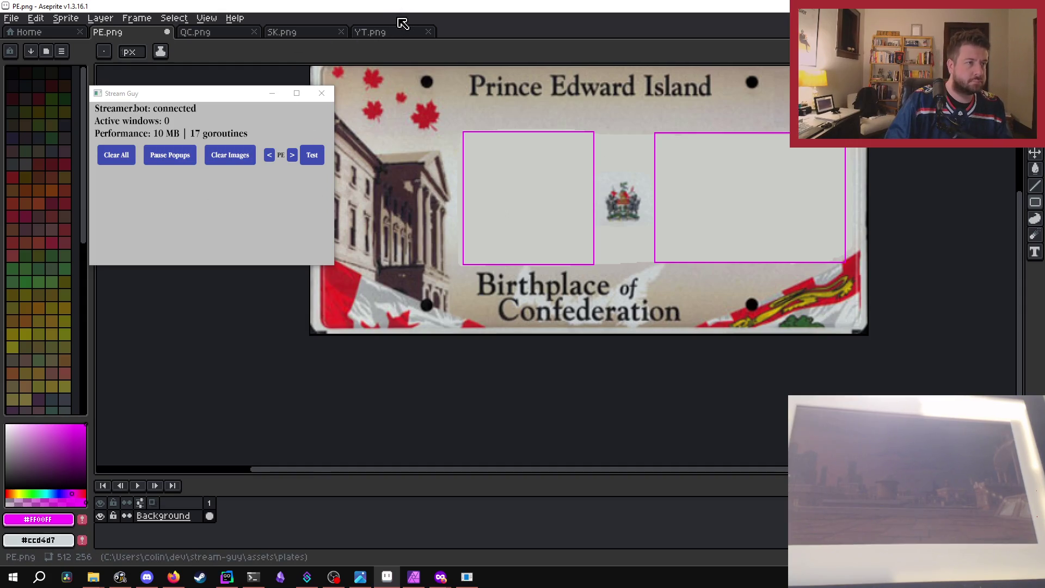
Save PE.png, then inspect a Stream Guy test popup over the plate and close it
key("ctrl+s")
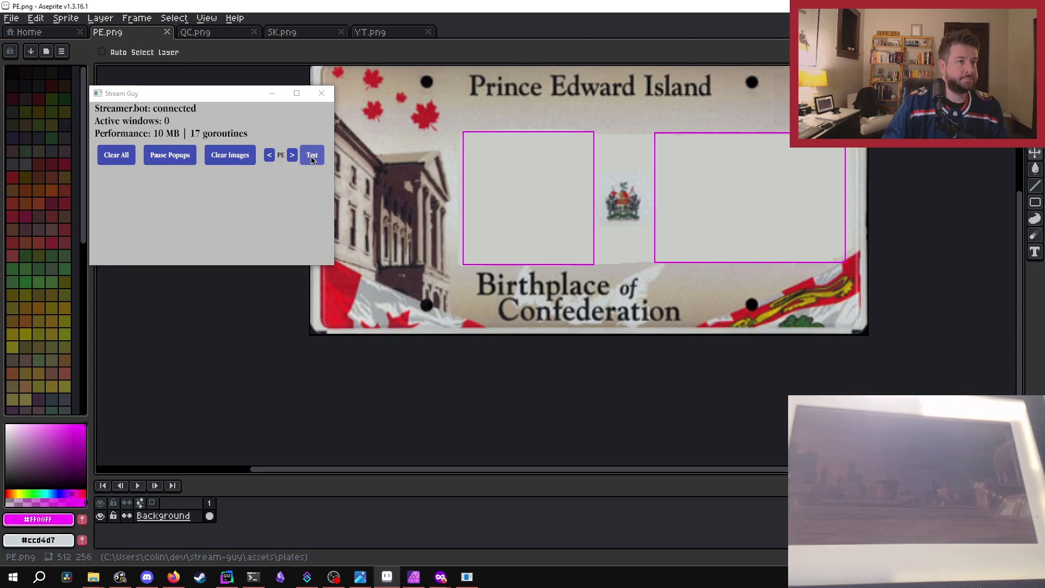
left_click(312, 156)
mouse_move(32, 225)
left_mouse_down()
mouse_move(87, 261)
mouse_move(671, 172)
mouse_move(526, 167)
mouse_move(525, 159)
left_mouse_up()
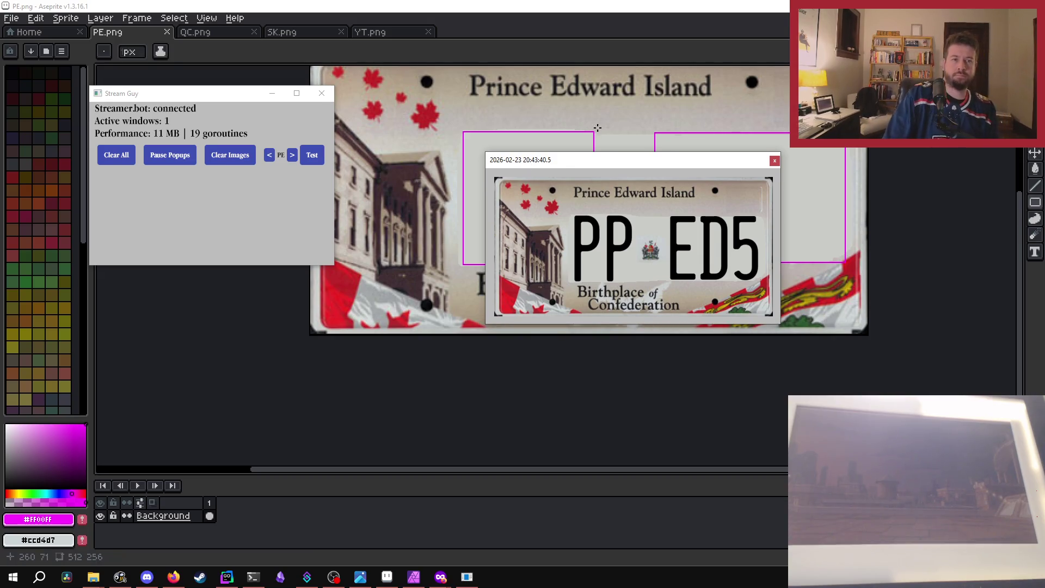
left_click(775, 160)
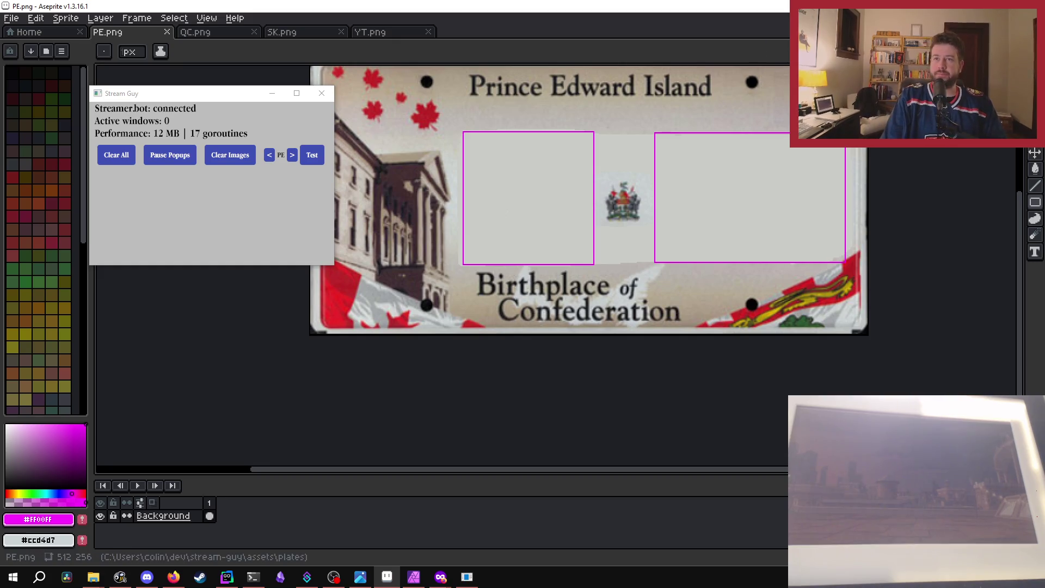
Close the PE.png tab so QC.png shows, and move the Stream Guy window left
left_click(294, 192)
left_click(221, 97)
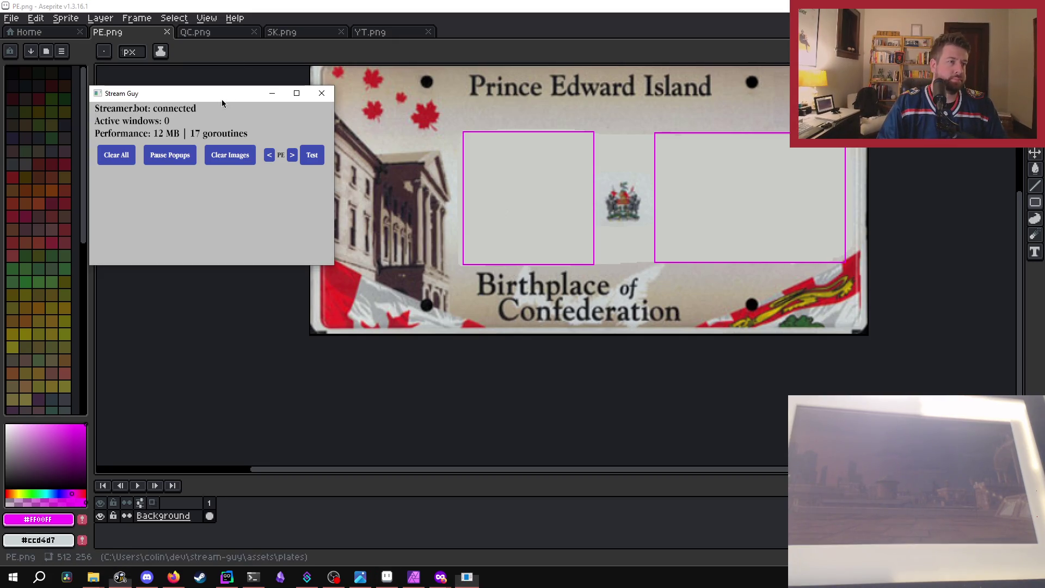
left_click(137, 37)
scroll(744, 198, "up", 1)
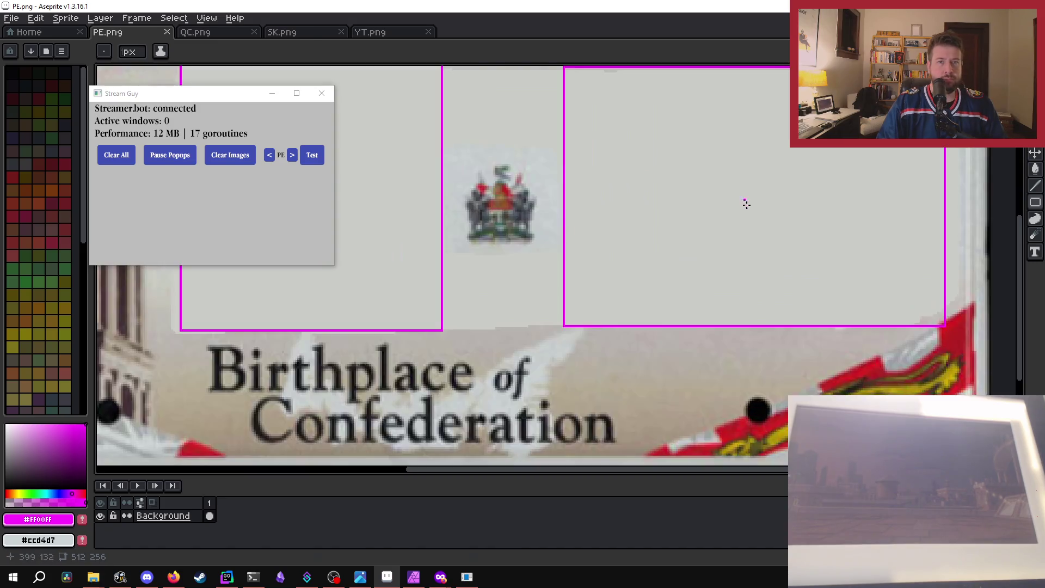
scroll(844, 234, "down", 1)
left_click_drag(1026, 278, 1023, 256)
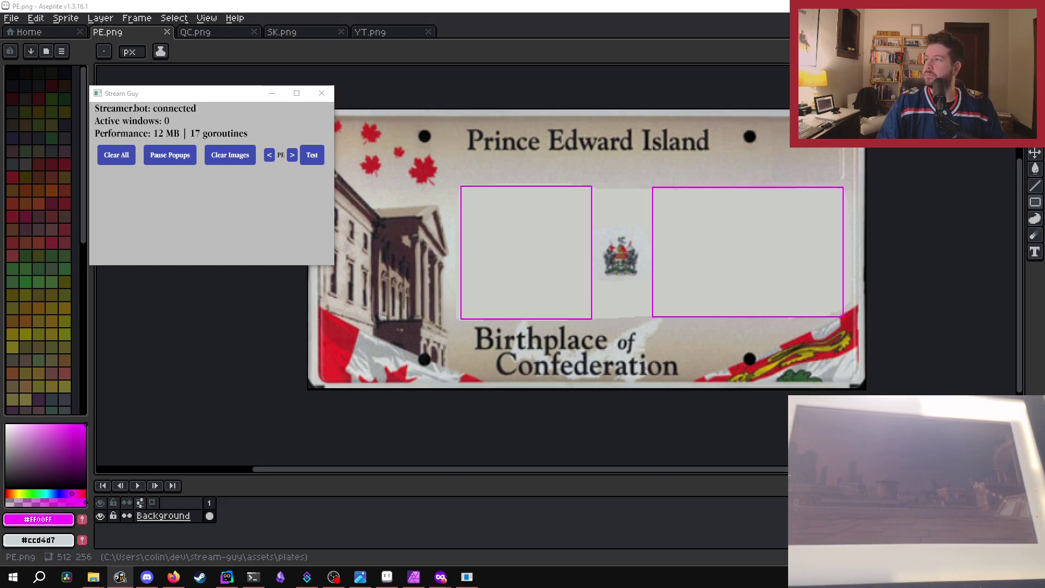
left_click(153, 42)
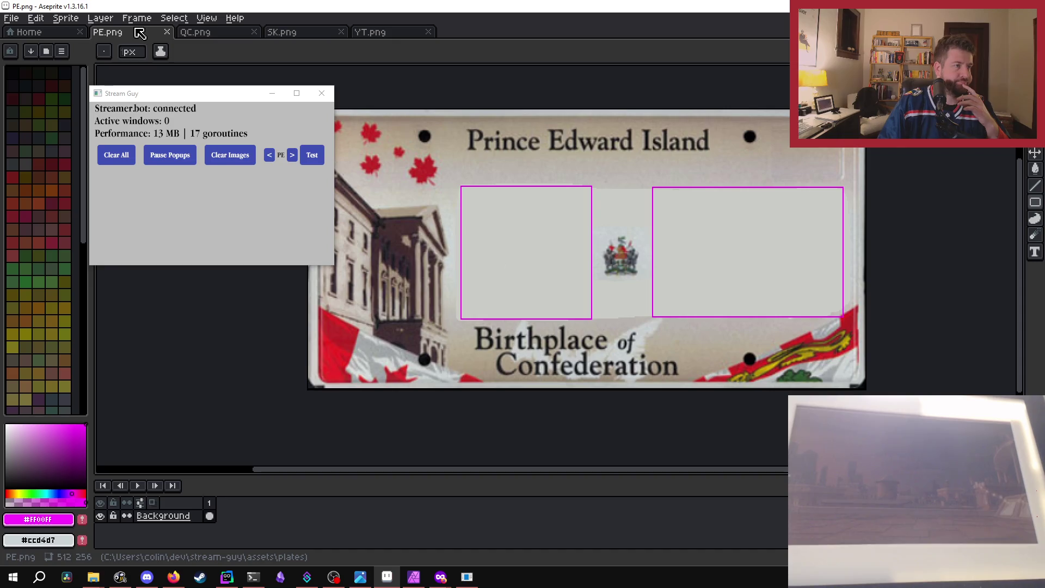
left_click(166, 31)
left_click_drag(247, 99, 198, 88)
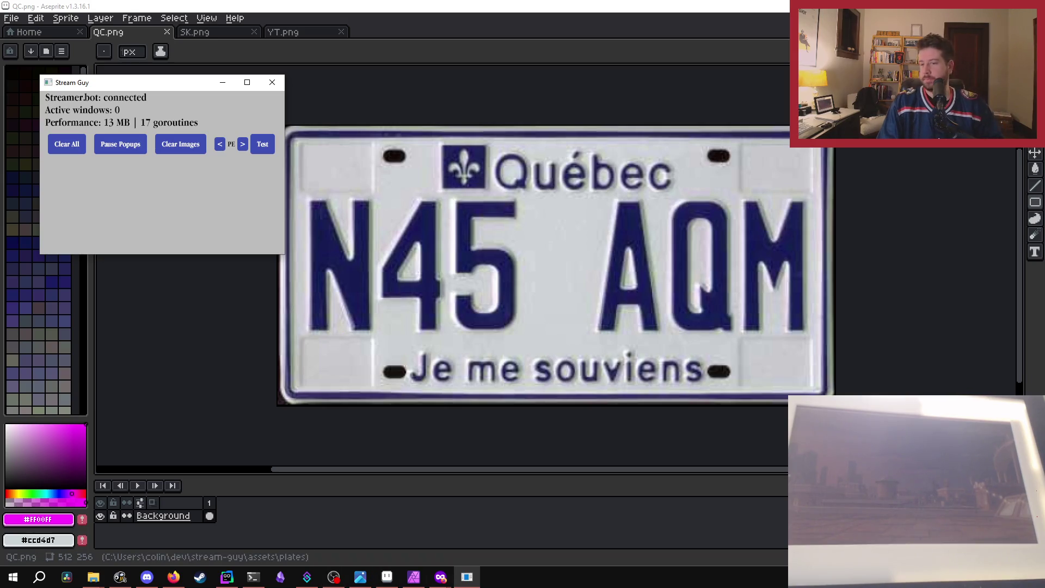
Switch from Aseprite to the Firefox window with the Bluesky feed using Alt+Tab
key("alt+Tab")
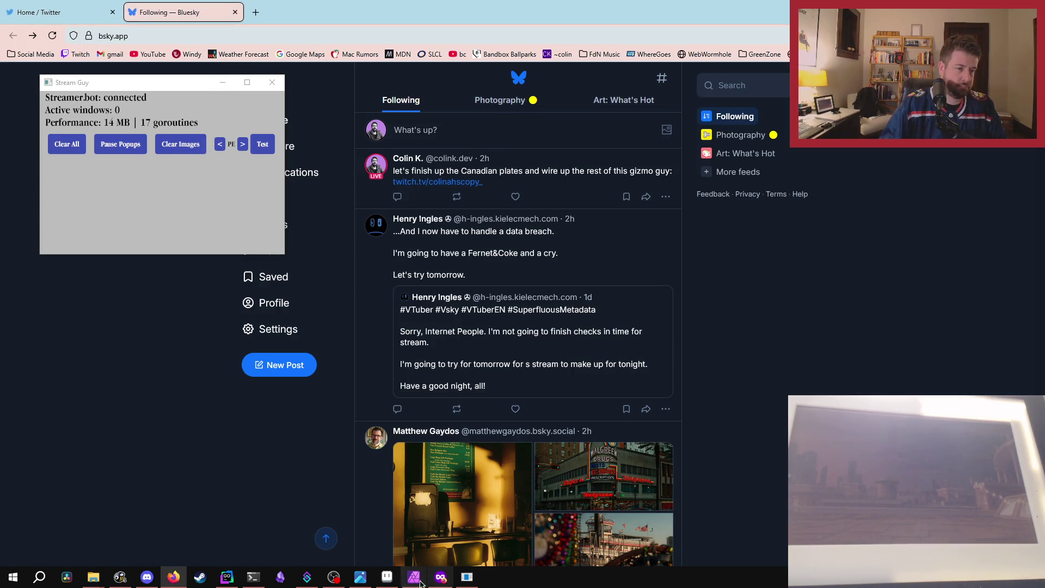
Glance at the WY.png plate preview from the taskbar and close it
mouse_move(366, 582)
left_click(371, 549)
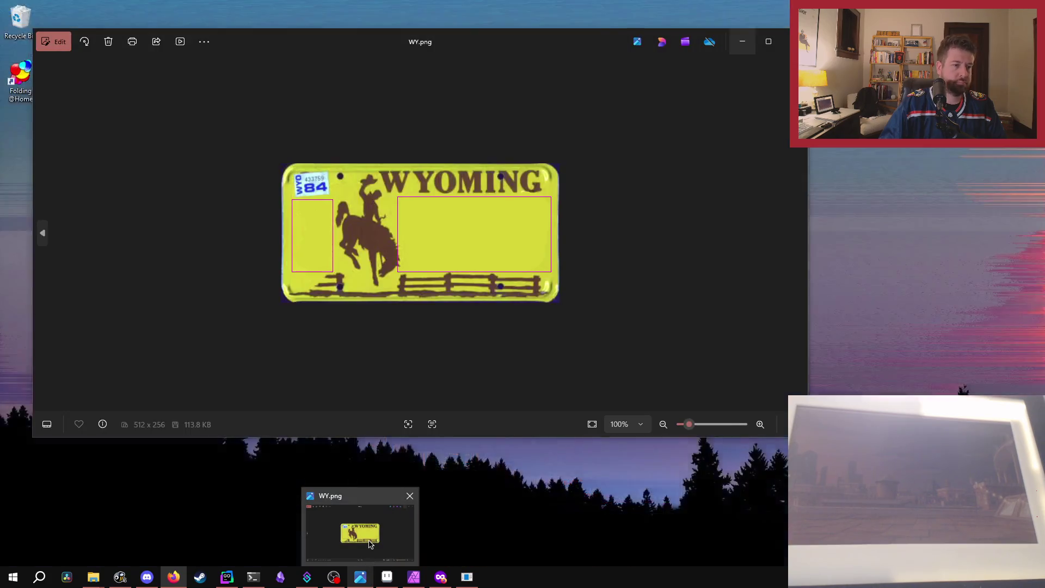
left_click(777, 36)
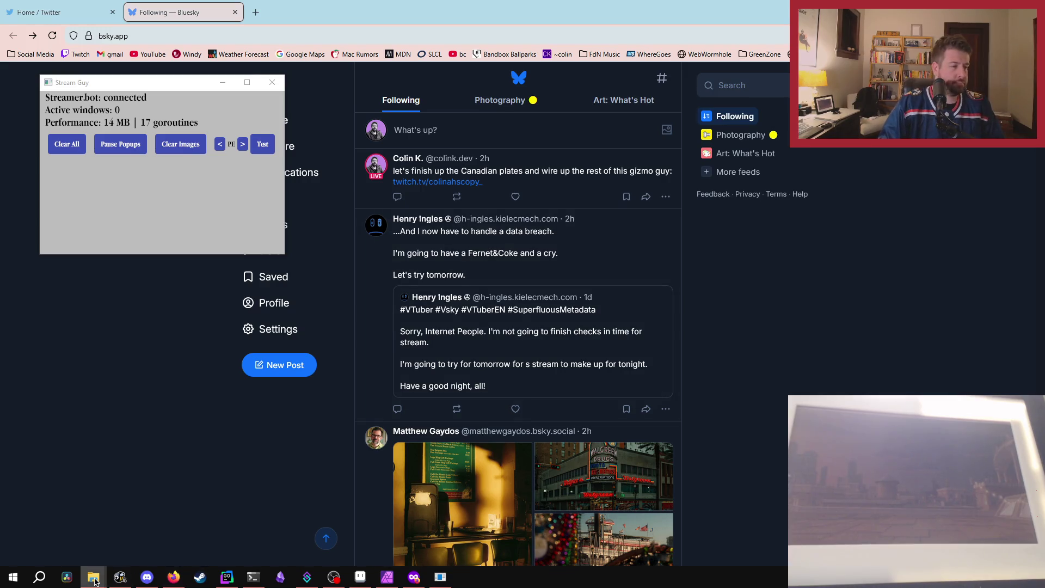
Load the newest Bluesky posts, then switch to plate_config.go in GoLand
mouse_move(93, 577)
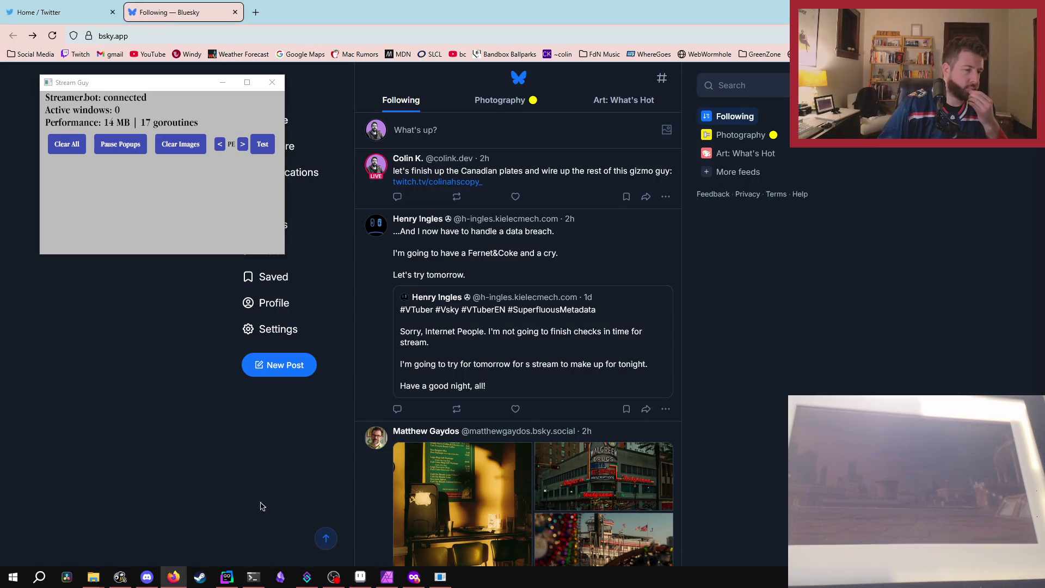
left_click(333, 540)
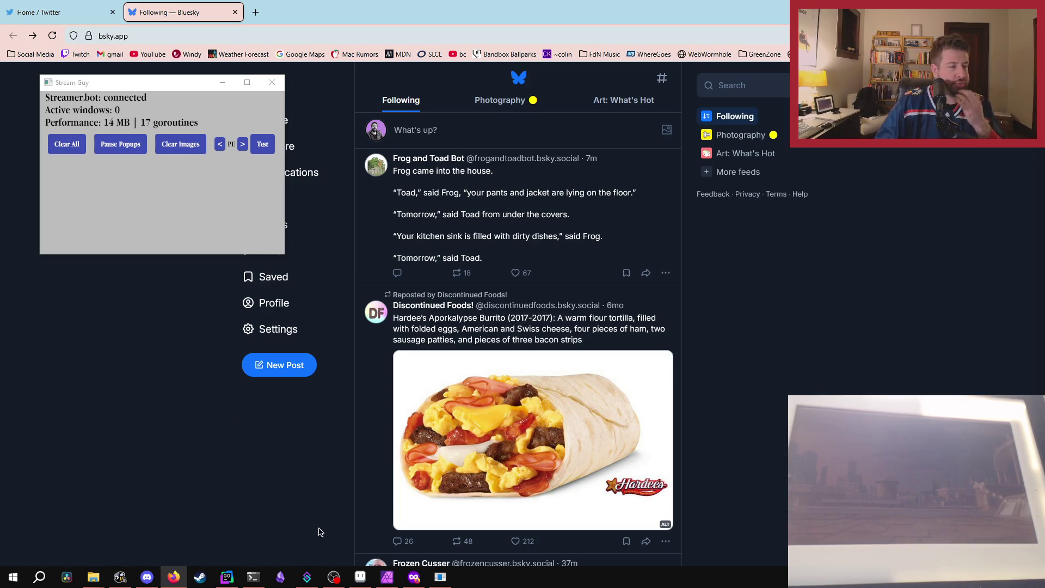
left_click(227, 576)
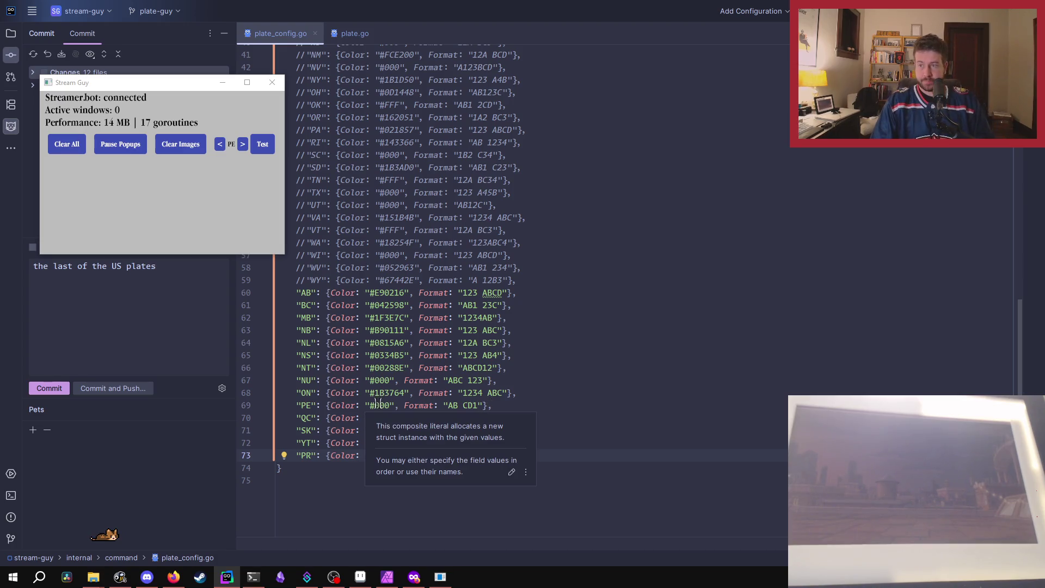
left_click(414, 577)
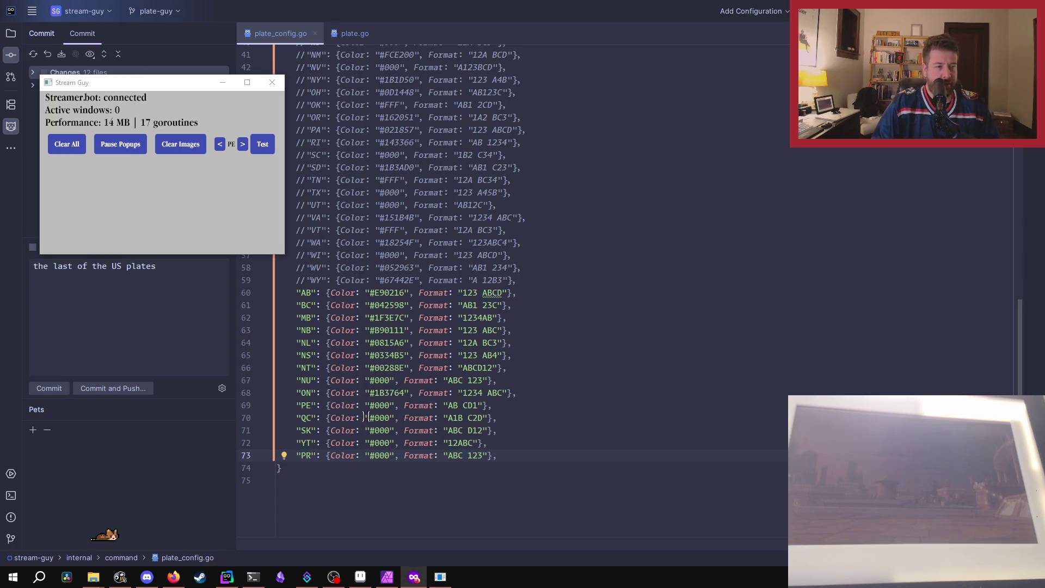
Eyedrop the Québec plate's dark blue lettering and copy its hex value 181c5b
mouse_move(253, 577)
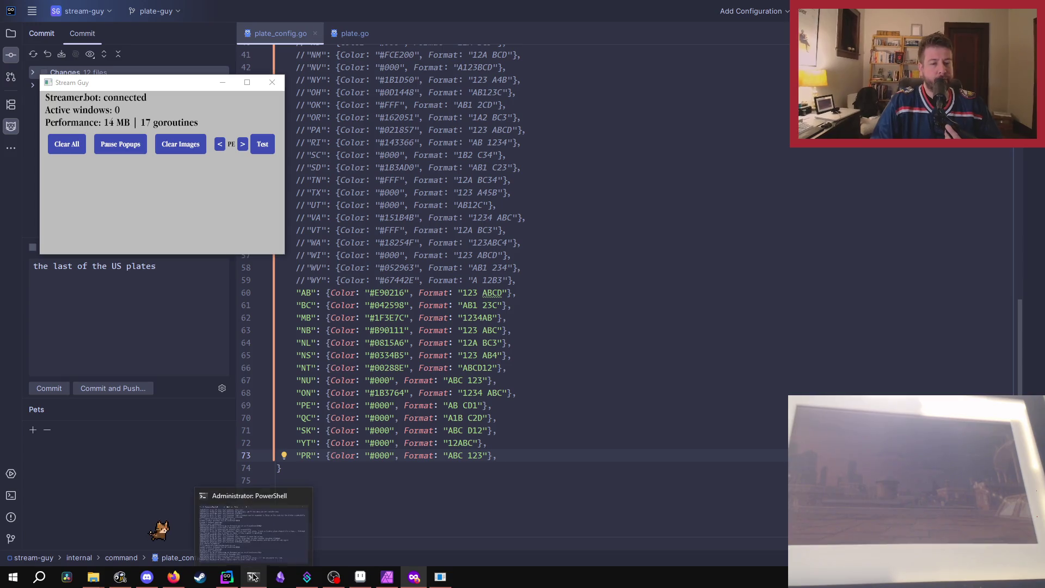
left_click(361, 577)
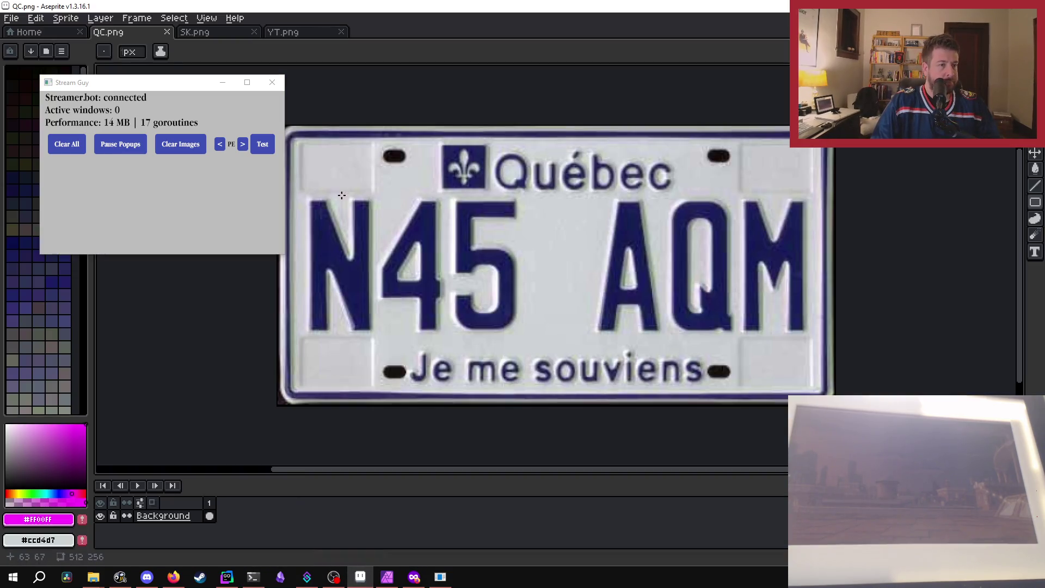
key("i")
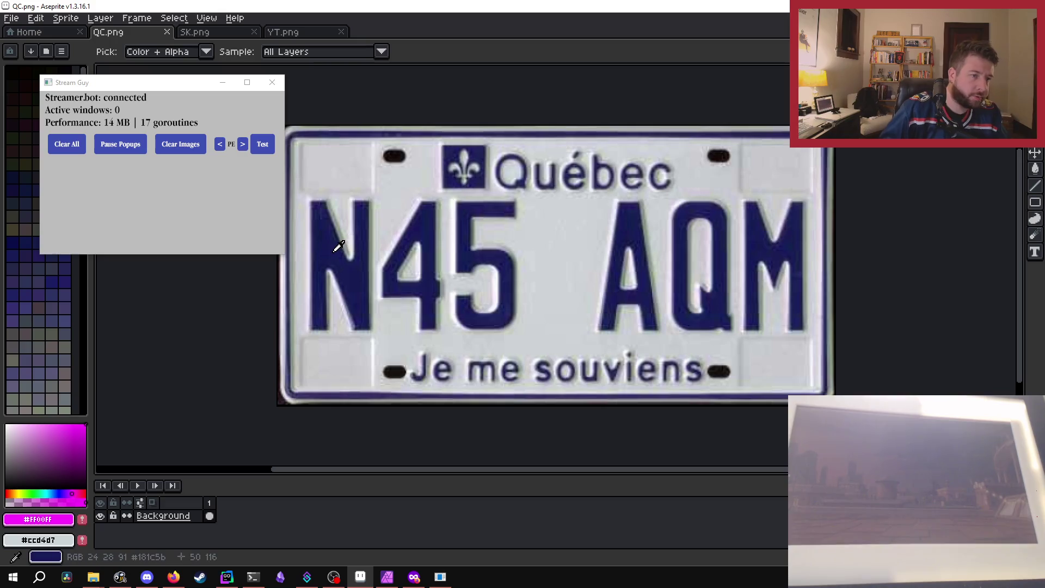
left_click(336, 249)
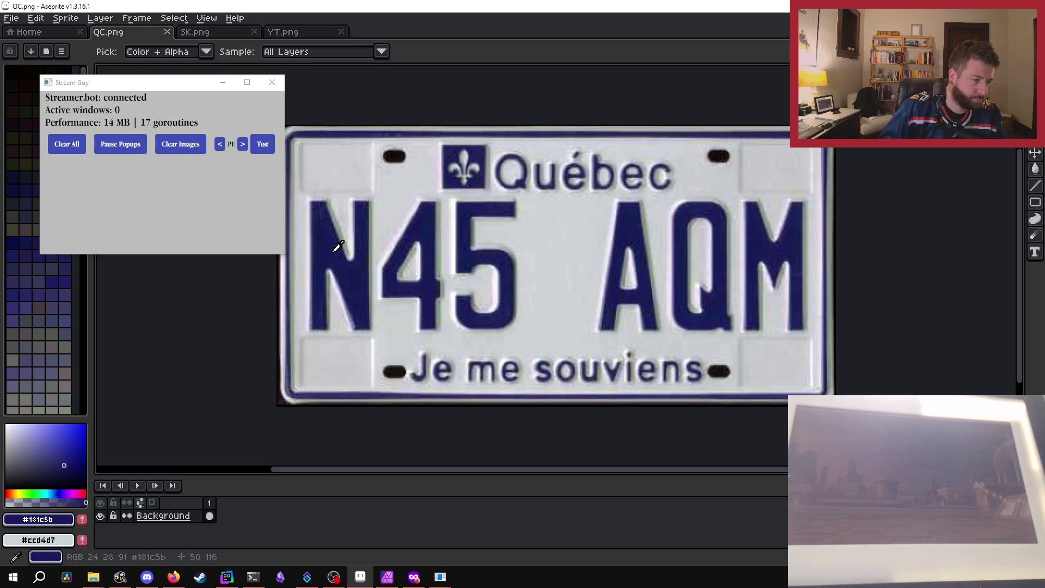
left_click(71, 521)
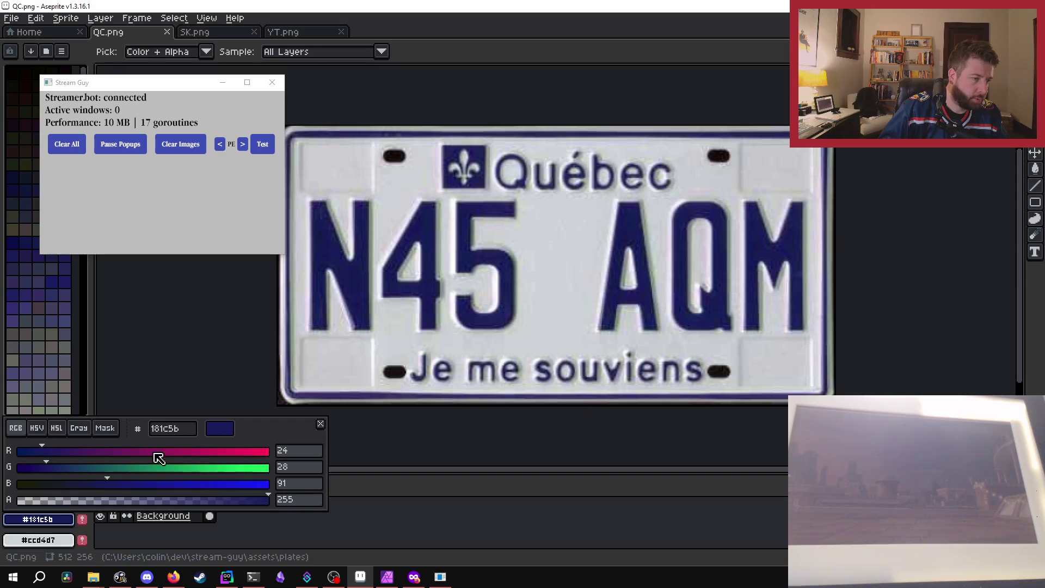
double_click(166, 432)
key("ctrl+c")
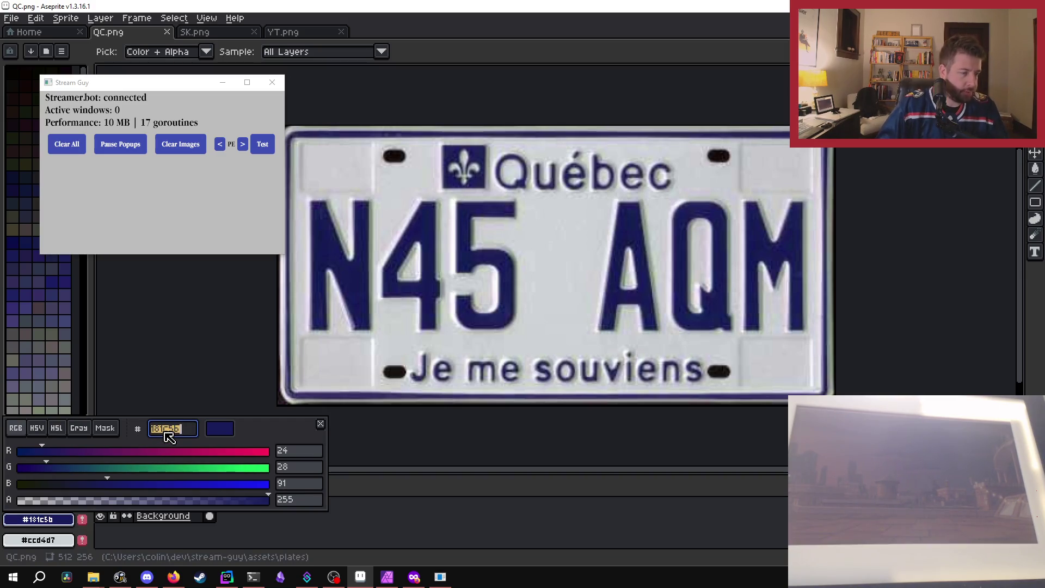
key("Escape")
mouse_move(227, 577)
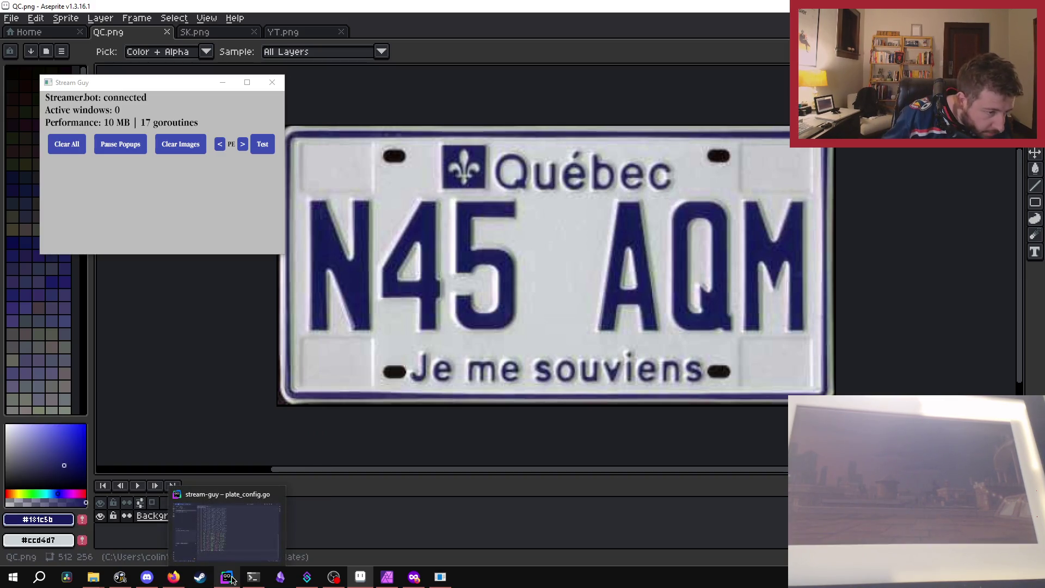
left_click(235, 550)
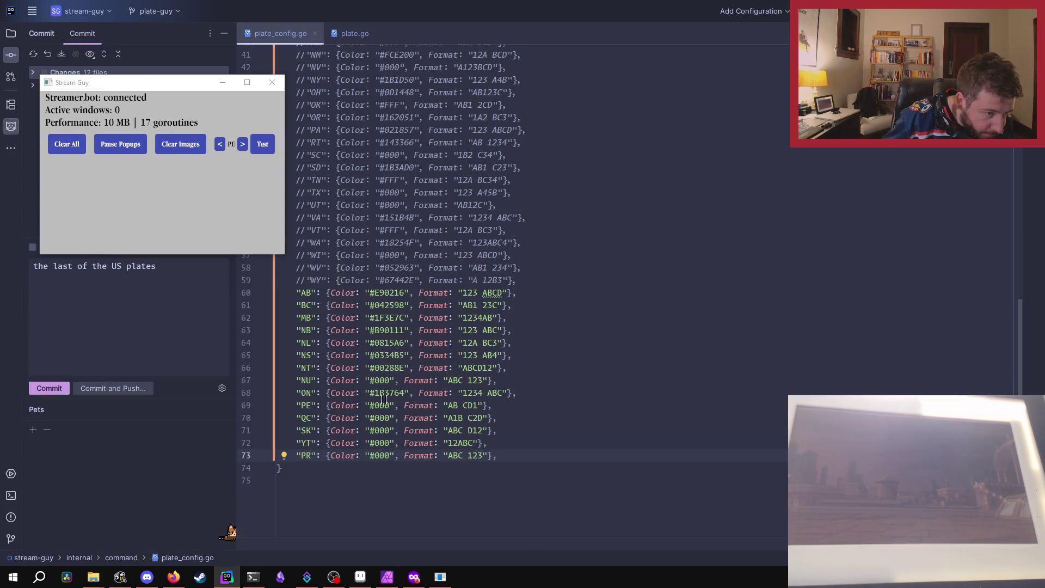
Replace the QC entry's "#000" colour with "#181C5B" in plate_config.go
double_click(383, 418)
key("ctrl+v")
left_click(394, 418)
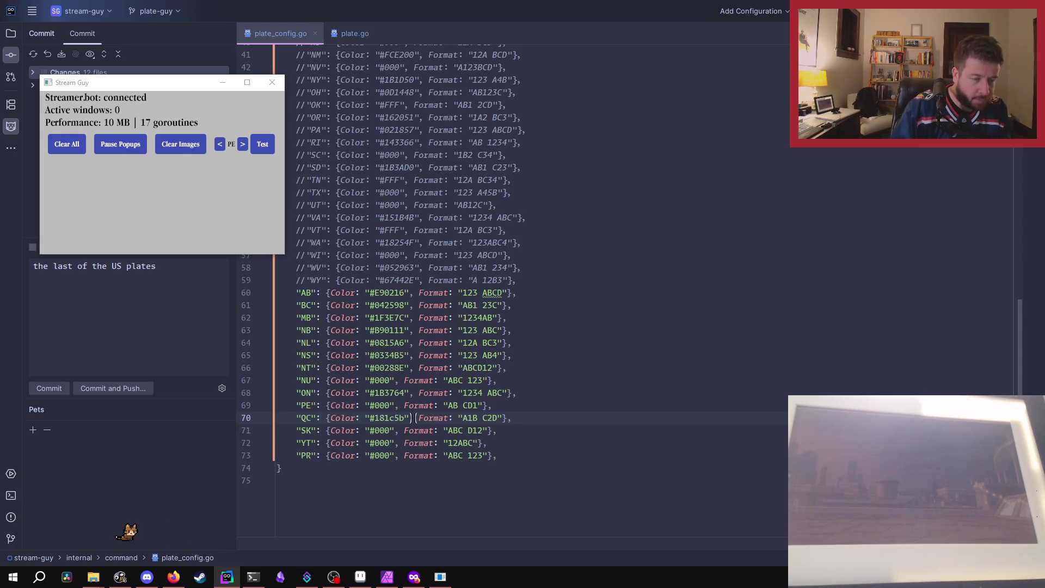
key("BackSpace")
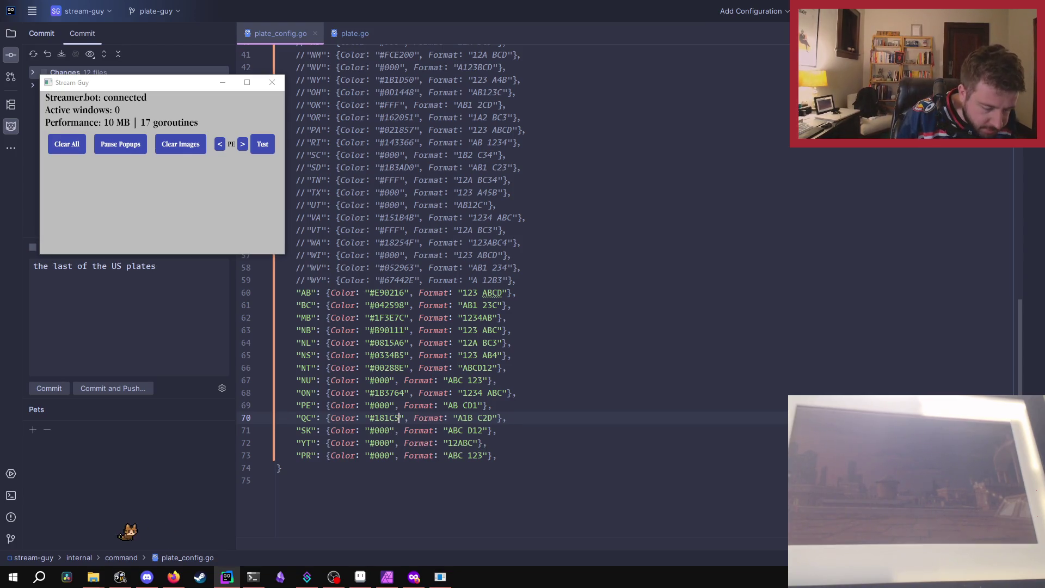
type("B")
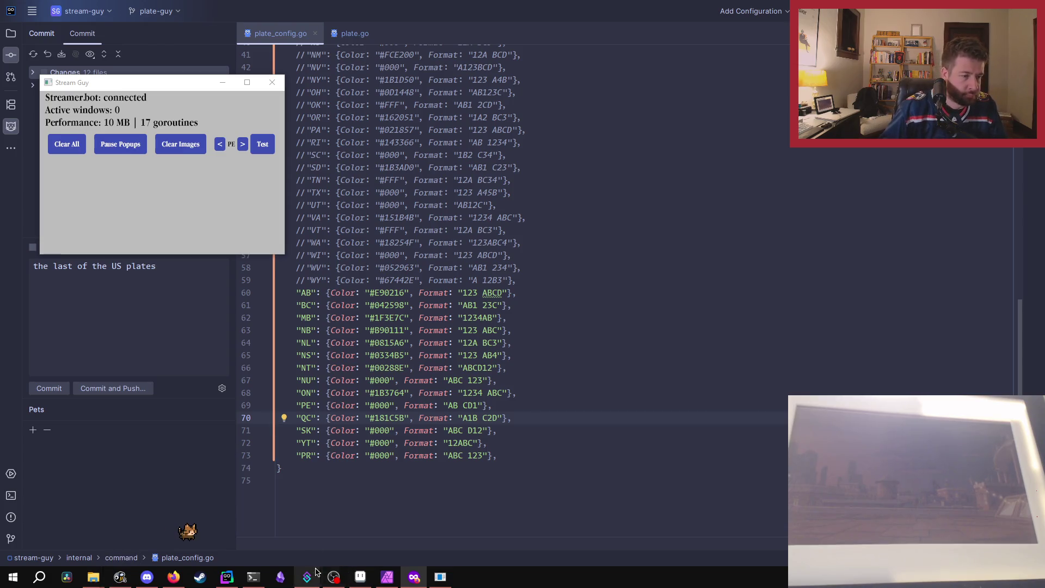
Sample the plate's light grey and paint over the N45 characters and dash
mouse_move(361, 577)
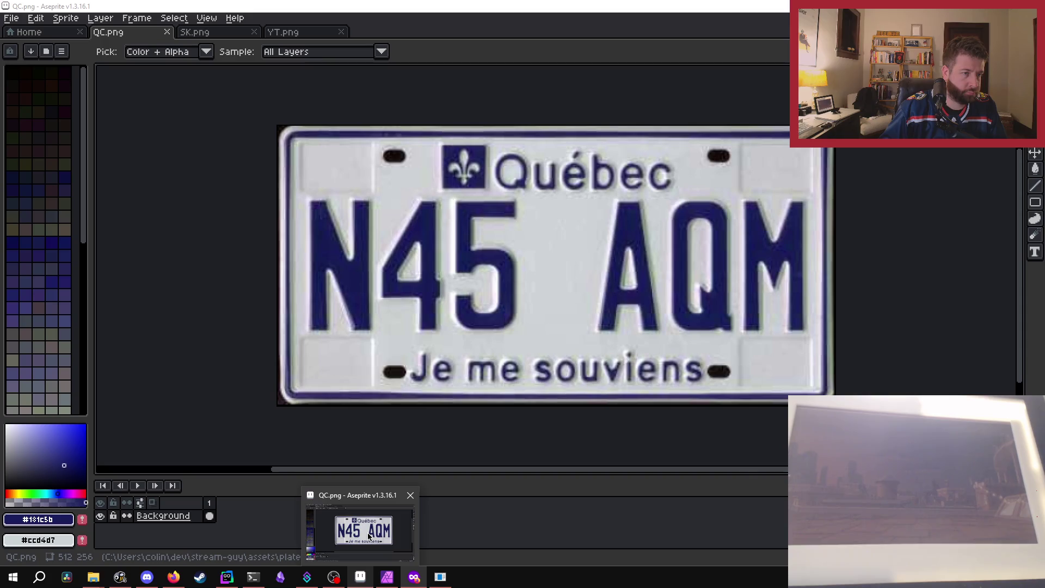
left_click(370, 535)
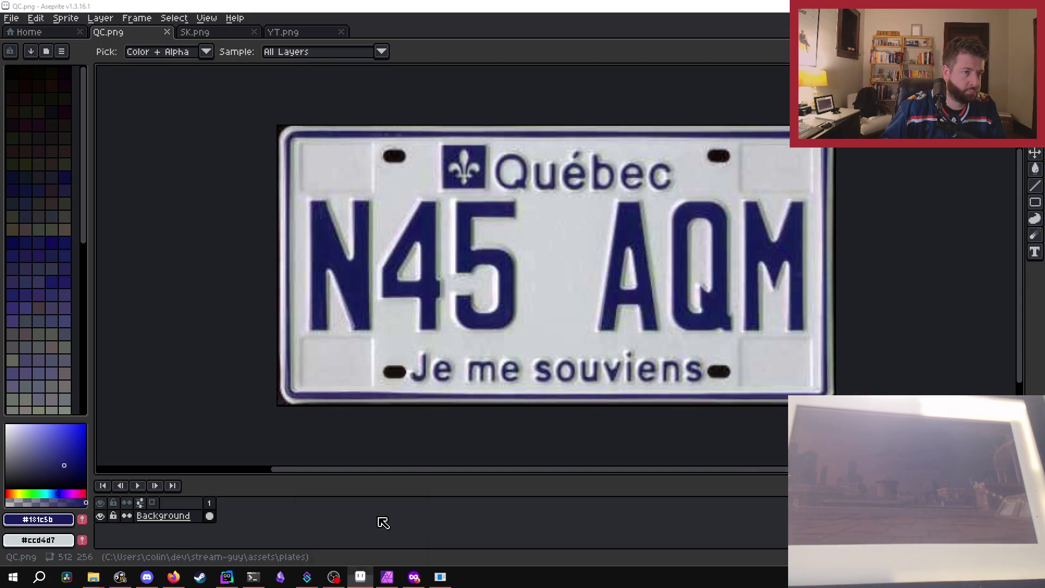
left_click(539, 237)
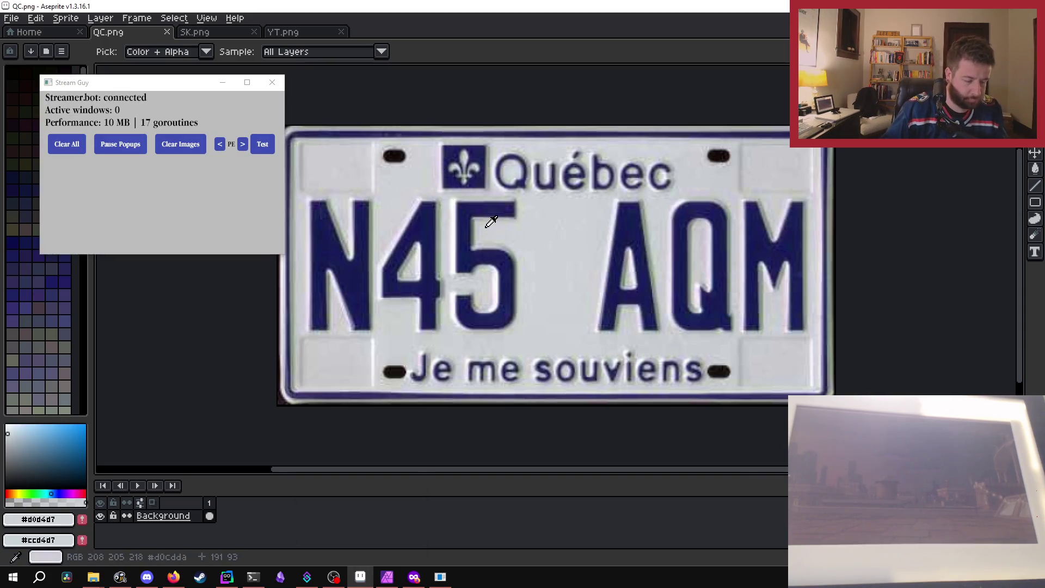
key("b")
left_click_drag(317, 209, 556, 206)
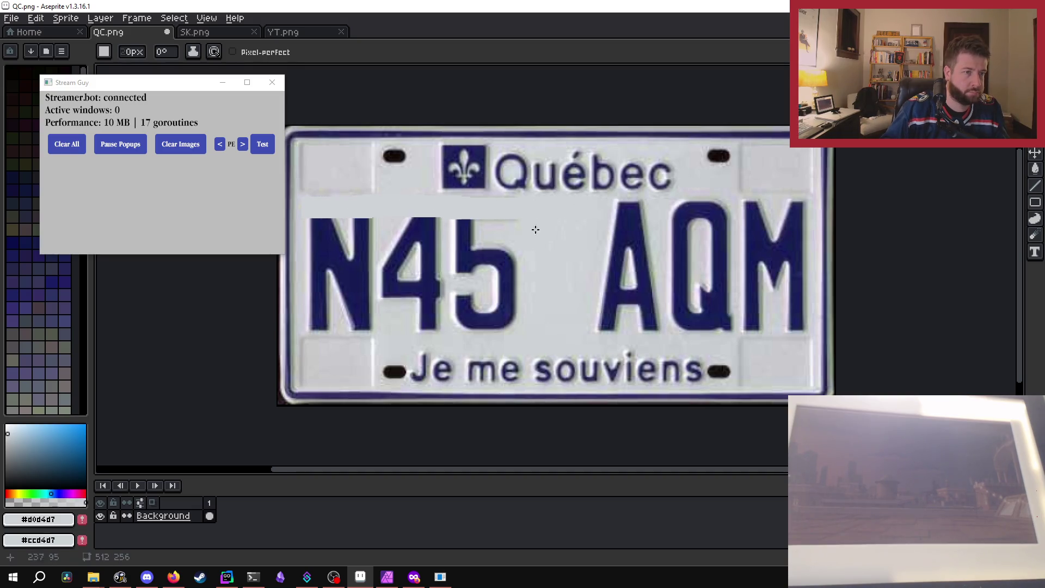
left_click_drag(314, 226, 526, 227)
left_click_drag(311, 243, 505, 245)
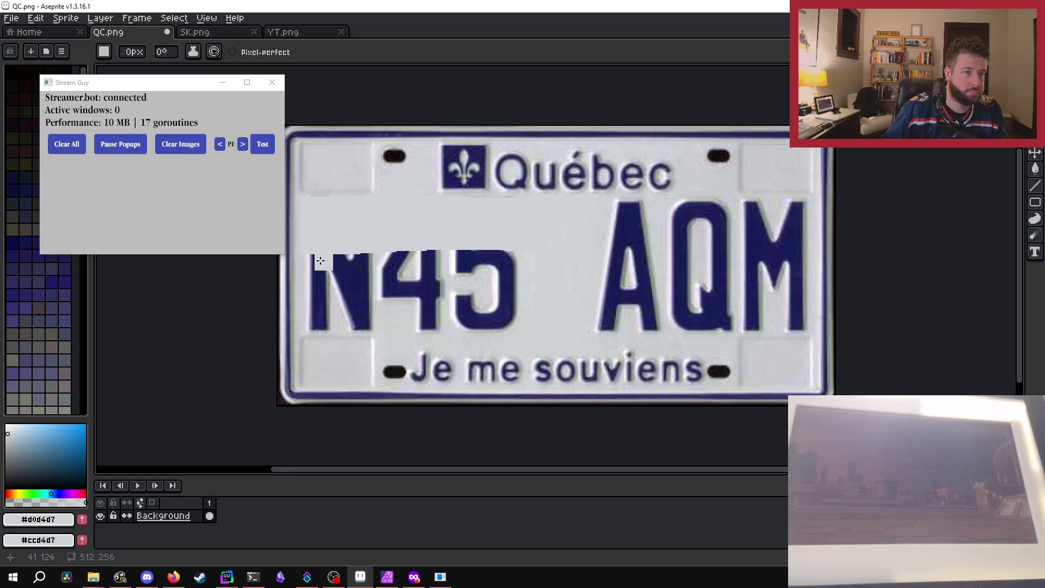
left_click_drag(314, 263, 502, 260)
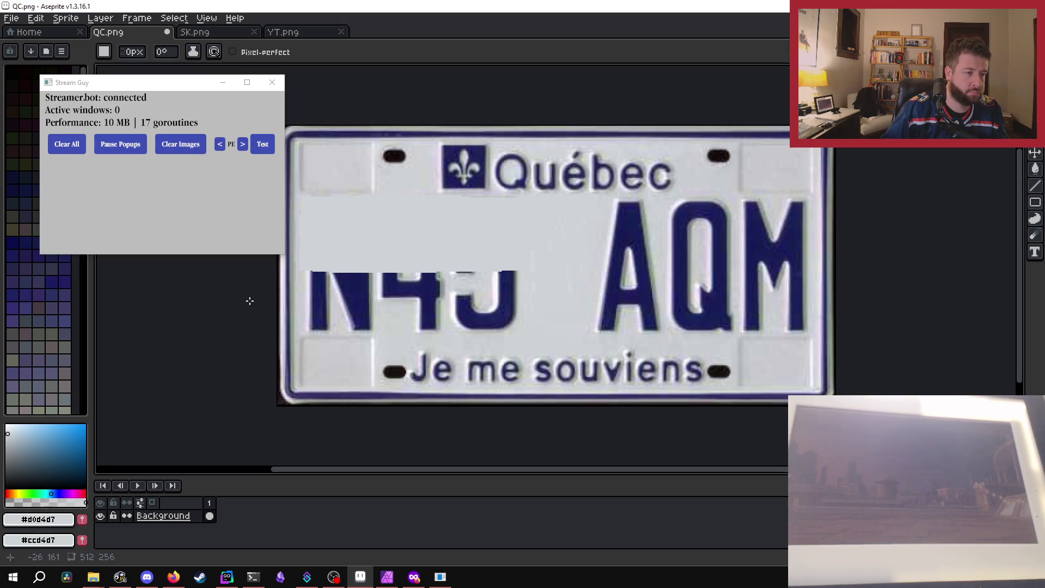
left_click_drag(309, 281, 521, 282)
left_click_drag(306, 301, 527, 302)
left_click_drag(308, 315, 521, 320)
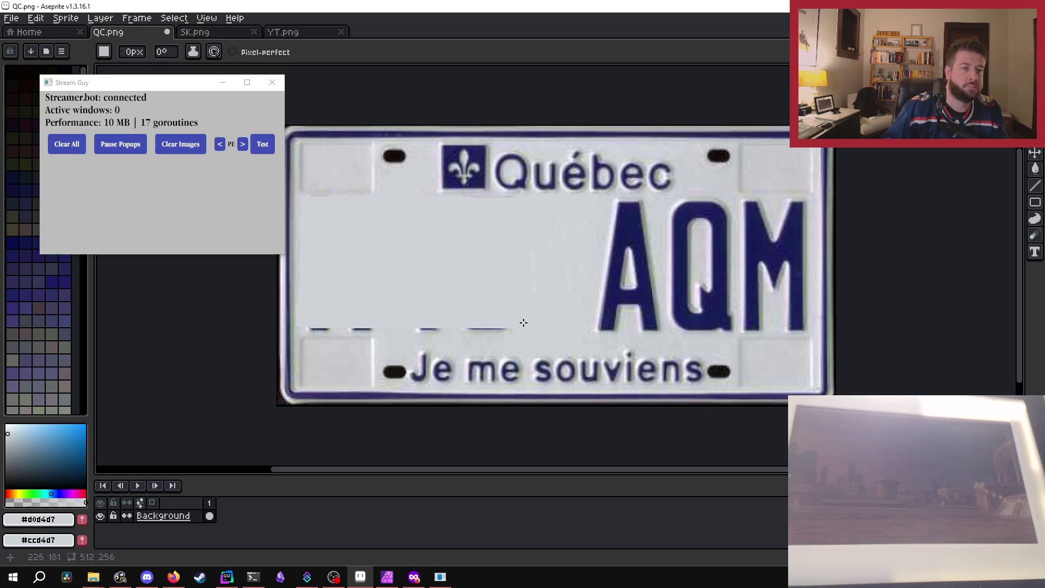
left_click_drag(444, 324, 386, 323)
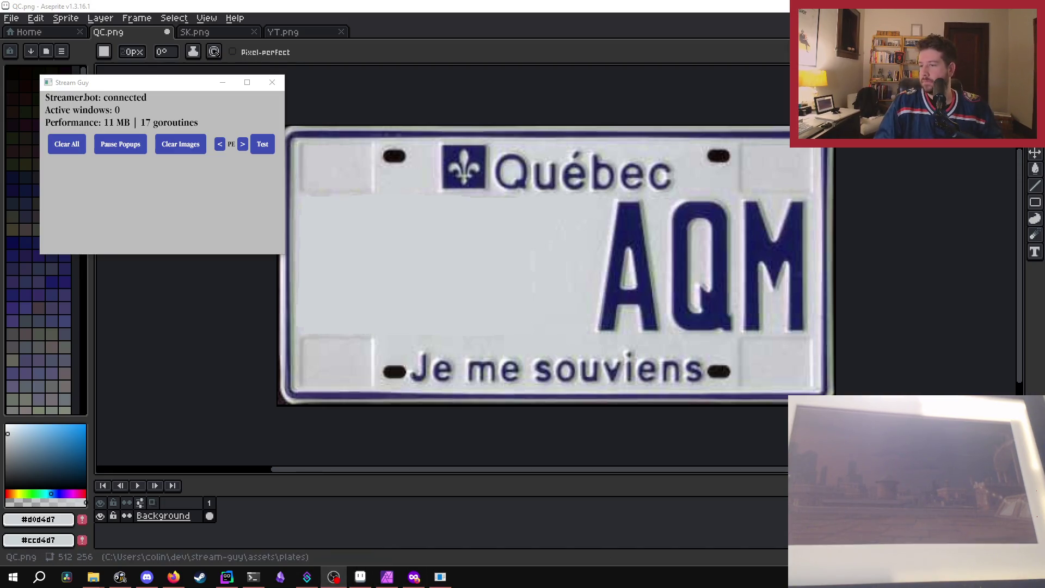
Paint grey over the A, Q and M letters, redoing one stray stroke, and save QC.png
left_click_drag(605, 209, 796, 208)
left_click_drag(593, 230, 814, 228)
key("v")
key("ctrl+z")
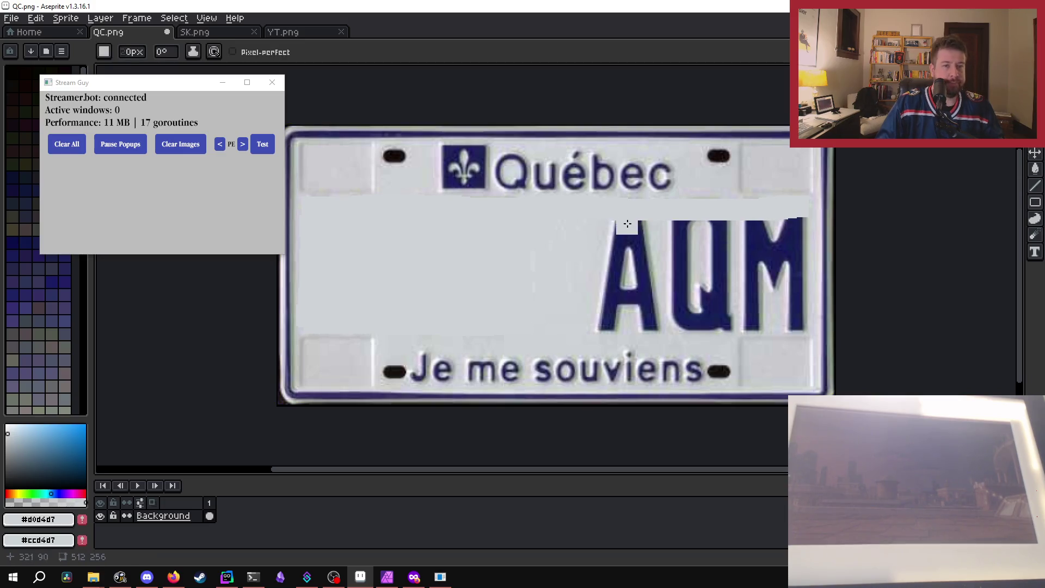
mouse_move(604, 226)
left_mouse_down()
mouse_move(764, 218)
mouse_move(708, 240)
mouse_move(598, 248)
mouse_move(765, 249)
mouse_move(800, 270)
mouse_move(669, 272)
mouse_move(601, 294)
mouse_move(775, 280)
mouse_move(650, 277)
left_mouse_up()
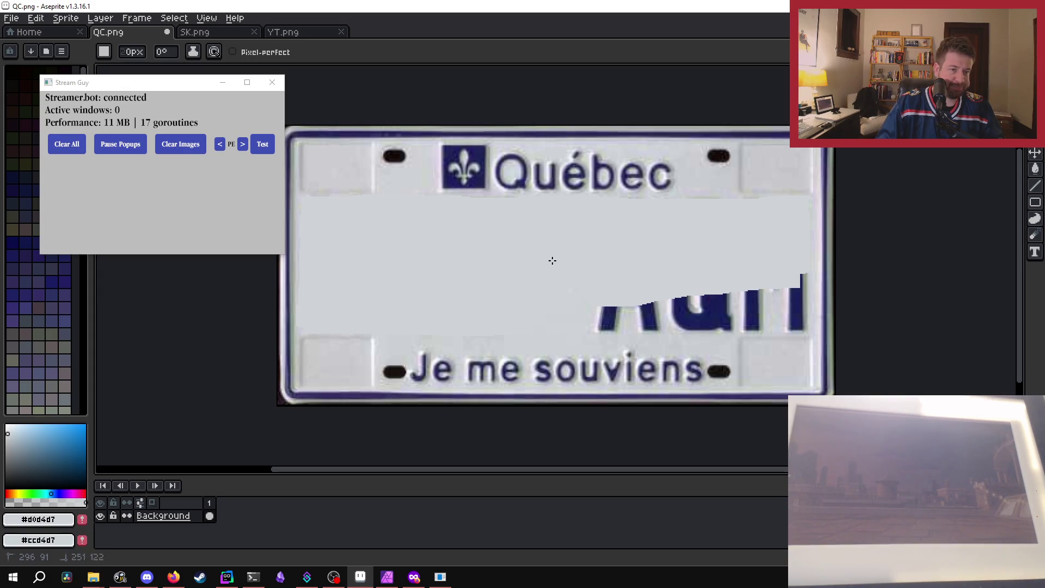
left_click_drag(541, 311, 772, 296)
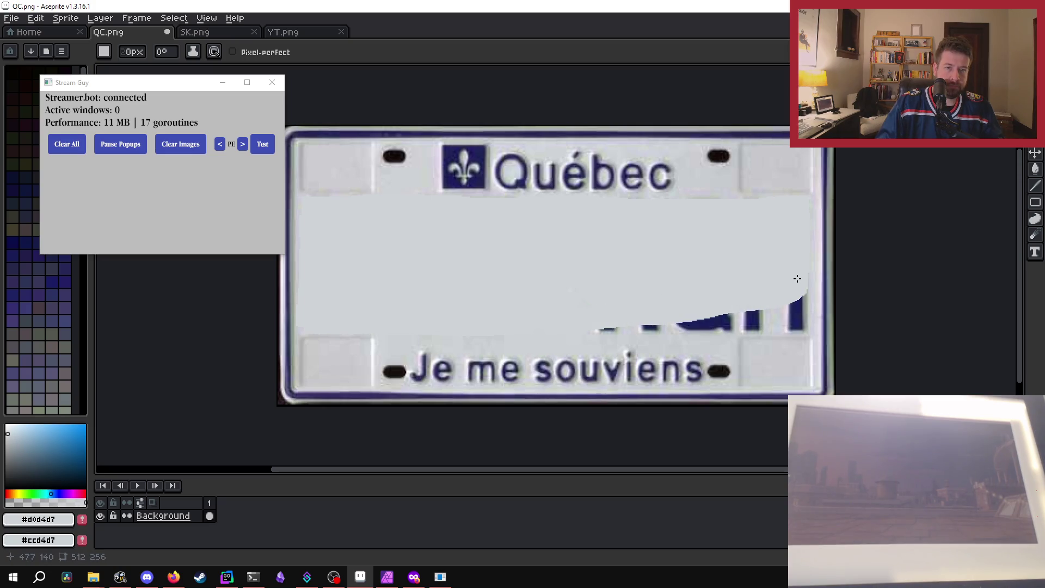
left_click_drag(796, 308, 717, 312)
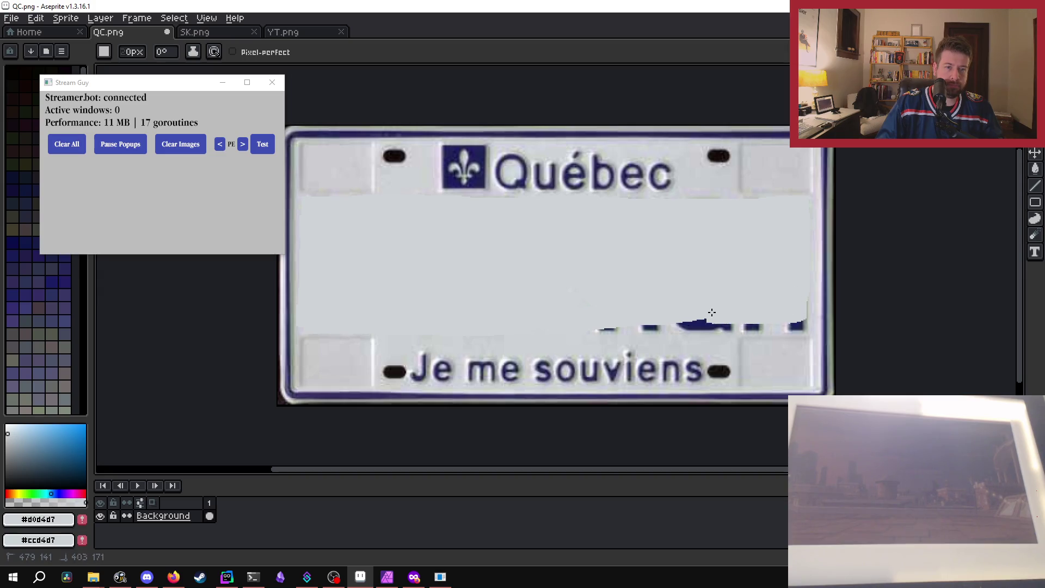
left_click_drag(584, 334, 759, 321)
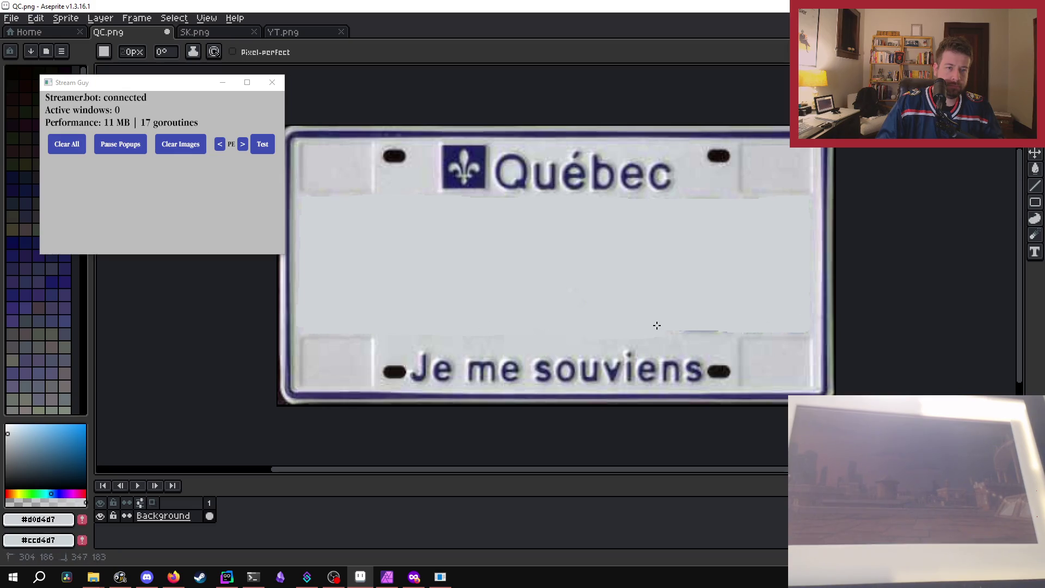
left_click_drag(734, 326, 779, 327)
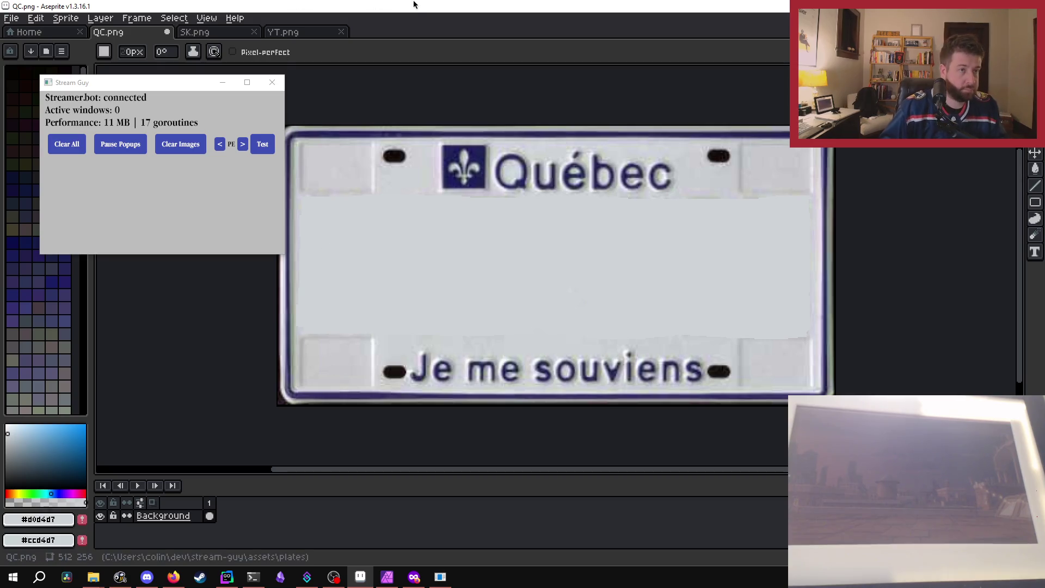
key("ctrl+s")
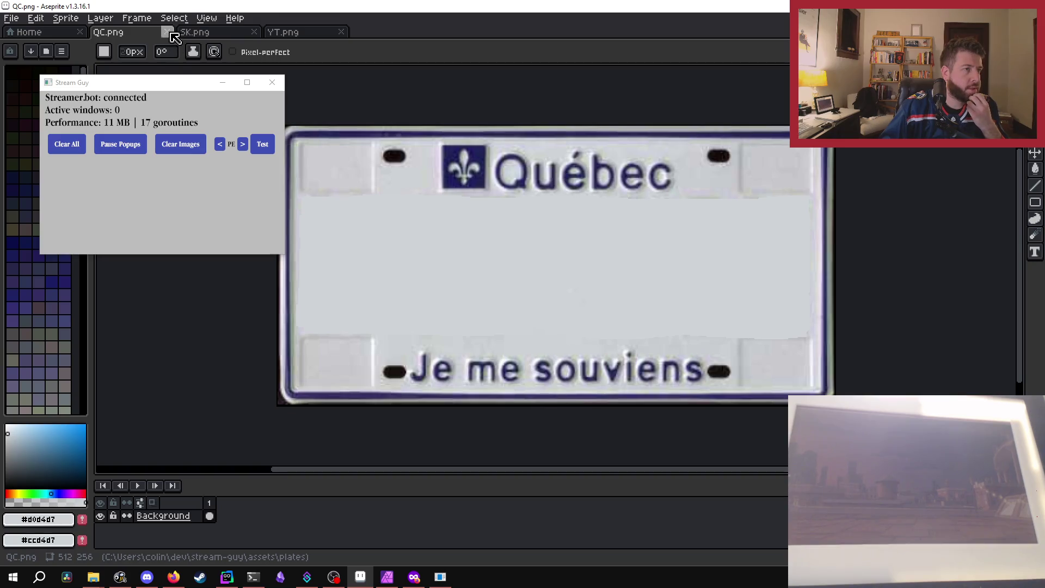
Set the foreground colour to magenta FF00FF
left_click(38, 519)
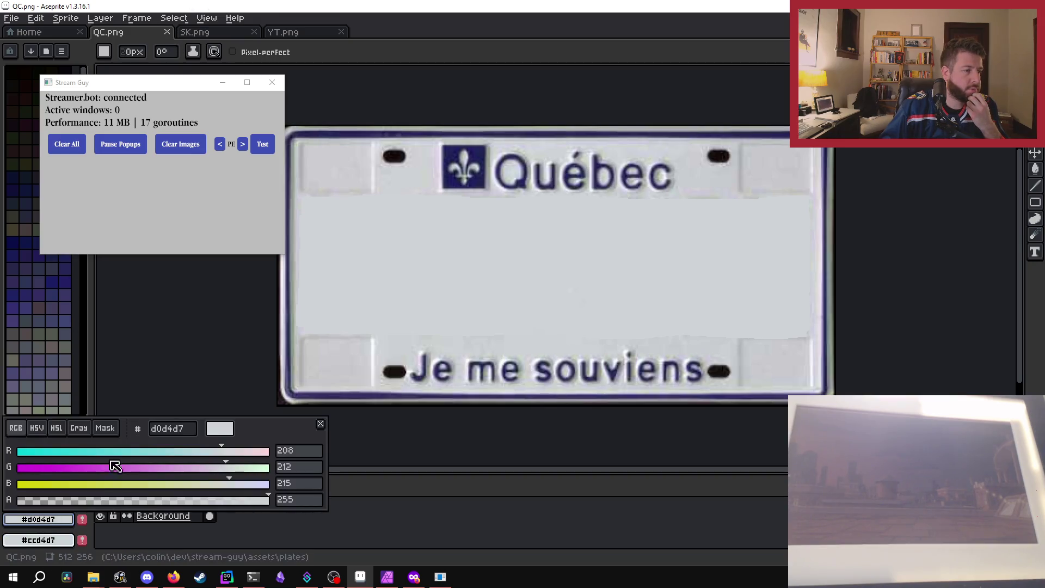
double_click(167, 428)
type("ff00ff")
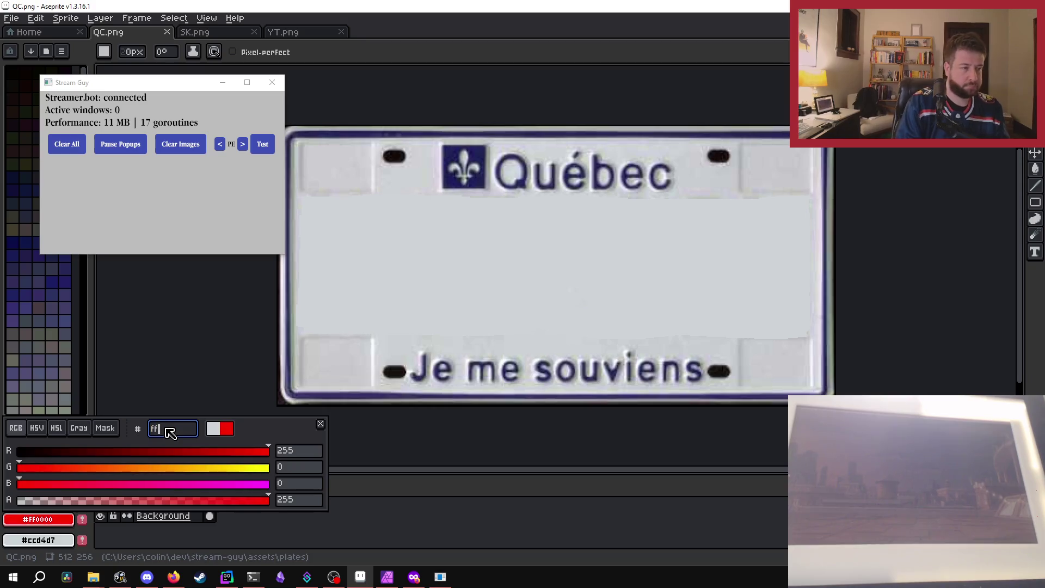
left_click(437, 79)
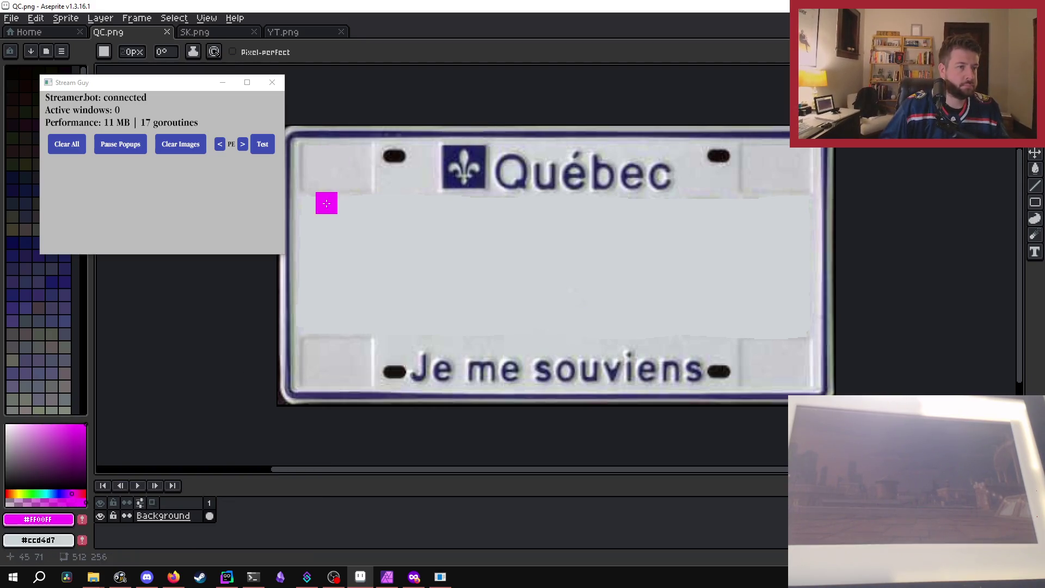
Draw a magenta rectangle around the blank plate centre and save QC.png
key("u")
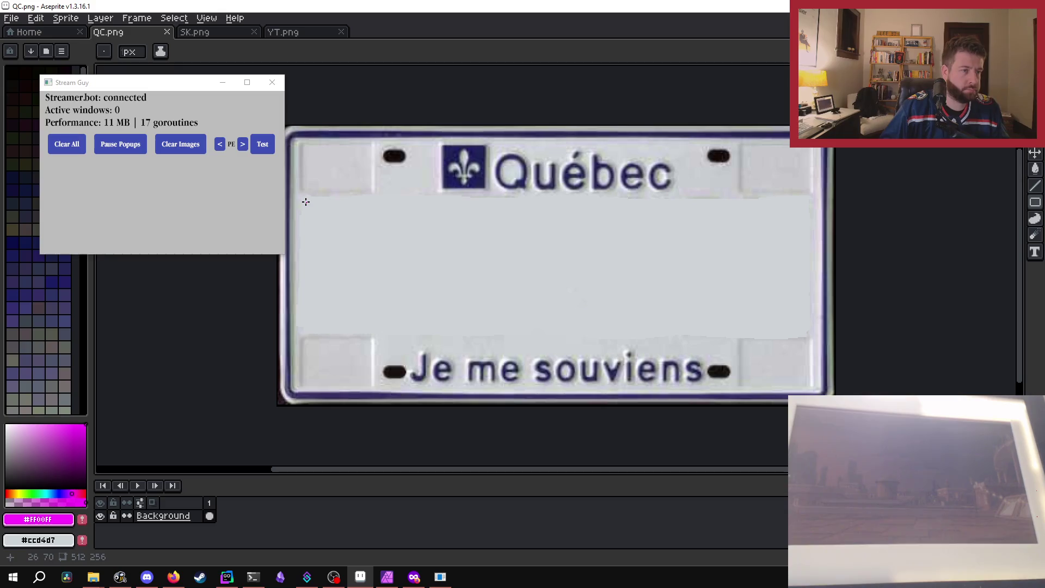
mouse_move(306, 197)
left_mouse_down()
mouse_move(749, 283)
mouse_move(805, 335)
left_mouse_up()
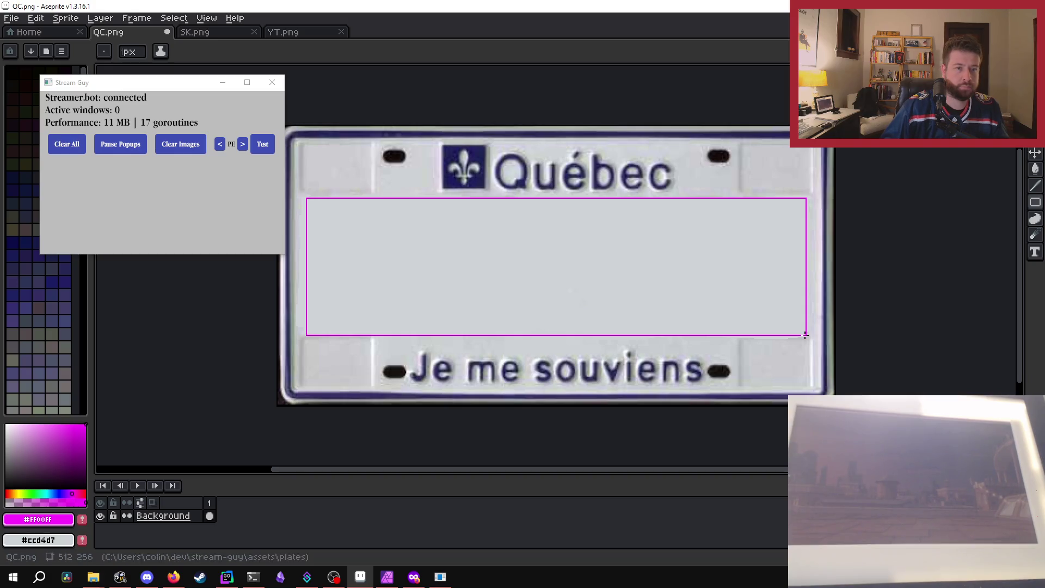
key("v")
key("ctrl+s")
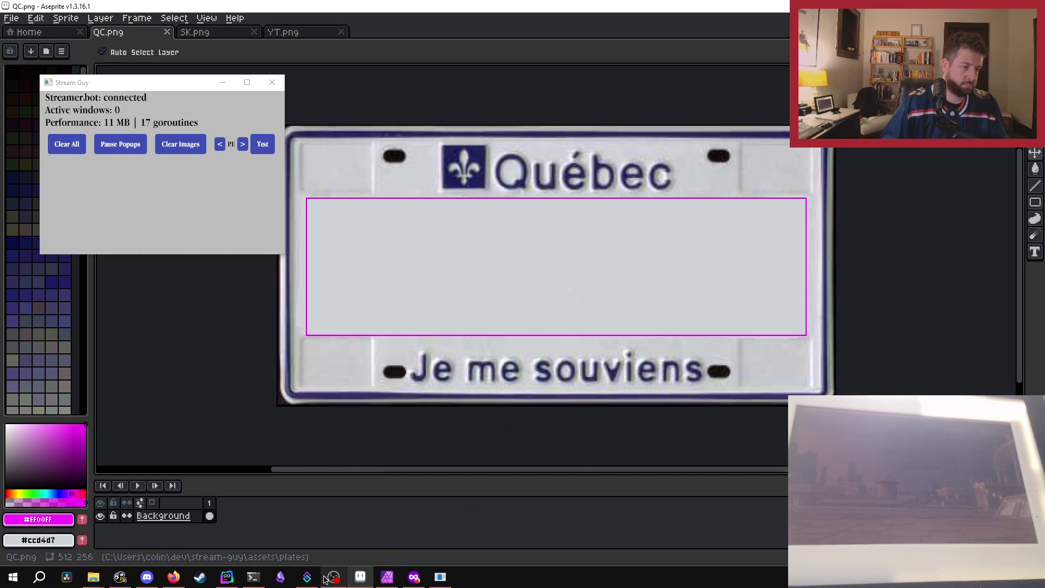
left_click(243, 143)
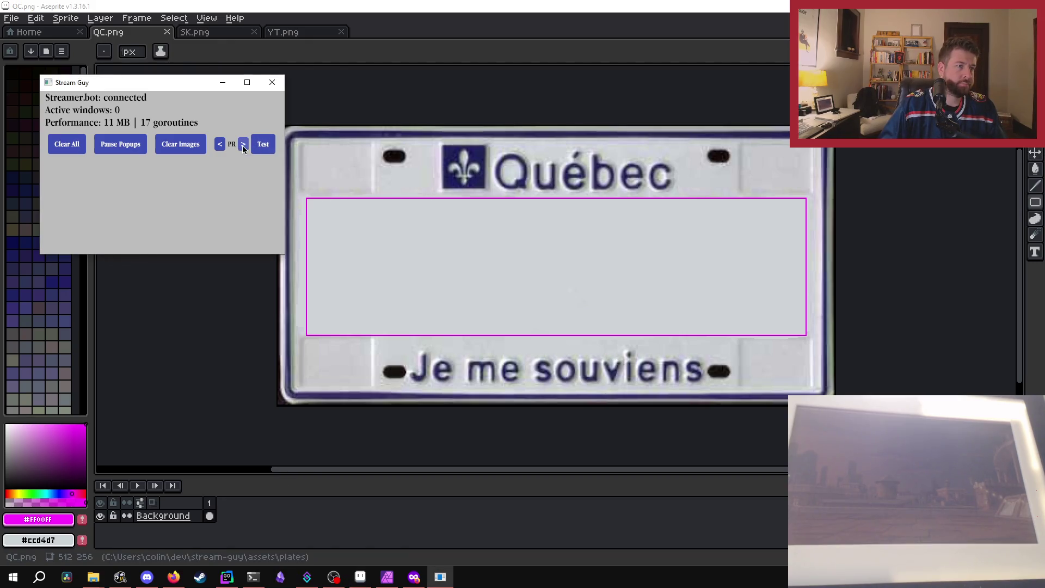
Run and close a Stream Guy test popup, then close Stream Guy to restart it
left_click(270, 145)
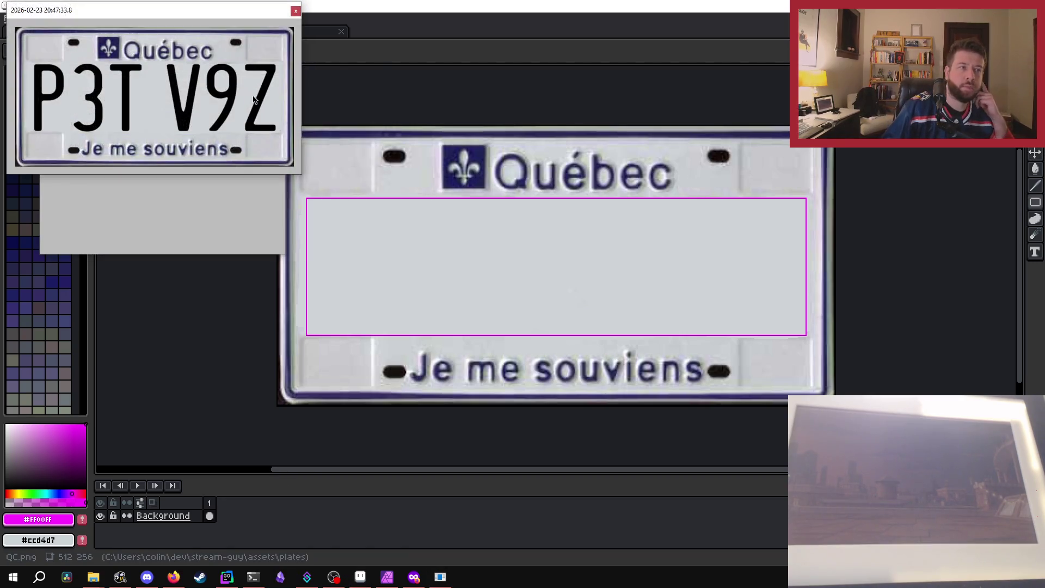
left_click_drag(195, 20, 441, 98)
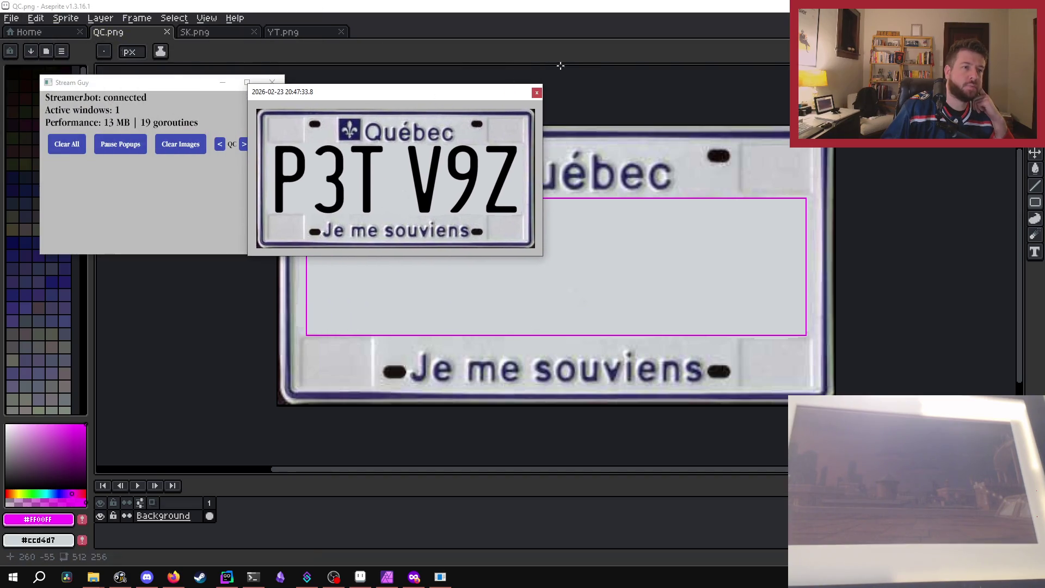
left_click(536, 92)
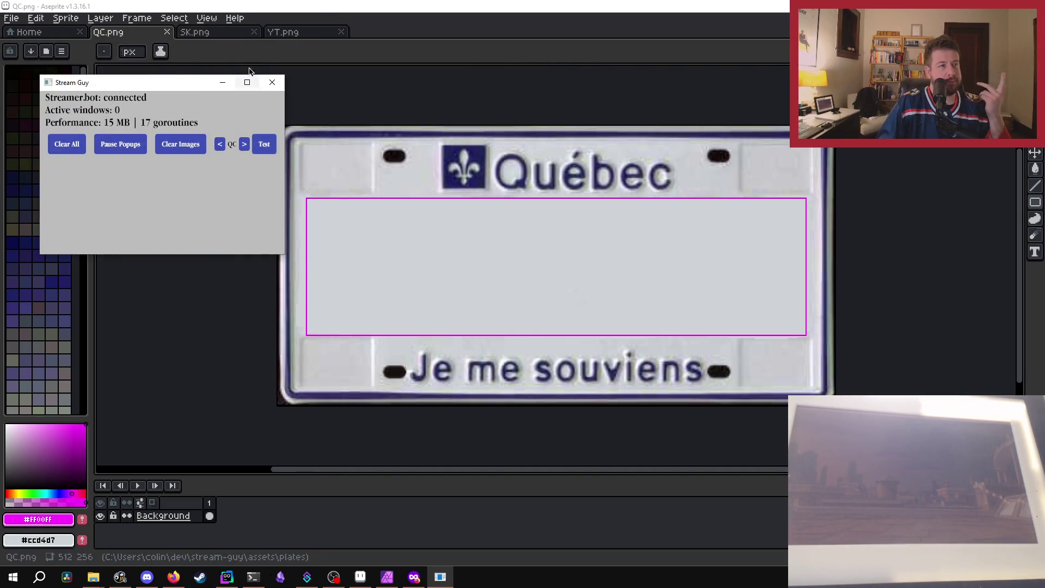
left_click(272, 82)
key("alt+Tab")
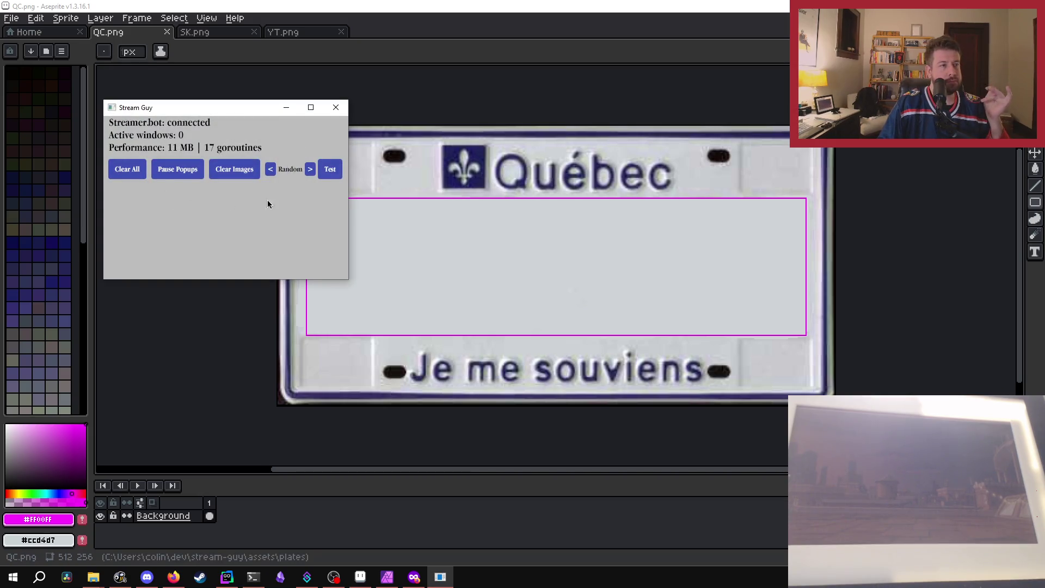
With the selector on QC, check the Québec test popup, close it and minimize Stream Guy
left_click(271, 169)
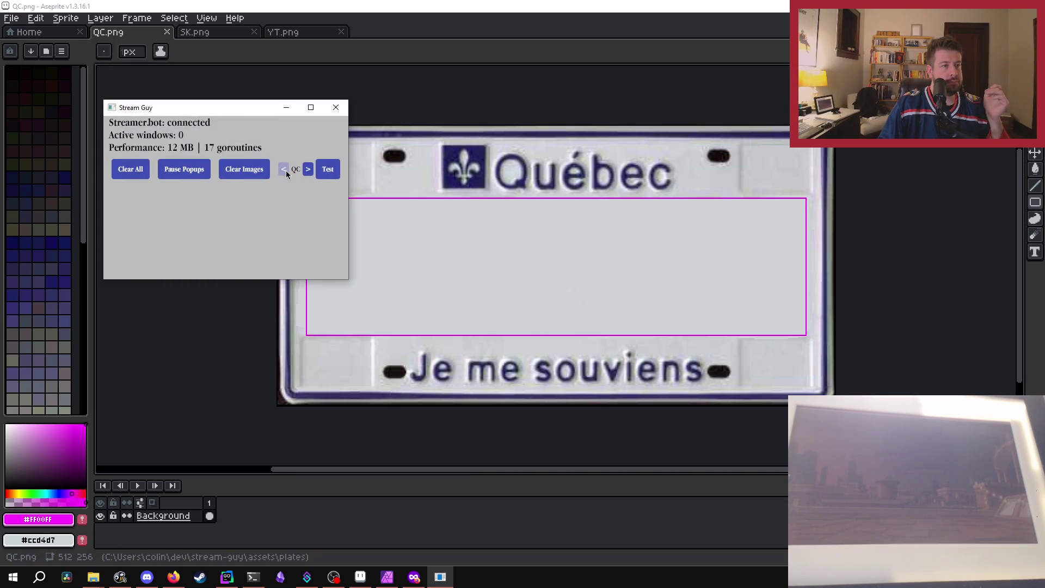
left_click(329, 170)
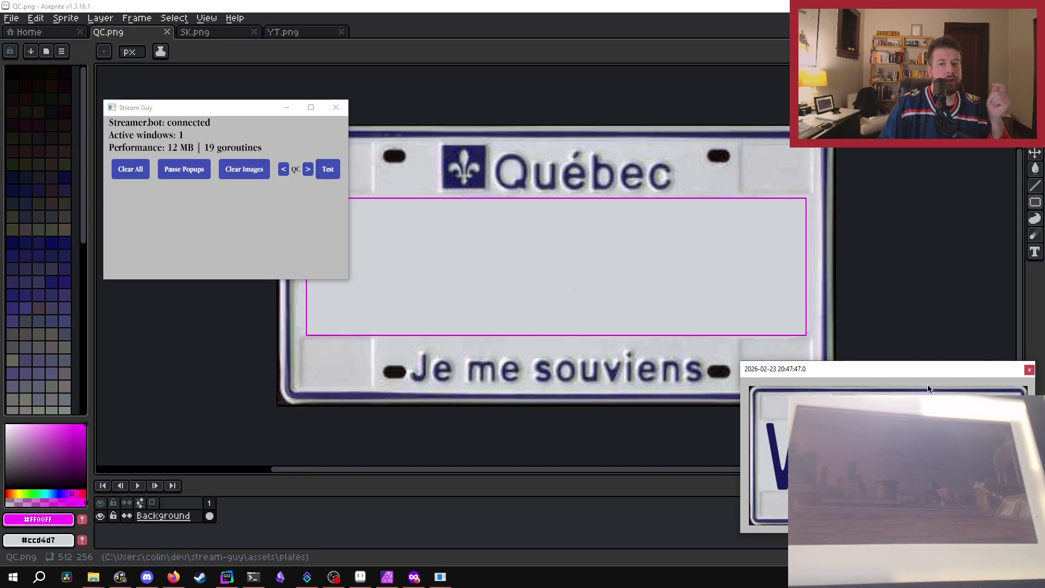
left_click_drag(929, 375, 657, 145)
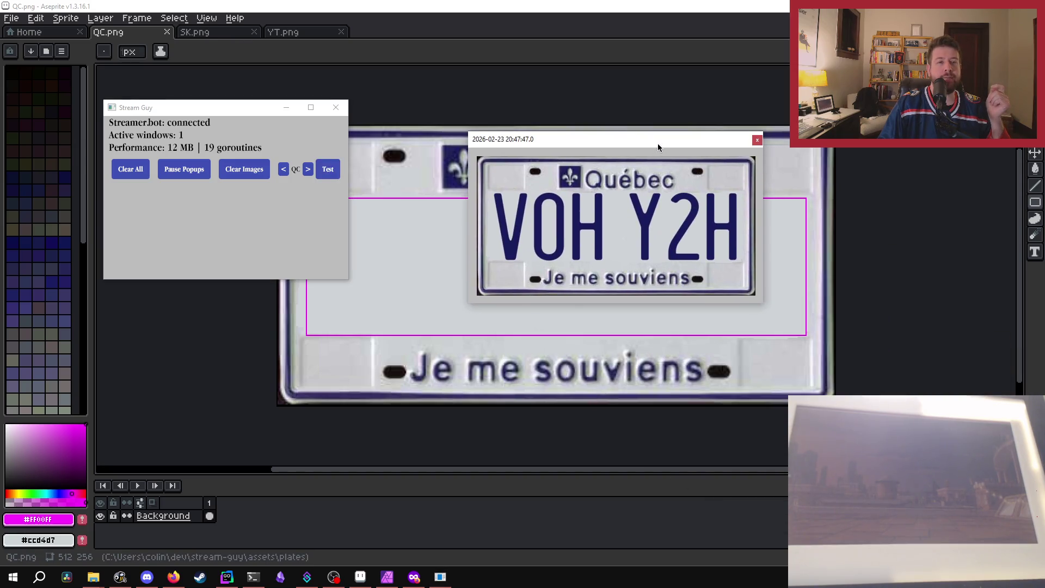
left_click(757, 140)
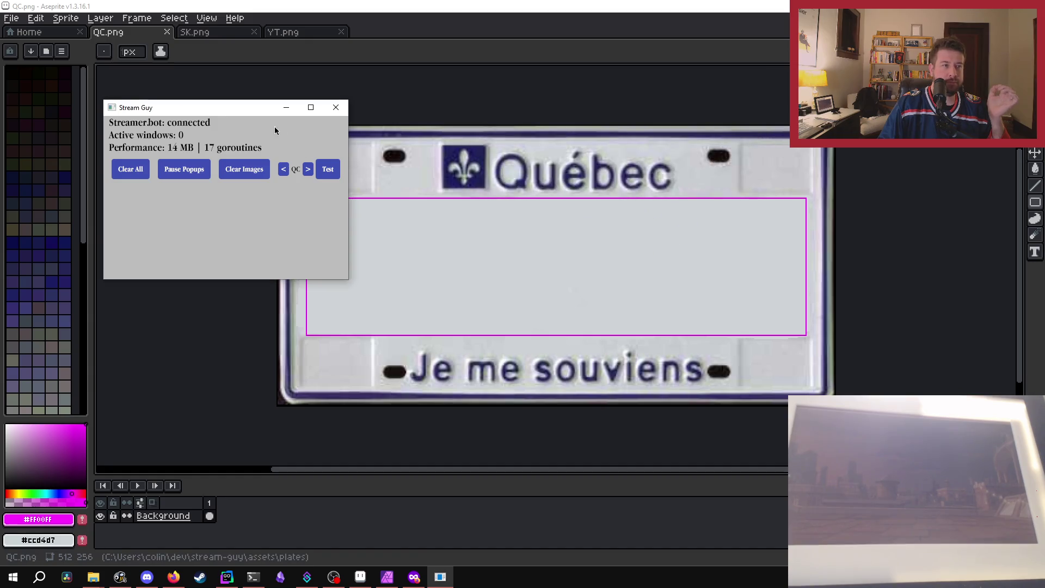
left_click(382, 31)
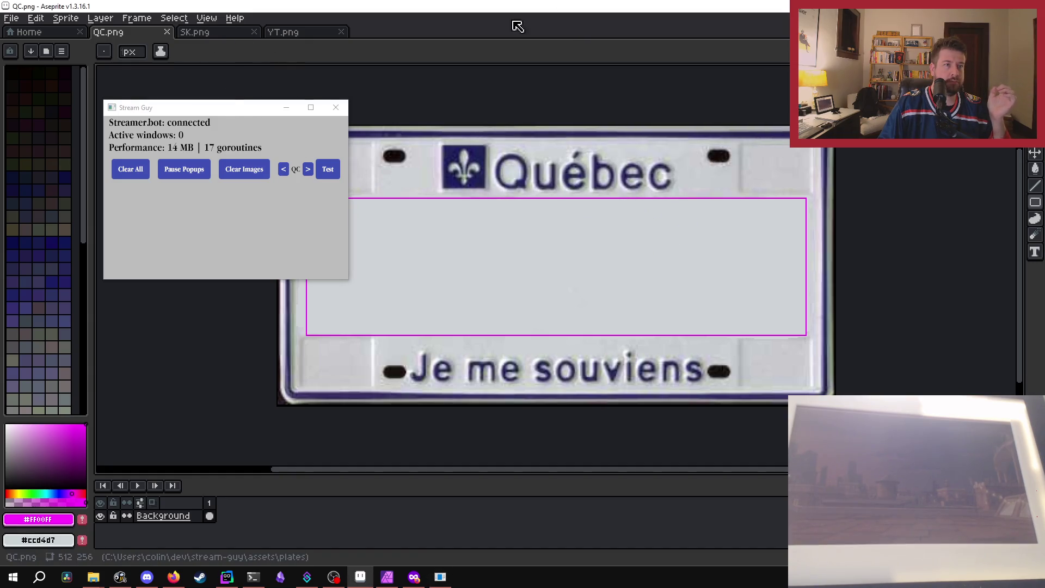
left_click(215, 106)
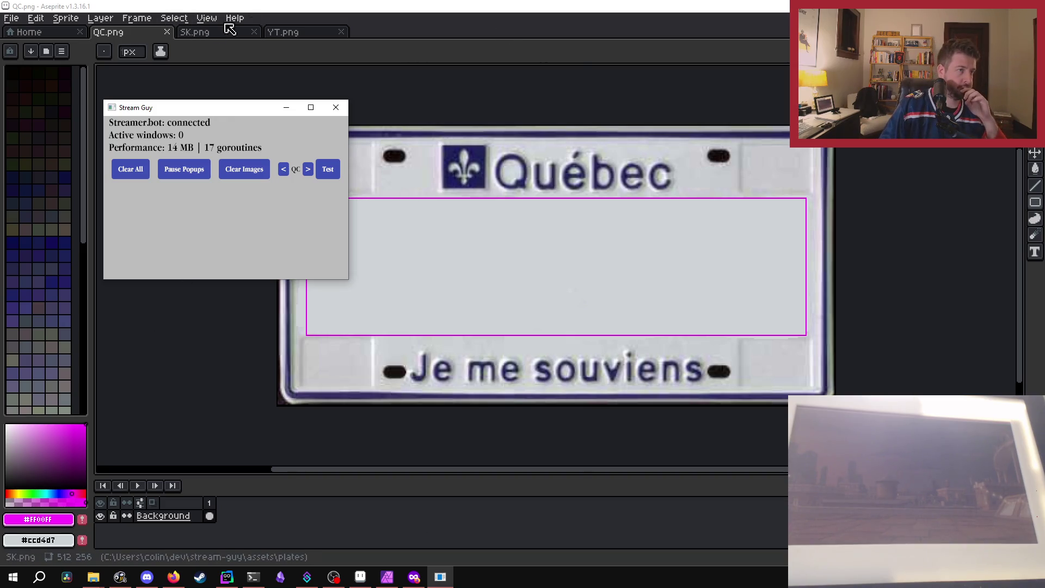
left_click(288, 108)
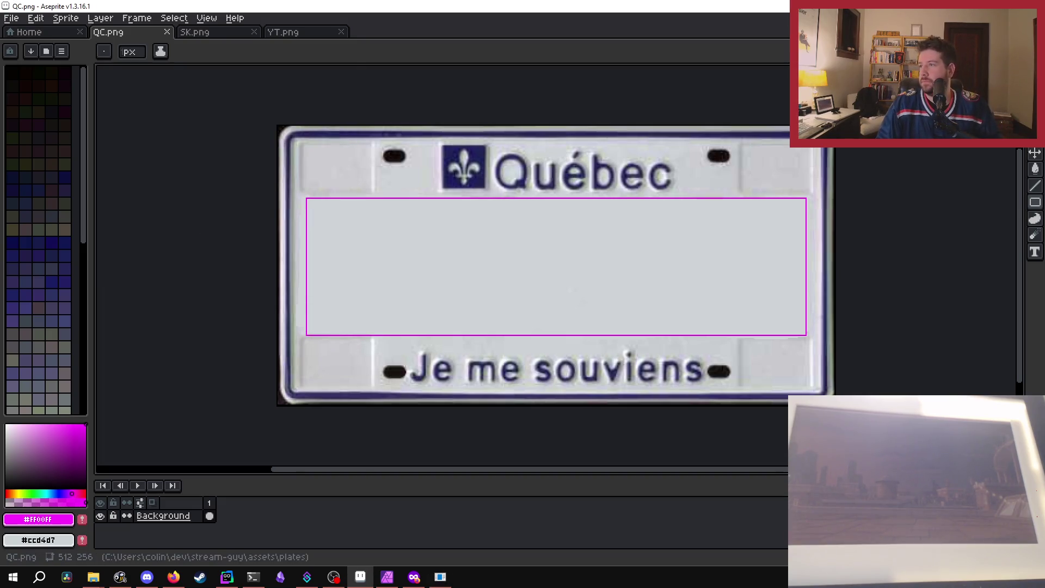
Close the finished QC.png tab so the Saskatchewan plate SK.png is on screen
key("alt+Tab")
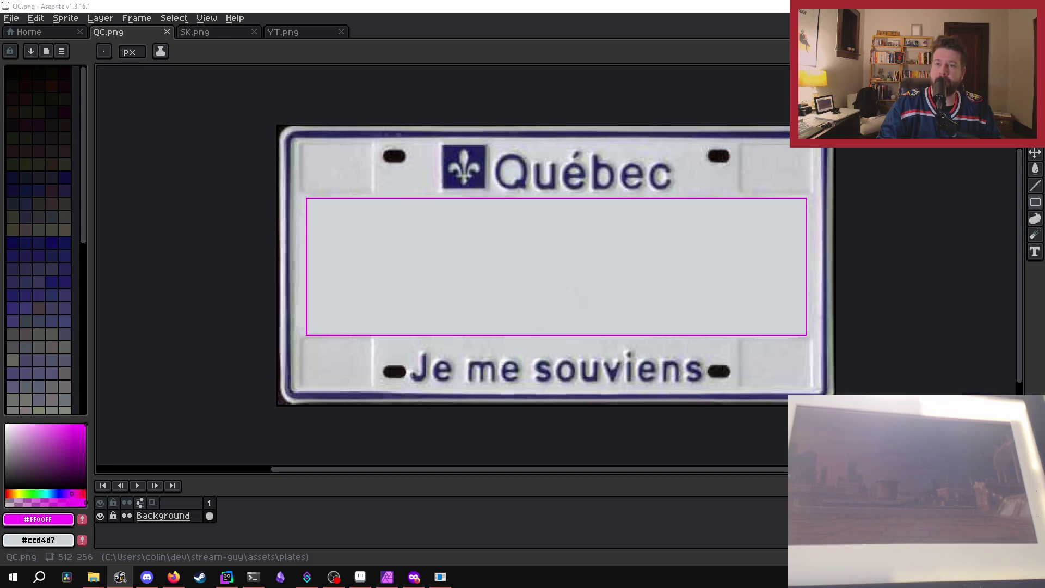
middle_click(109, 33)
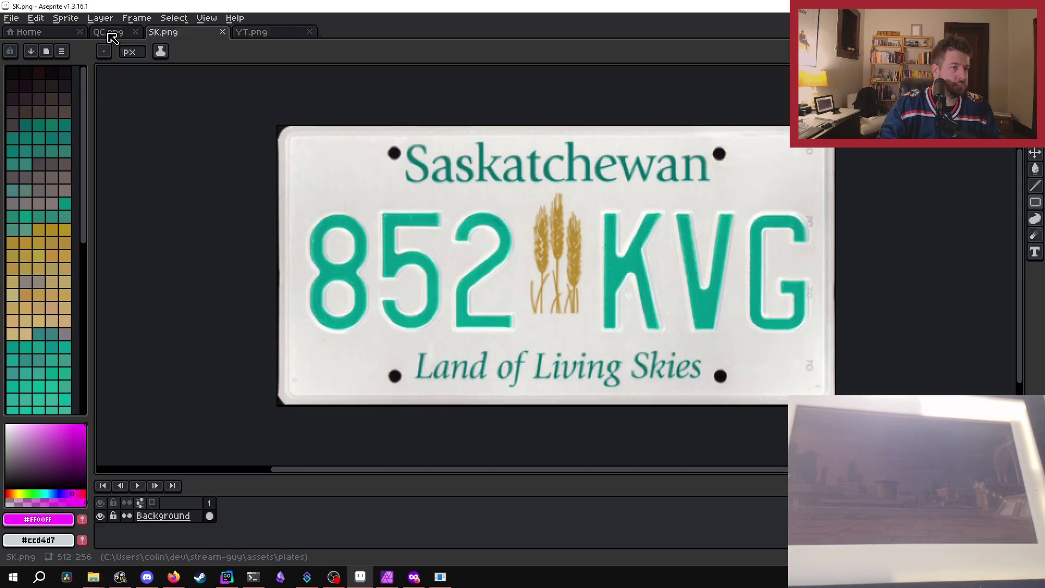
Sample the teal #04938f from the SK plate's digits and copy its hex code
key("i")
left_click(335, 223)
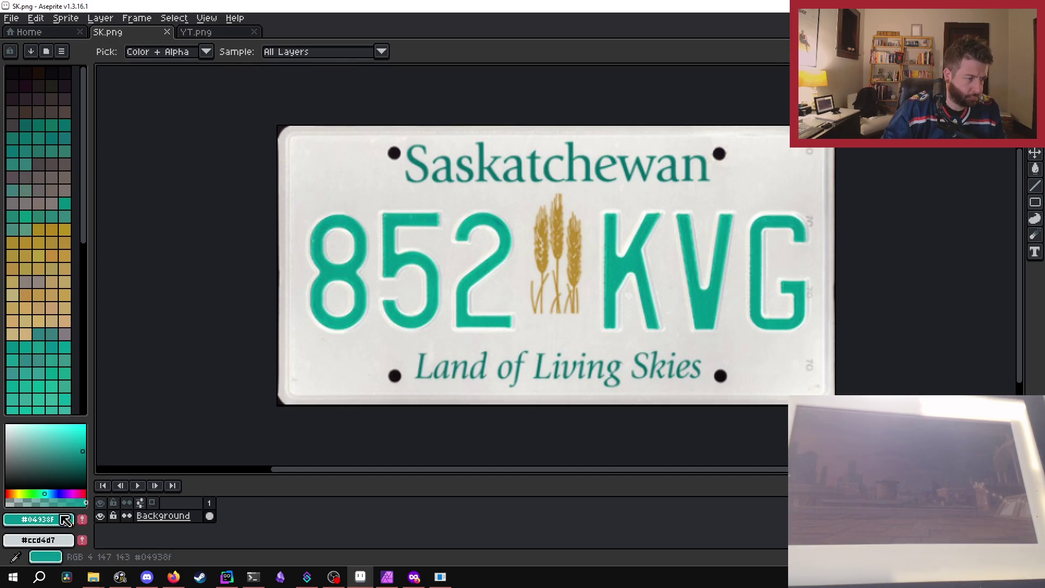
left_click(33, 523)
double_click(166, 429)
key("ctrl+c")
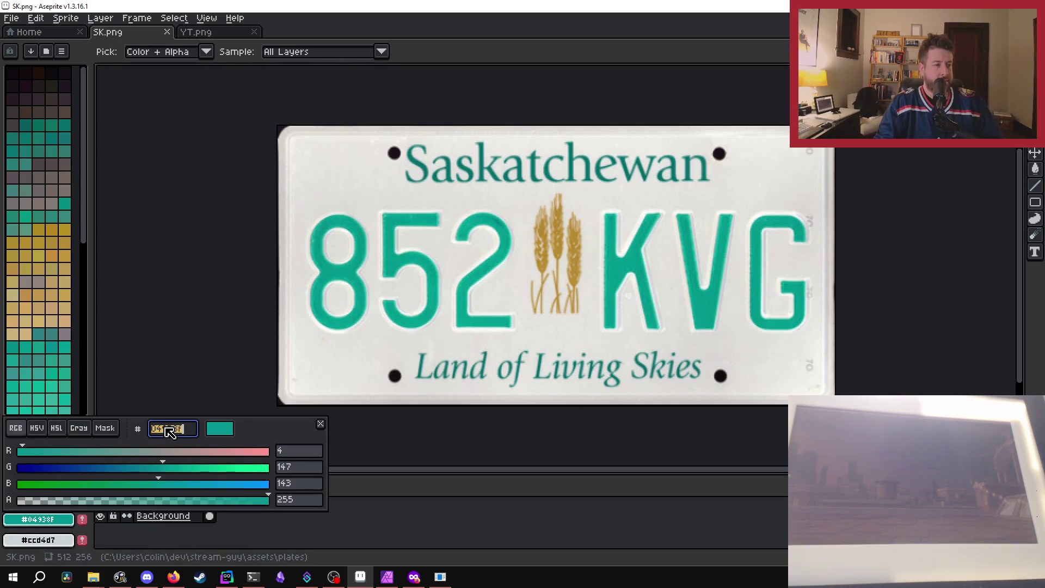
key("Escape")
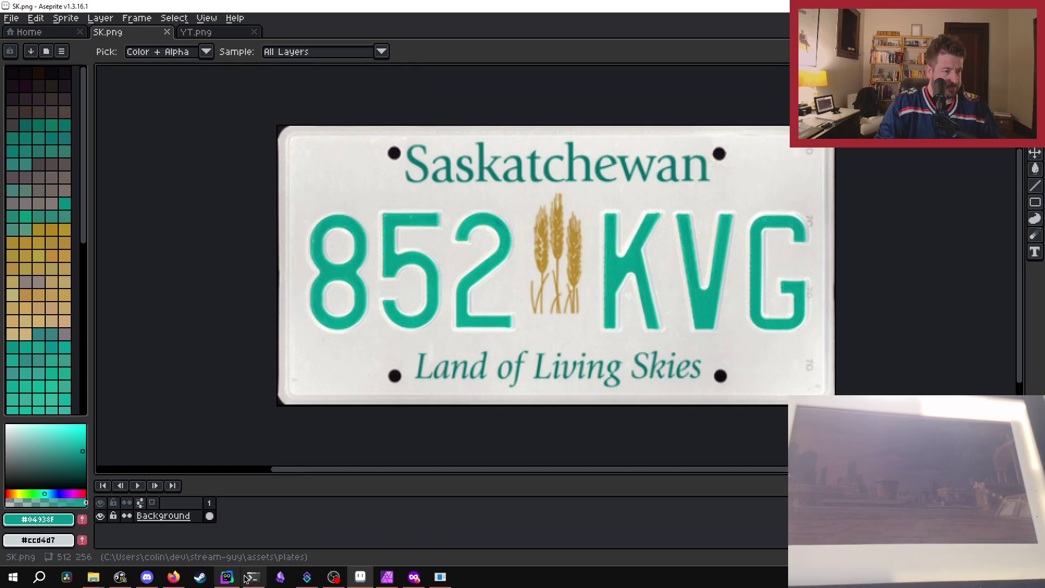
Replace the SK entry's #000 colour on line 71 of plate_config.go with #04938F
mouse_move(248, 578)
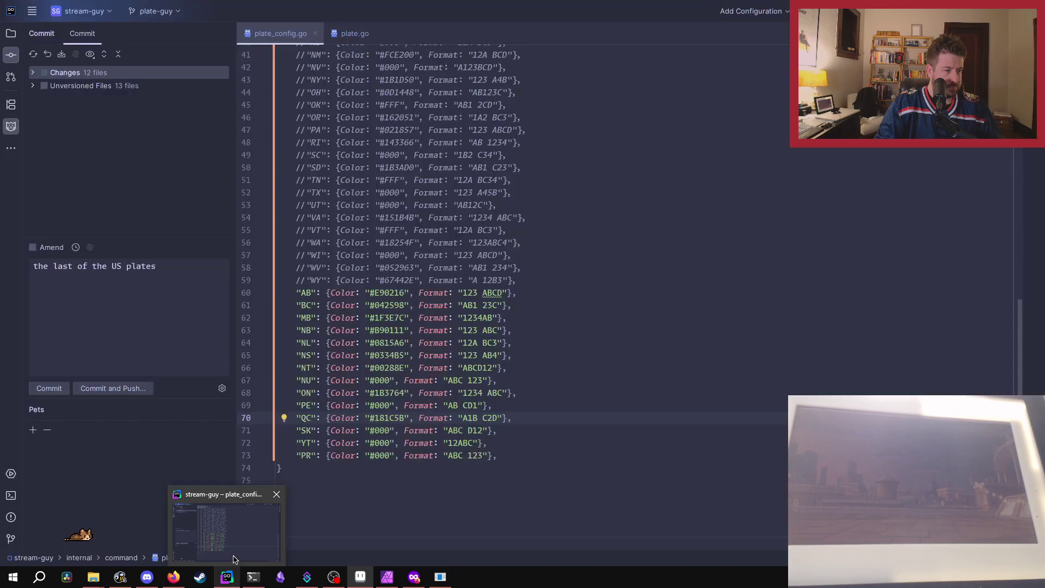
left_click(231, 525)
double_click(378, 431)
key("ctrl+v")
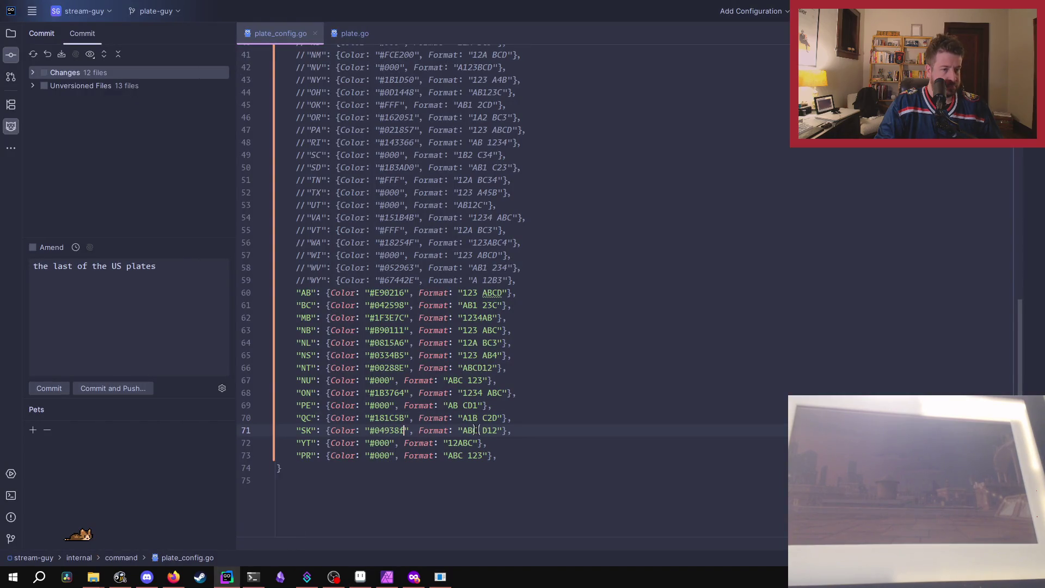
key("BackSpace")
type("F")
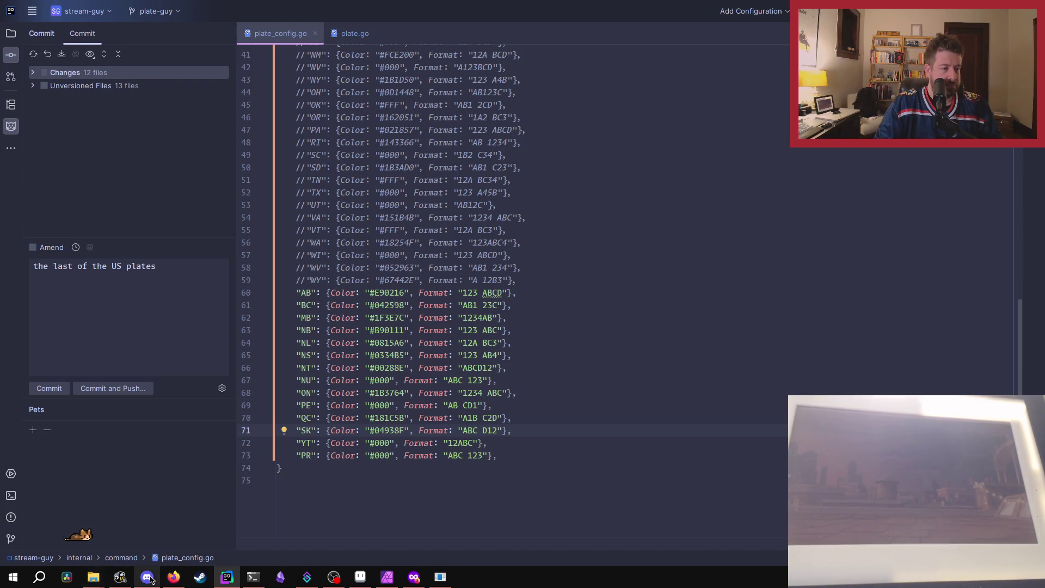
Close the Stream Guy window and return to Aseprite
mouse_move(119, 577)
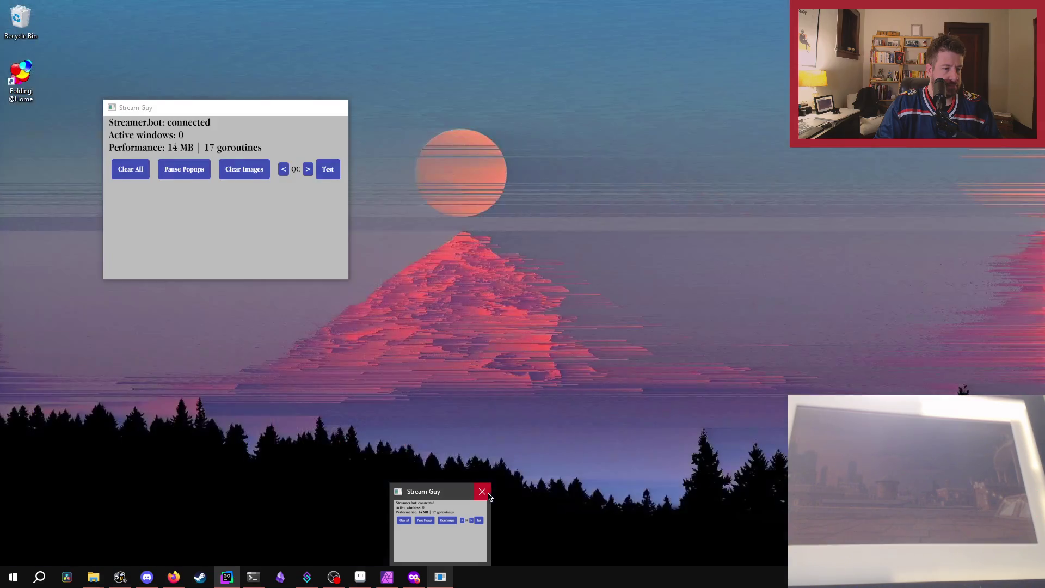
left_click(489, 496)
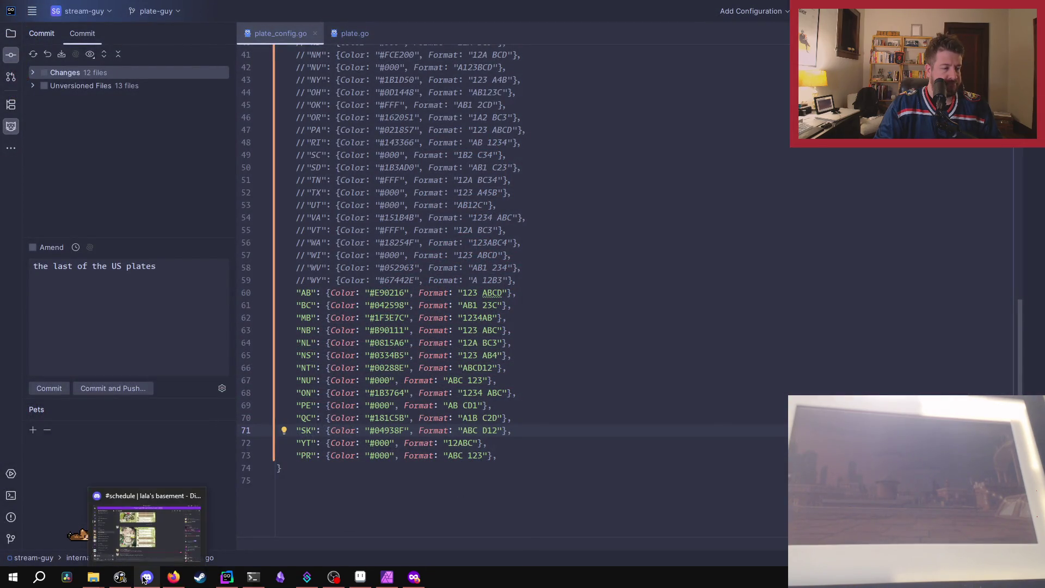
left_click(360, 577)
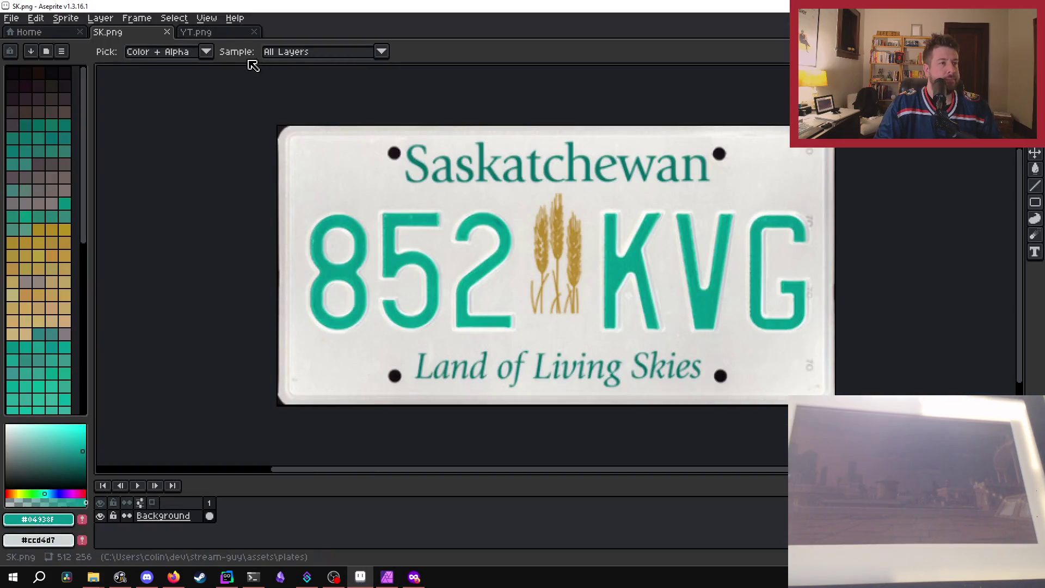
left_click(229, 33)
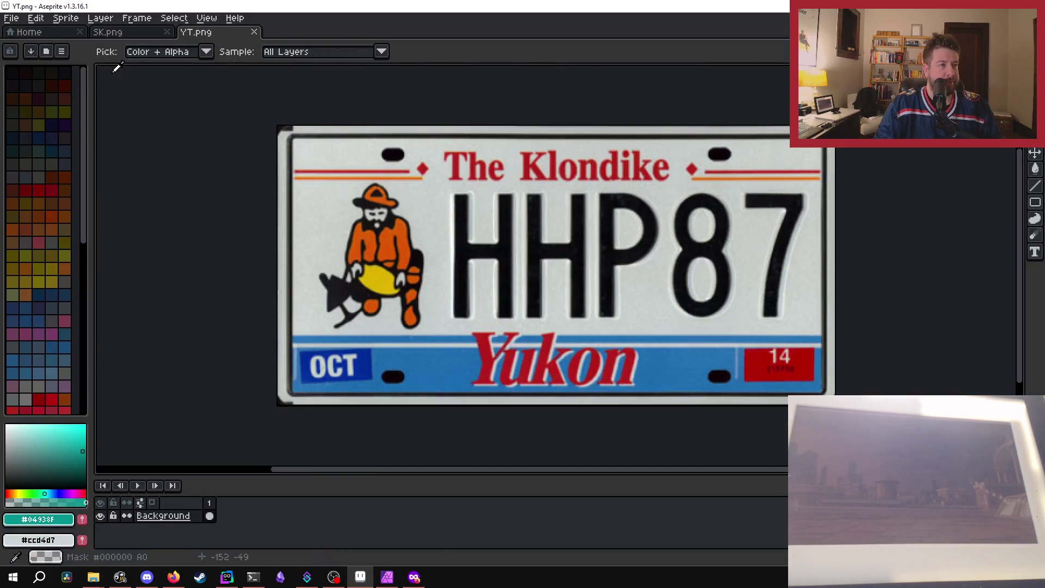
left_click(116, 24)
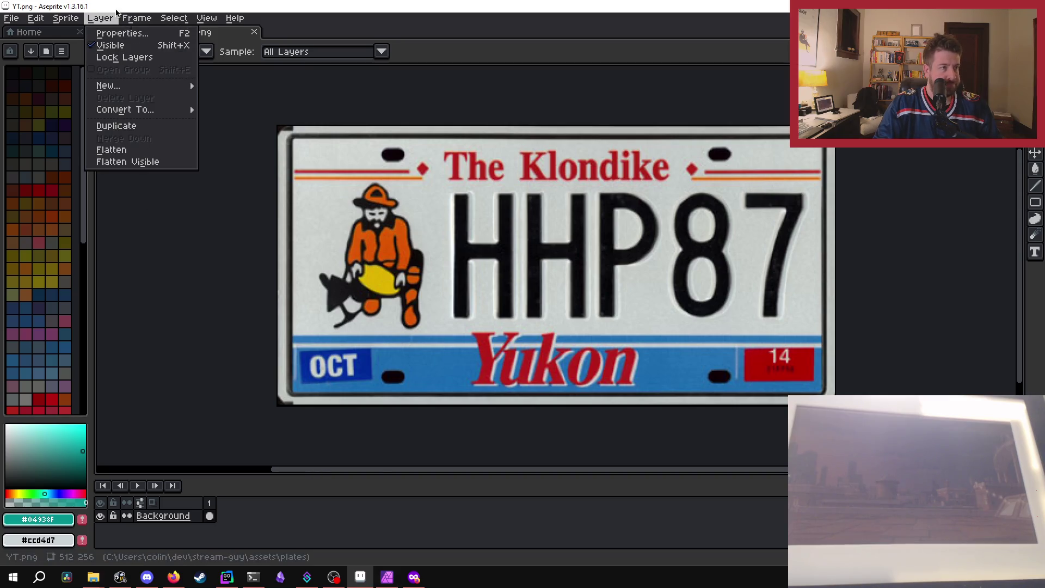
left_click(190, 343)
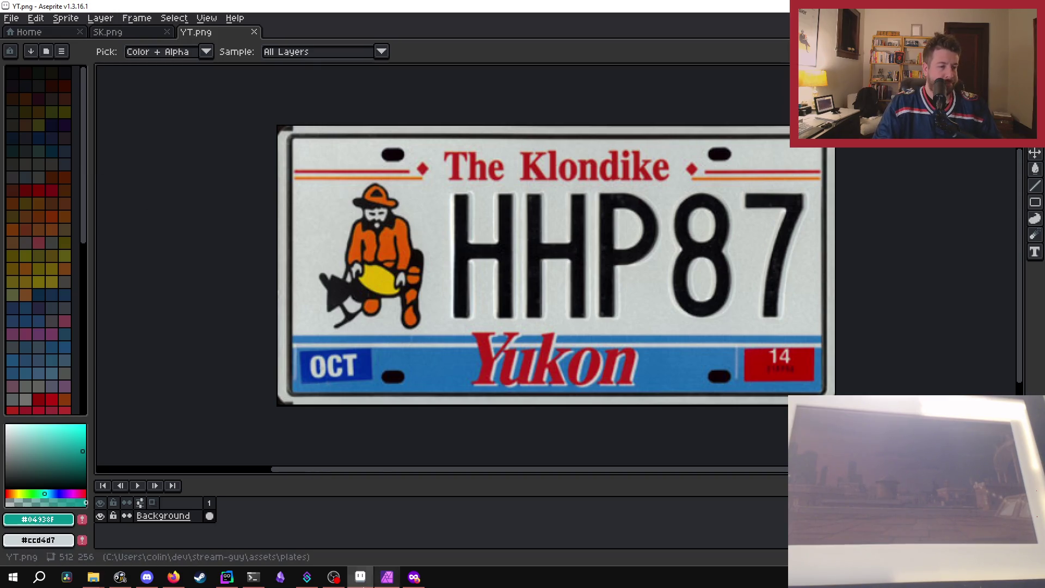
left_click(254, 580)
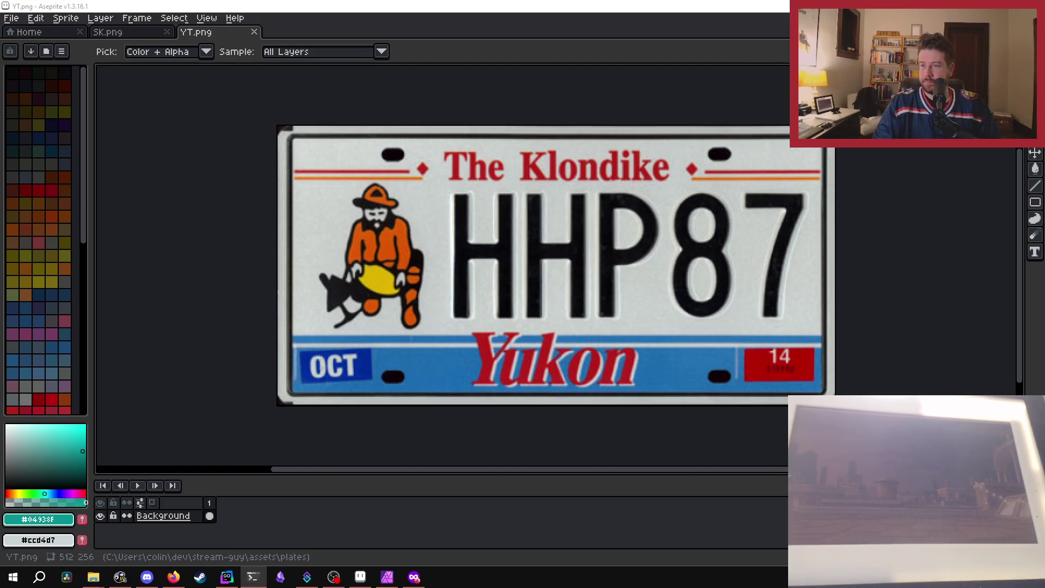
left_click_drag(704, 105, 770, 100)
left_click(922, 102)
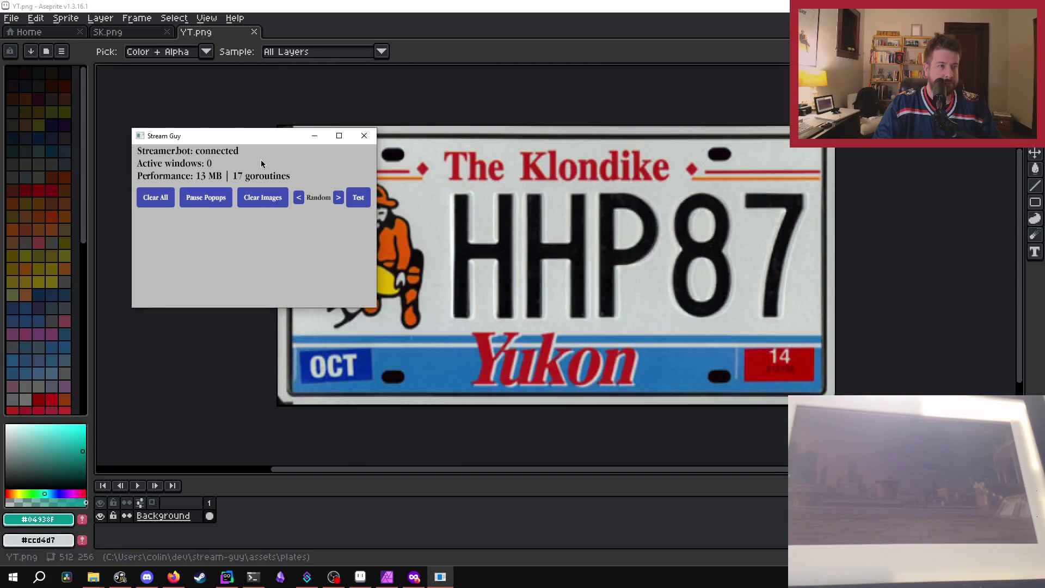
left_click(314, 135)
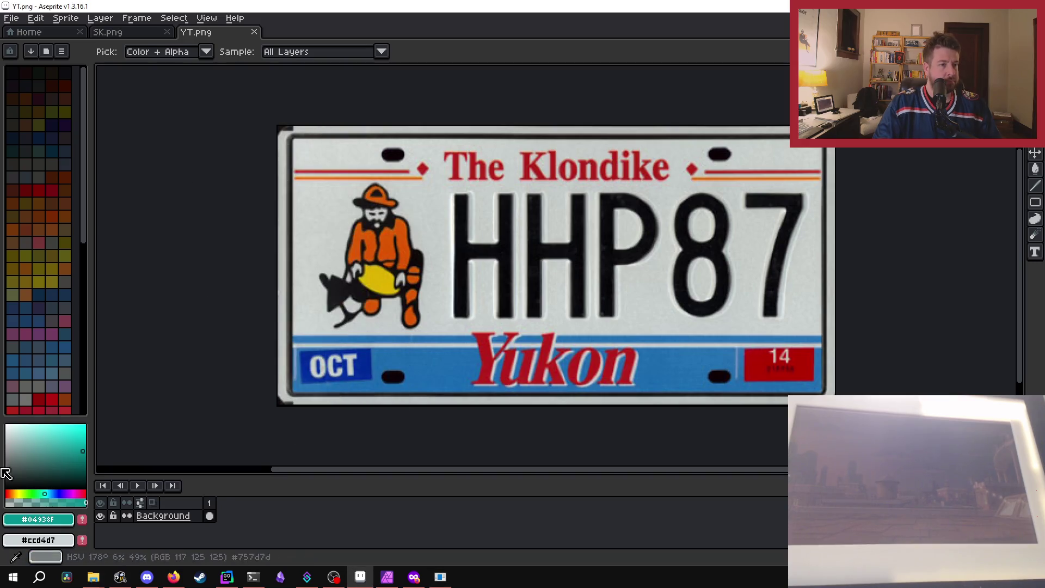
left_click(122, 33)
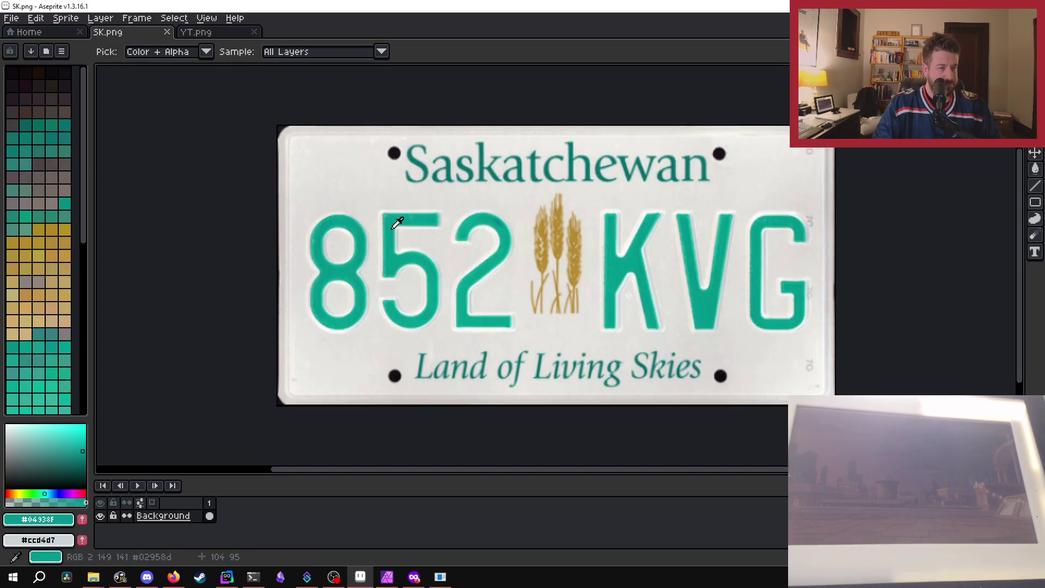
Pick up the plate's off-white #deddd9 and pencil over the 852 digits
left_click(354, 197)
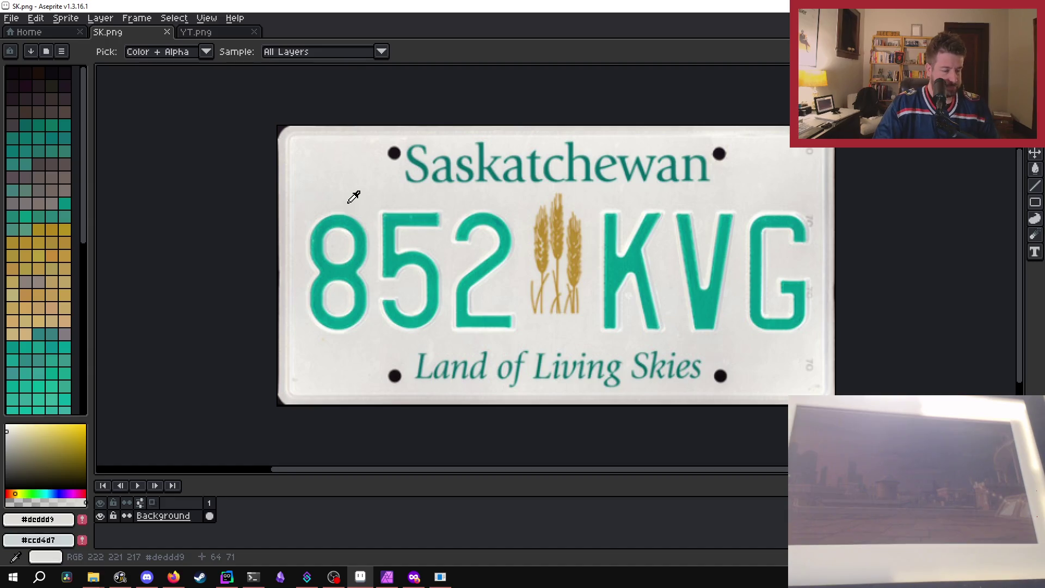
key("b")
left_click_drag(316, 226, 500, 221)
left_click_drag(309, 236, 510, 232)
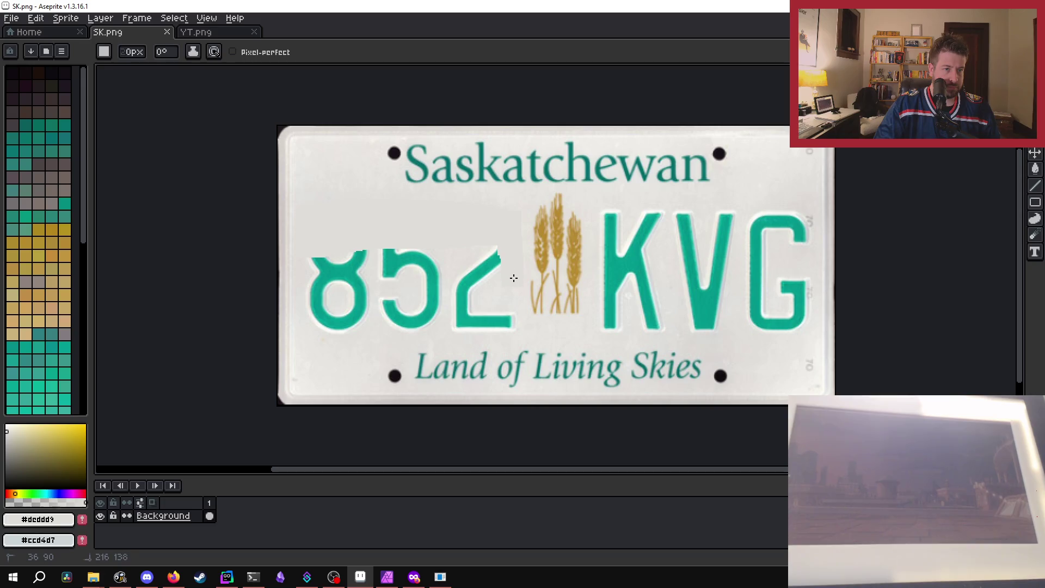
mouse_move(515, 305)
left_mouse_down()
mouse_move(503, 320)
mouse_move(320, 317)
mouse_move(316, 278)
mouse_move(417, 253)
mouse_move(486, 256)
mouse_move(493, 273)
mouse_move(420, 294)
mouse_move(333, 276)
mouse_move(493, 270)
mouse_move(361, 301)
mouse_move(458, 279)
left_mouse_up()
left_click_drag(504, 305, 493, 325)
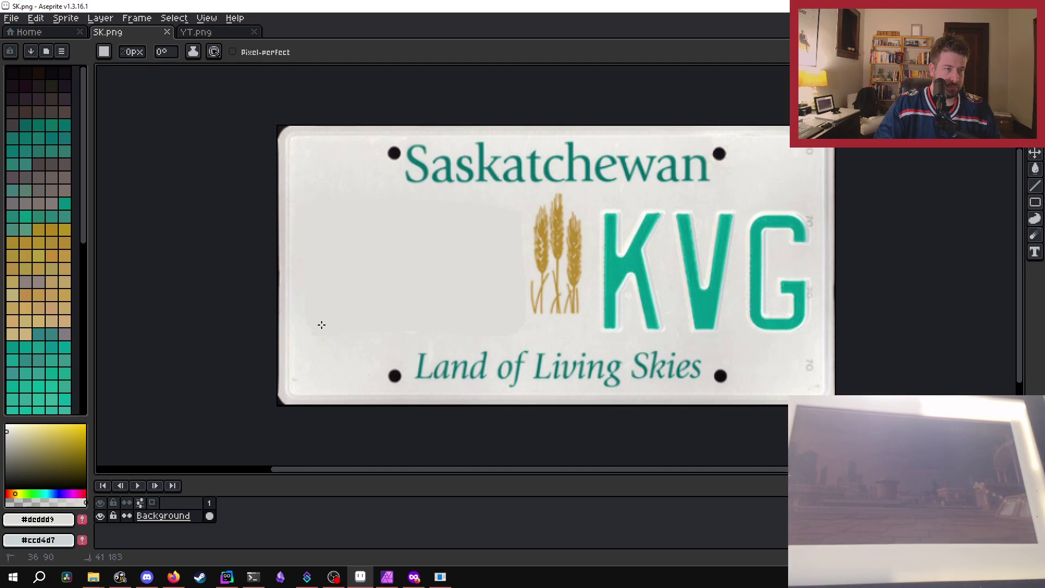
Paint over the KVG letters and touch up leftover traces in both erased areas
mouse_move(608, 229)
left_mouse_down()
mouse_move(608, 202)
mouse_move(612, 321)
mouse_move(773, 324)
mouse_move(801, 315)
mouse_move(796, 220)
mouse_move(784, 214)
left_mouse_up()
mouse_move(615, 220)
left_mouse_down()
mouse_move(625, 292)
mouse_move(688, 303)
mouse_move(765, 299)
mouse_move(792, 283)
left_mouse_up()
left_click_drag(790, 238, 785, 222)
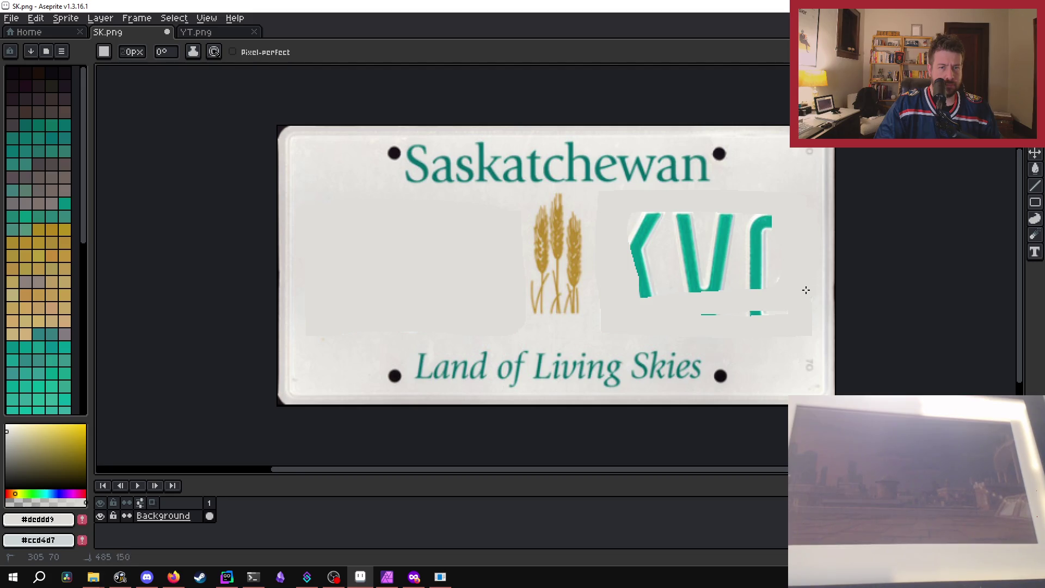
mouse_move(647, 309)
left_mouse_down()
mouse_move(635, 215)
mouse_move(769, 228)
mouse_move(768, 276)
mouse_move(656, 281)
left_mouse_up()
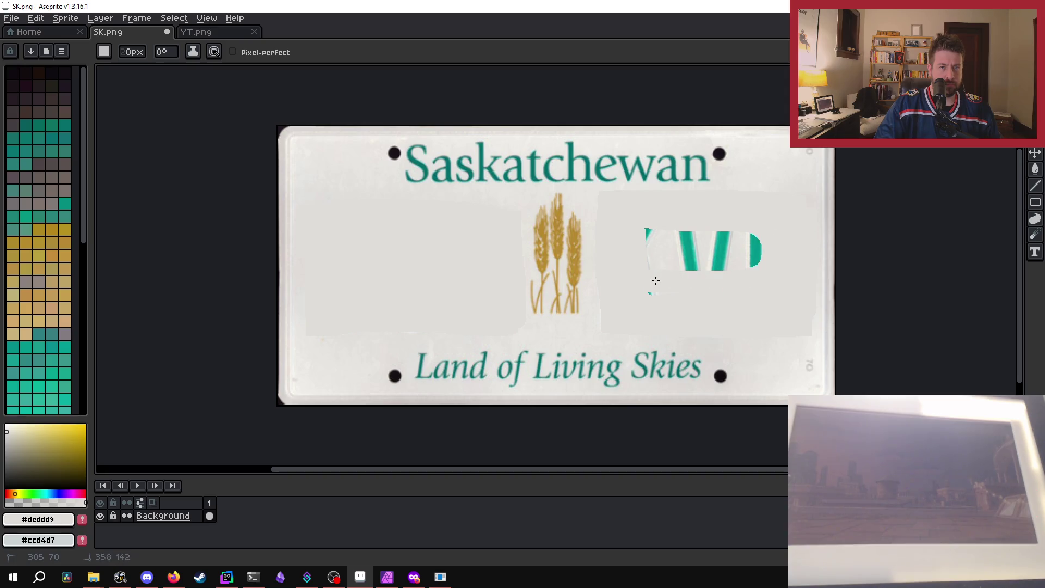
mouse_move(631, 238)
left_mouse_down()
mouse_move(743, 239)
mouse_move(737, 264)
mouse_move(650, 265)
mouse_move(711, 247)
mouse_move(696, 263)
left_mouse_up()
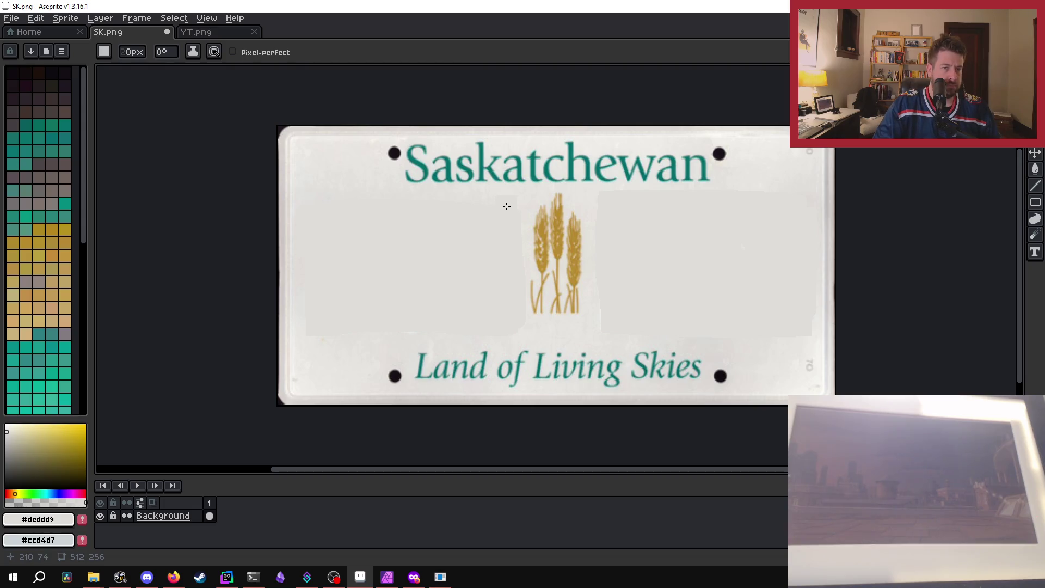
left_click_drag(512, 205, 449, 208)
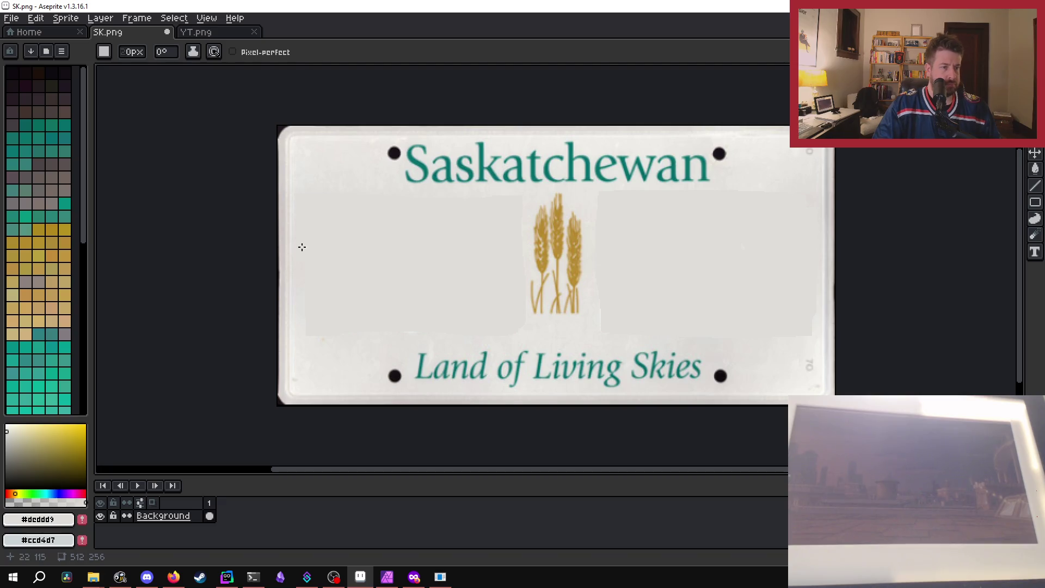
left_click_drag(307, 274, 308, 294)
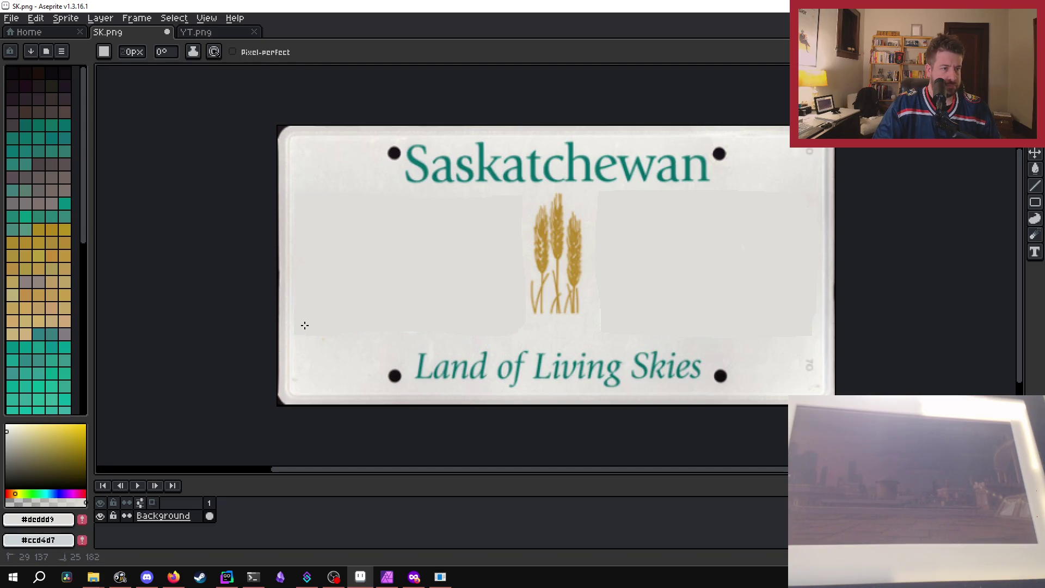
Set the foreground colour to magenta #FF00FF
left_click(49, 526)
double_click(185, 429)
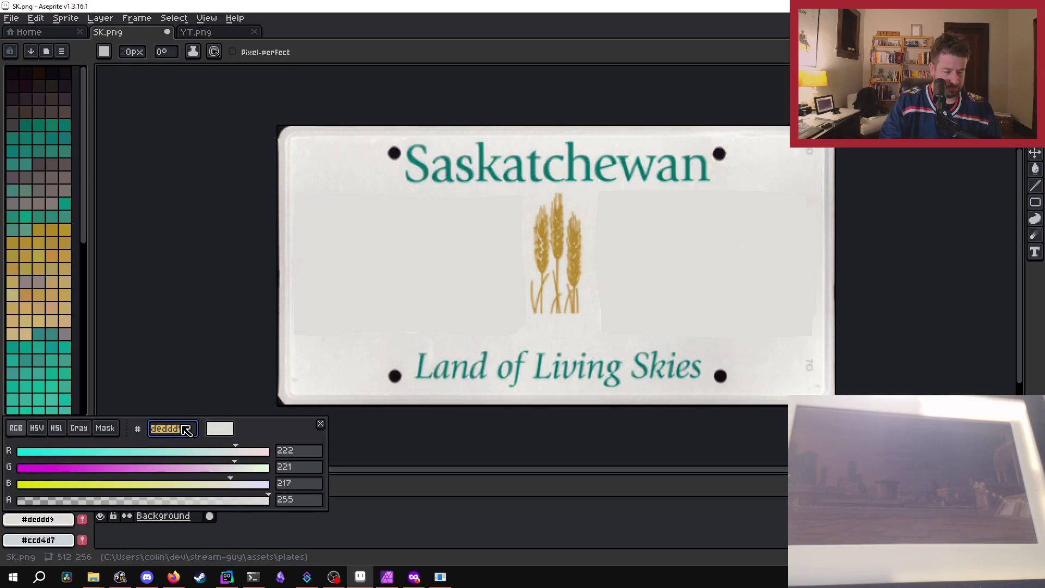
type("ff00ff")
key("Return")
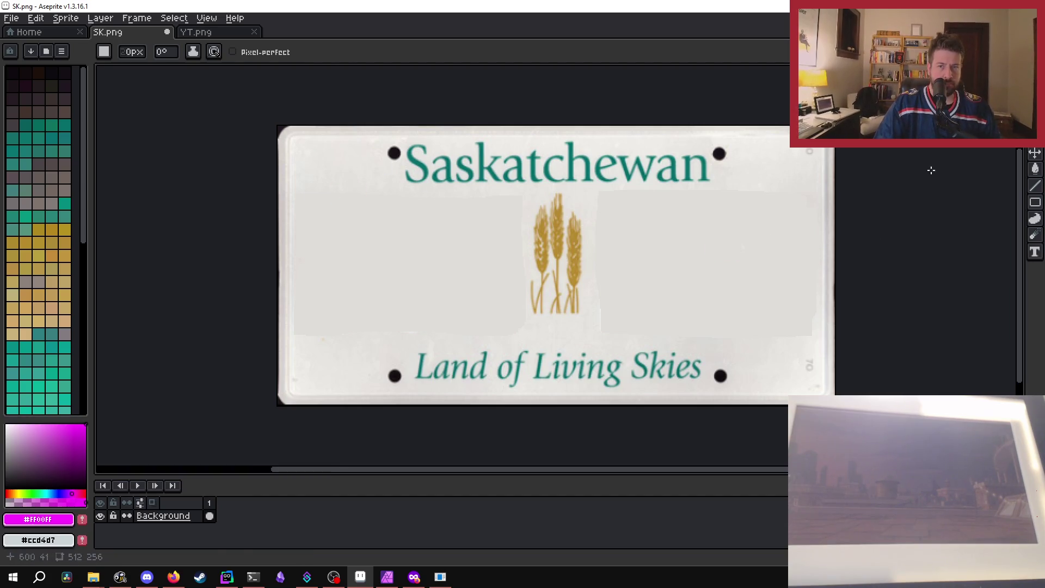
Draw magenta rectangles around the left and right blank panels and save SK.png
key("u")
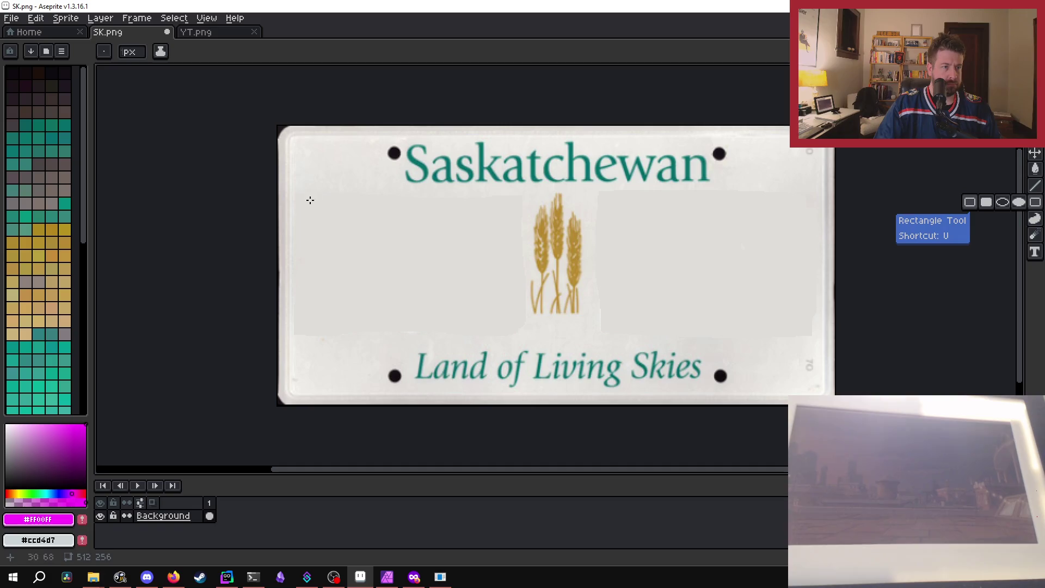
mouse_move(295, 195)
left_mouse_down()
mouse_move(479, 287)
mouse_move(523, 334)
left_mouse_up()
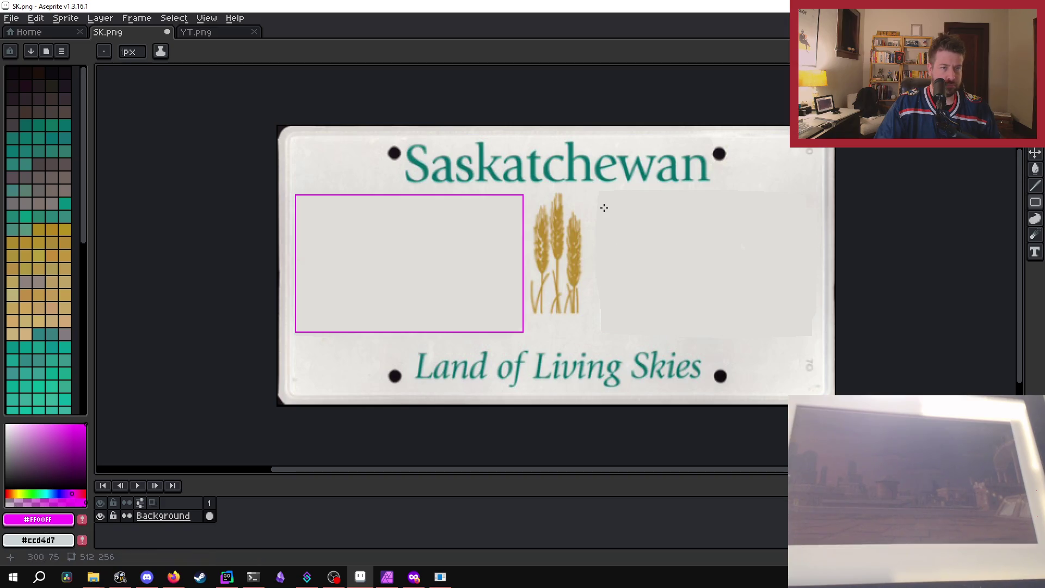
mouse_move(599, 191)
left_mouse_down()
mouse_move(752, 315)
mouse_move(813, 335)
left_mouse_up()
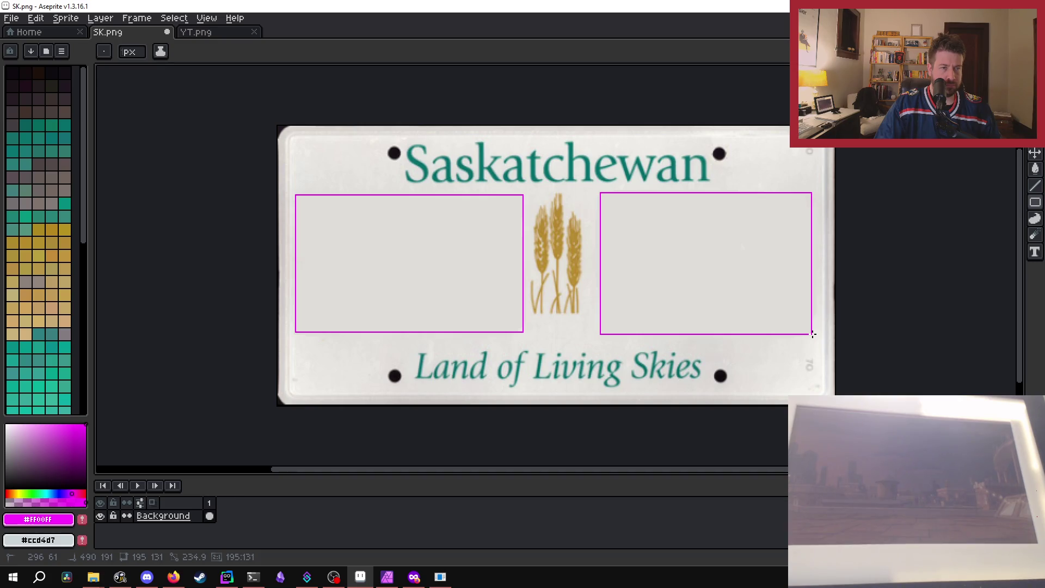
left_click_drag(813, 334, 813, 335)
key("ctrl+s")
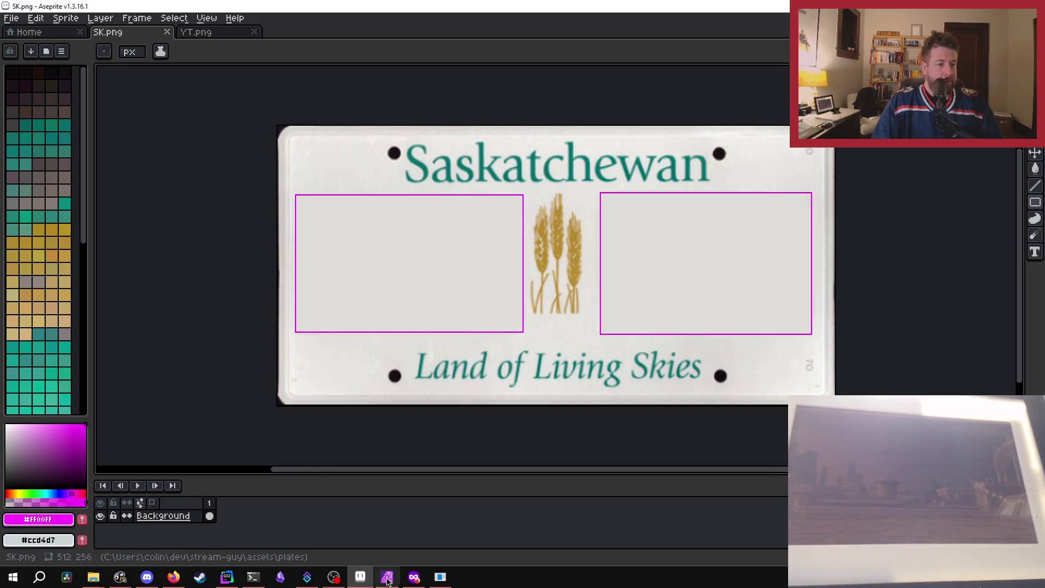
mouse_move(249, 581)
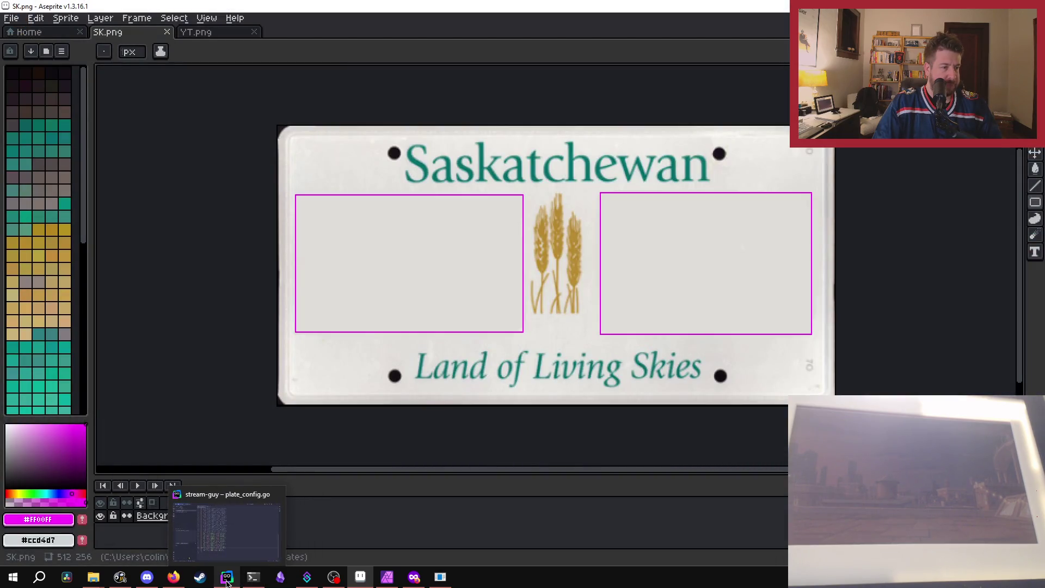
Preview the SK plate in a Stream Guy test popup, then close it and minimize Stream Guy
mouse_move(372, 582)
left_click(440, 576)
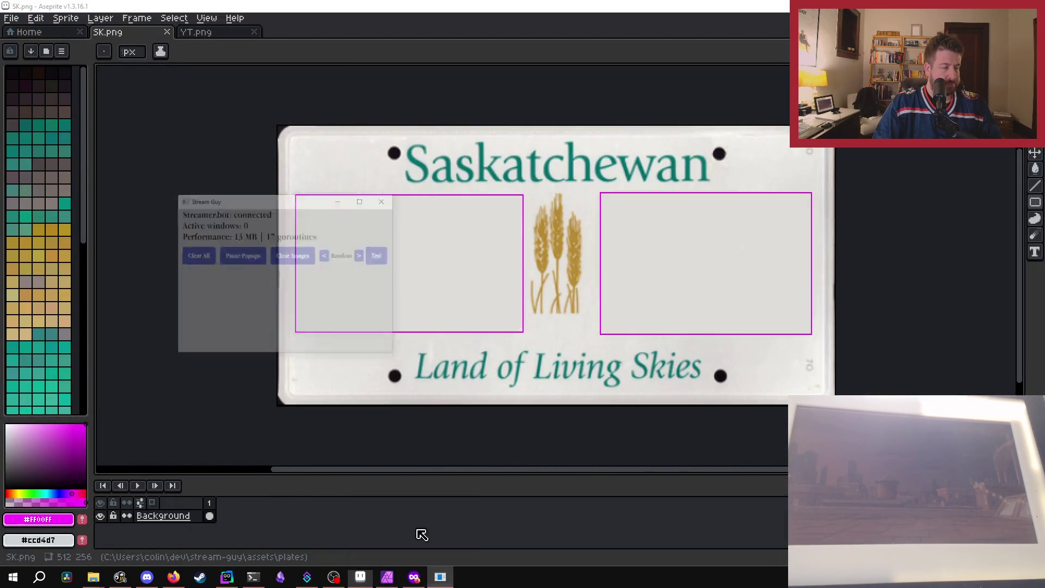
left_click(301, 198)
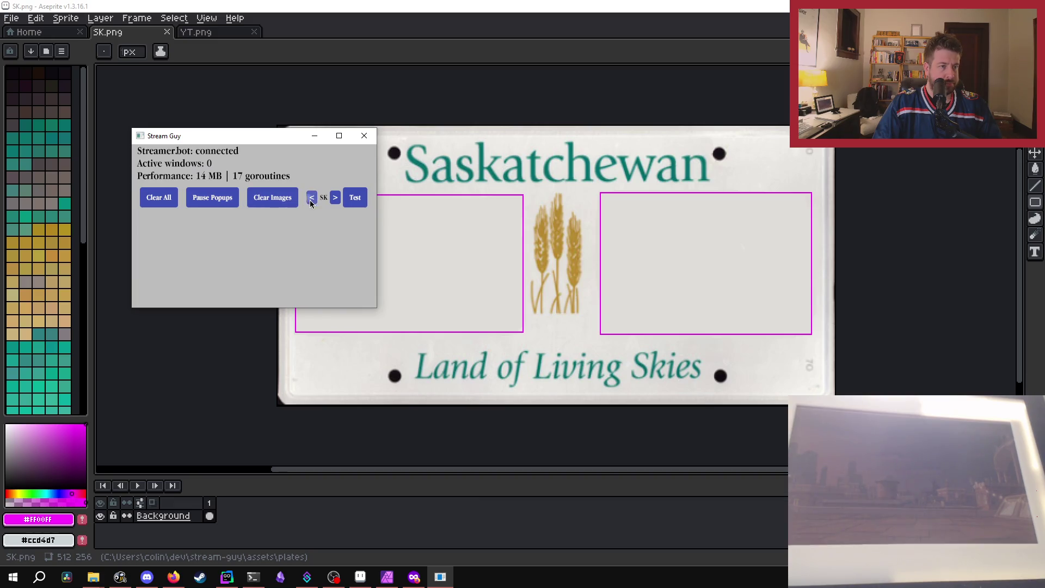
left_click(353, 200)
mouse_move(107, 143)
left_mouse_down()
mouse_move(428, 266)
mouse_move(526, 153)
left_mouse_up()
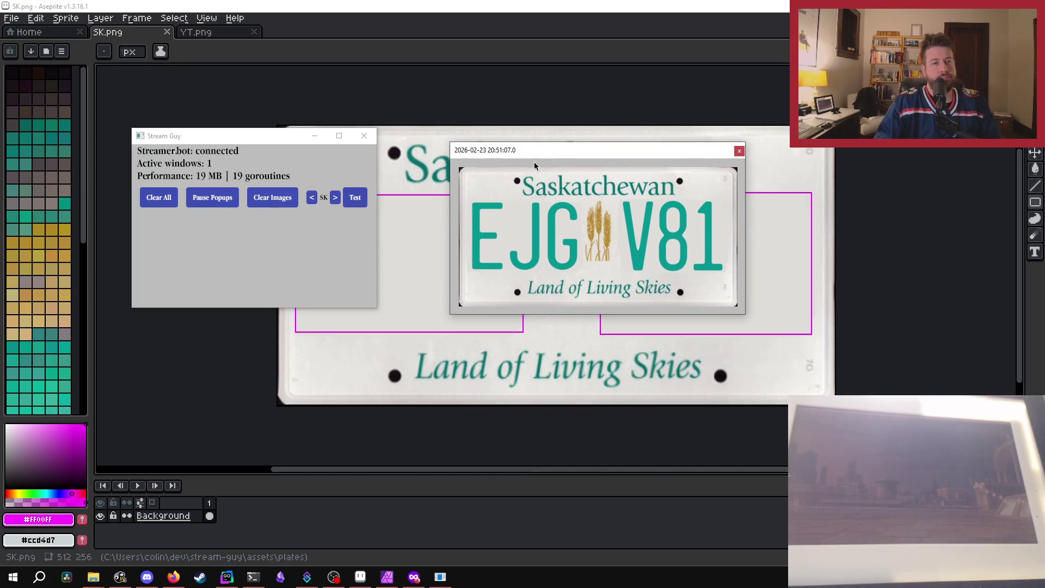
left_click(739, 152)
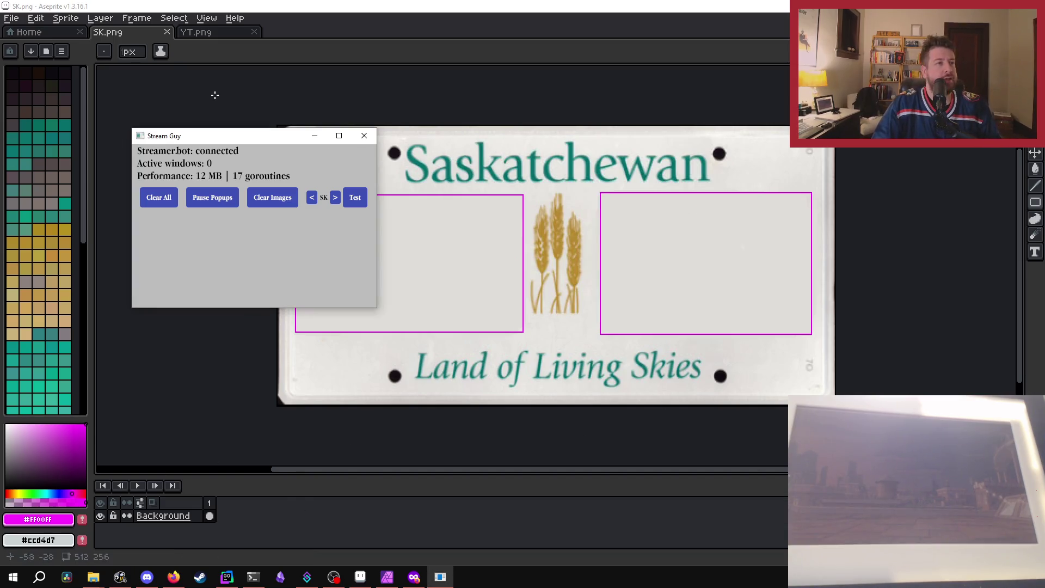
left_click(314, 135)
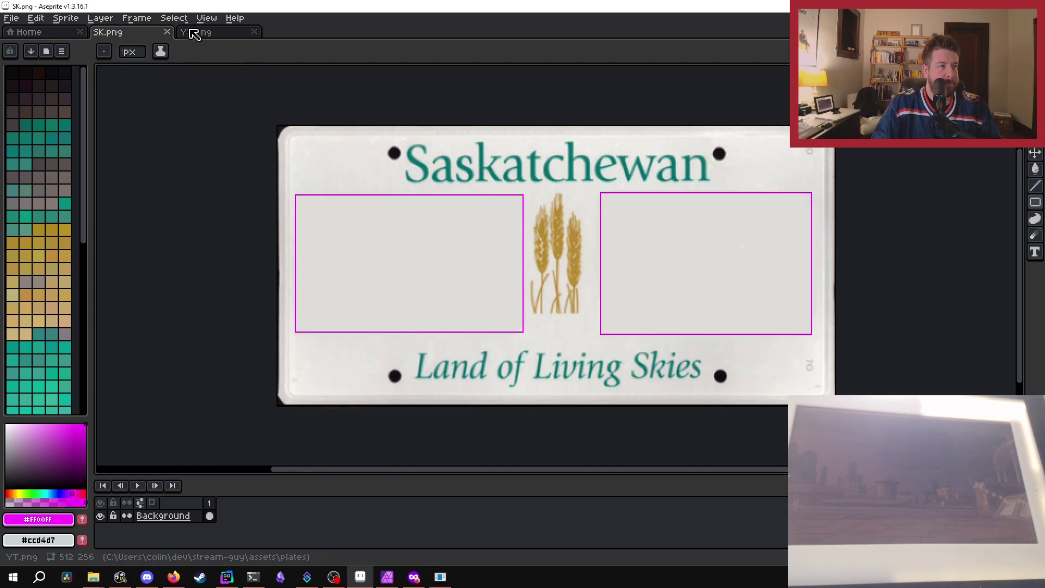
Close SK.png and take the Yukon plate's background grey as the drawing colour
key("ctrl+Tab")
middle_click(116, 34)
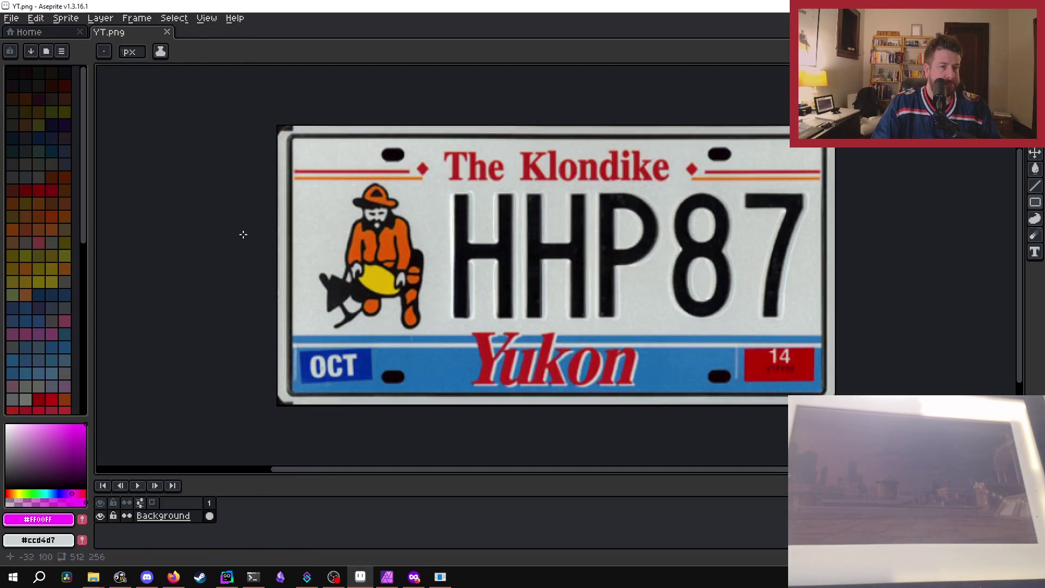
left_click(443, 188, "alt")
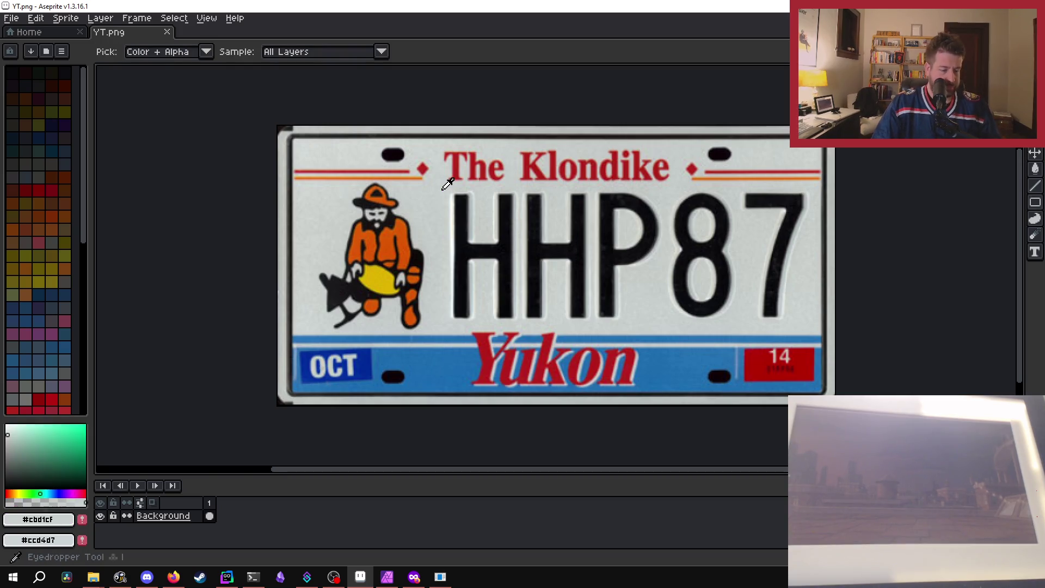
left_click(1035, 202)
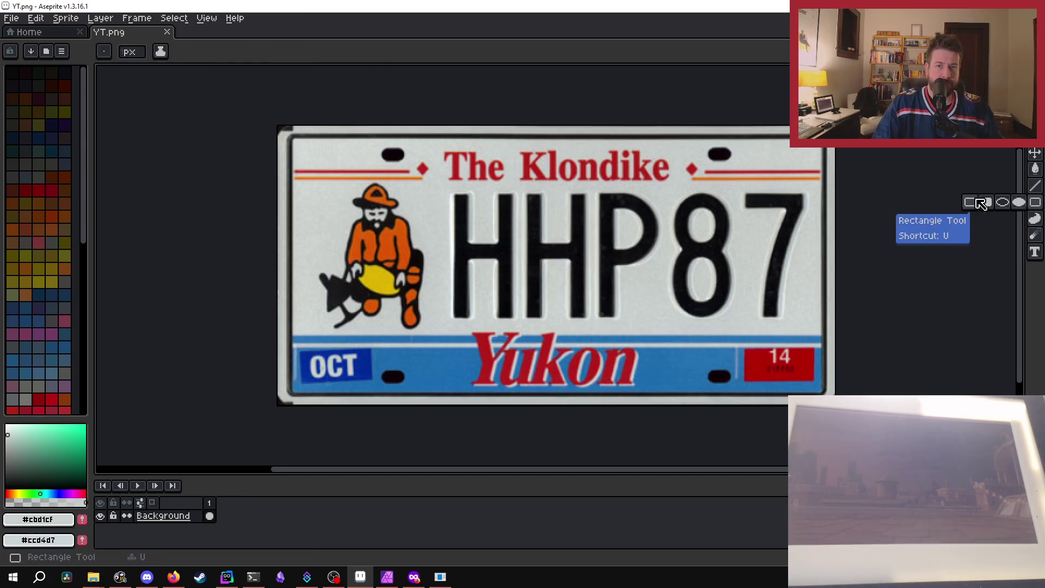
left_click(979, 202)
mouse_move(440, 186)
left_mouse_down()
mouse_move(517, 245)
mouse_move(810, 324)
left_mouse_up()
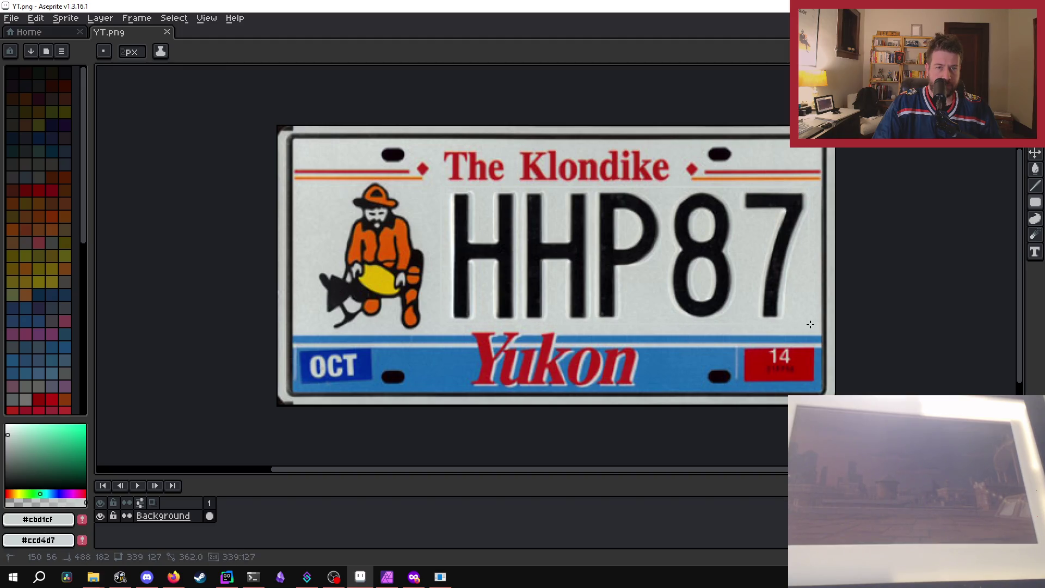
left_click_drag(811, 324, 810, 324)
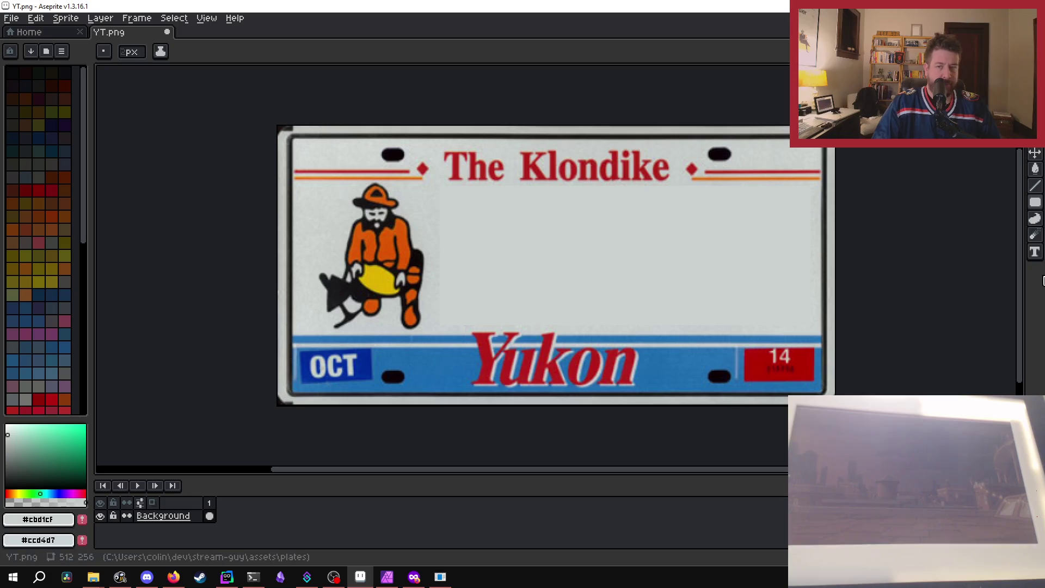
mouse_move(1036, 205)
left_click(977, 207)
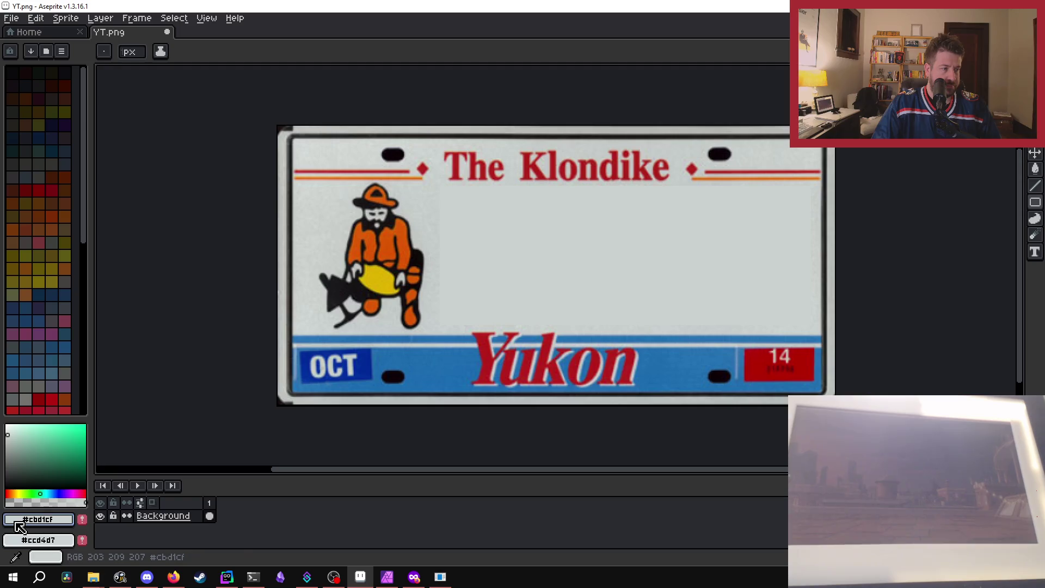
Outline the cleared number area with an #FF00FF rectangle and save YT.png
left_click(38, 518)
left_click(165, 429)
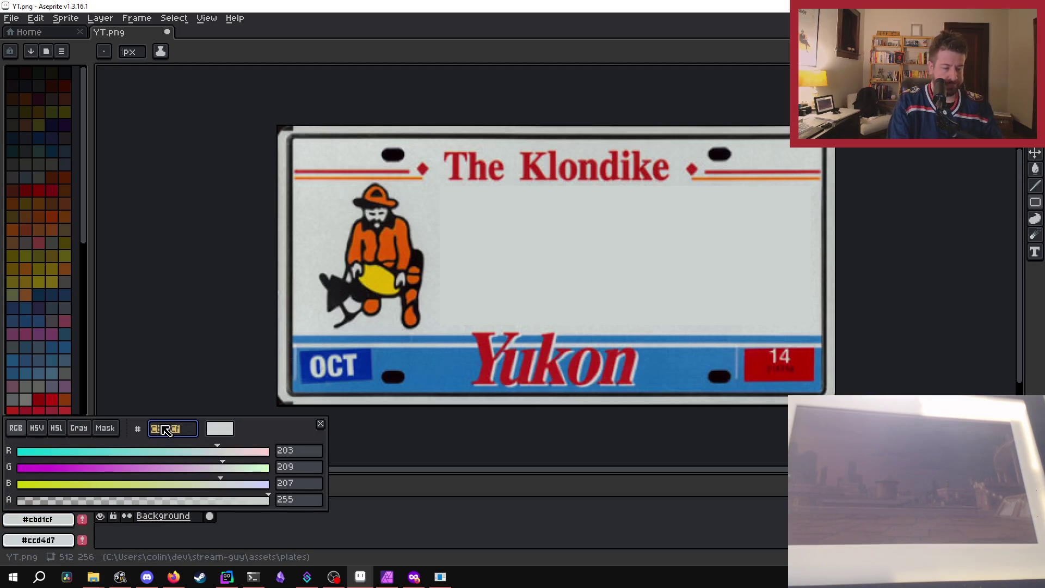
type("ff00ff")
key("Return")
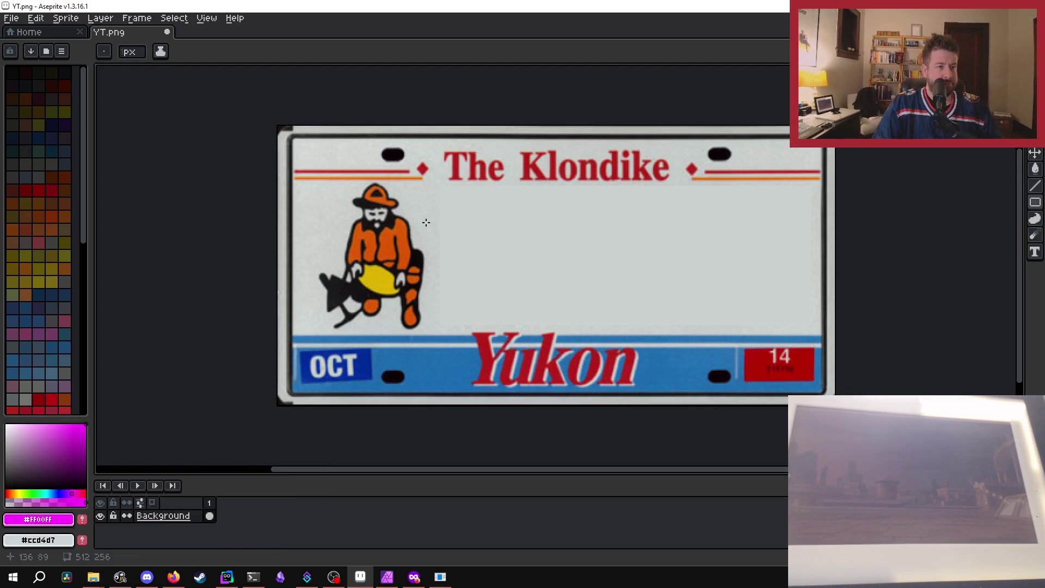
mouse_move(440, 186)
left_mouse_down()
mouse_move(683, 302)
mouse_move(810, 324)
left_mouse_up()
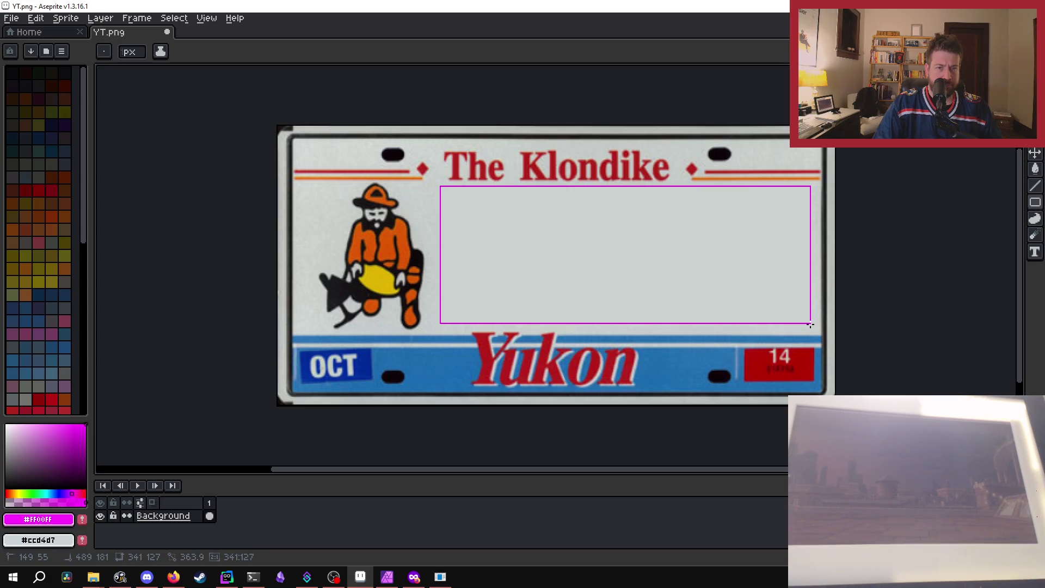
left_click_drag(810, 324, 810, 324)
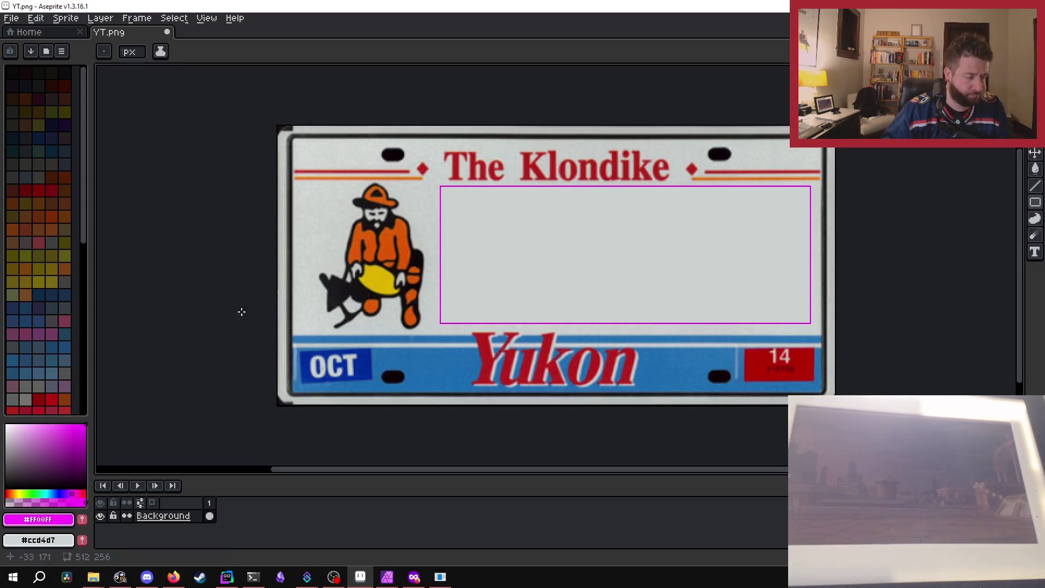
key("ctrl+s")
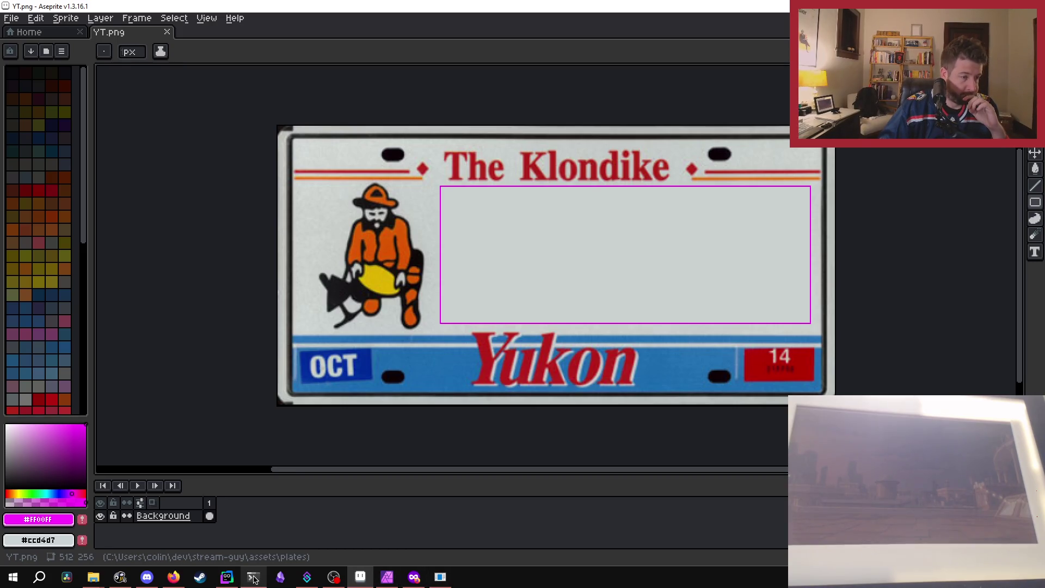
Preview the YT plate in a Stream Guy test popup, then close the popup and the app
left_click(440, 577)
left_click(334, 198)
left_click(355, 198)
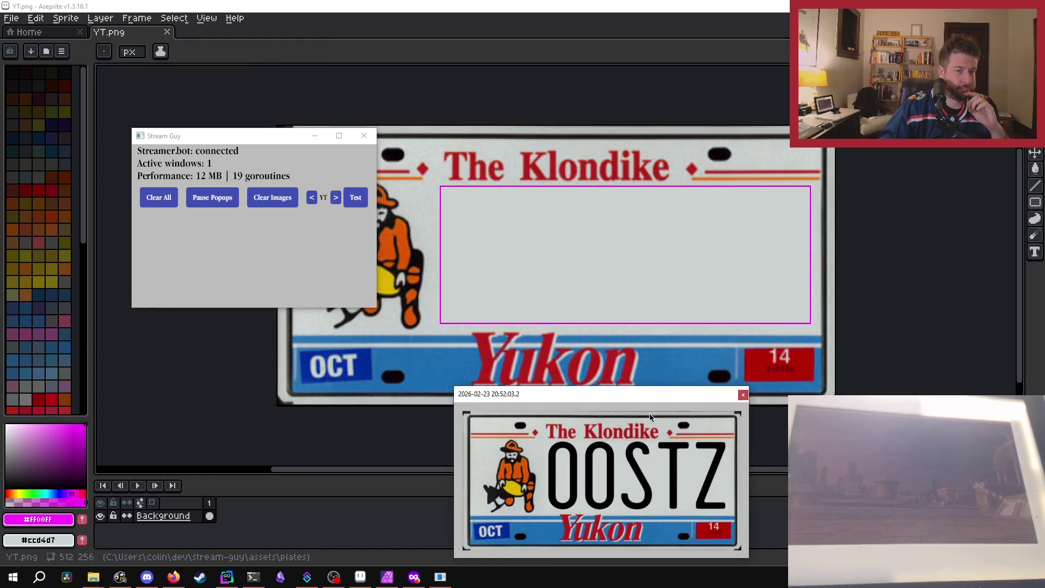
mouse_move(638, 393)
left_mouse_down()
mouse_move(619, 99)
mouse_move(630, 124)
left_mouse_up()
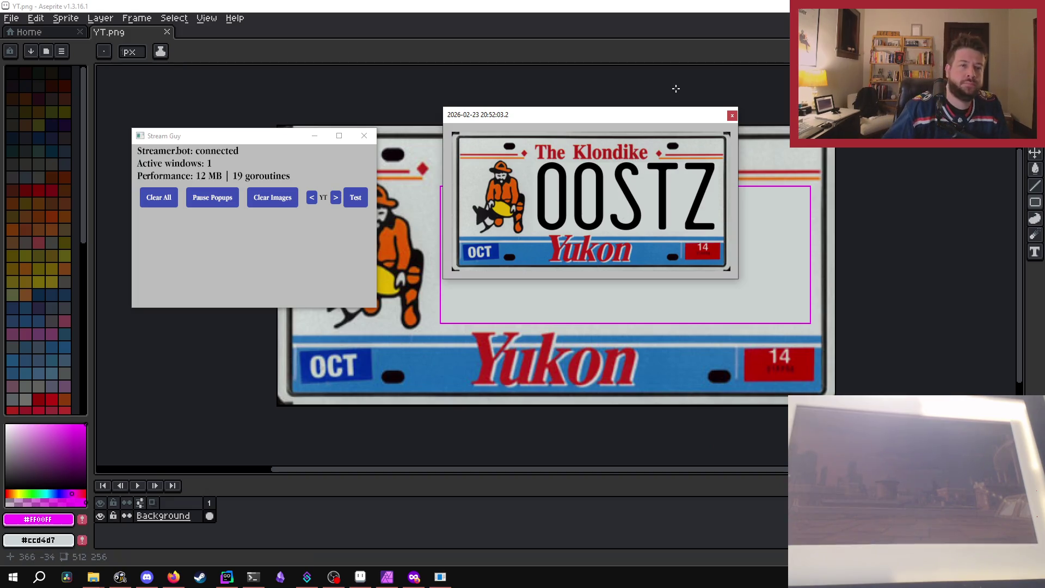
left_click(732, 119)
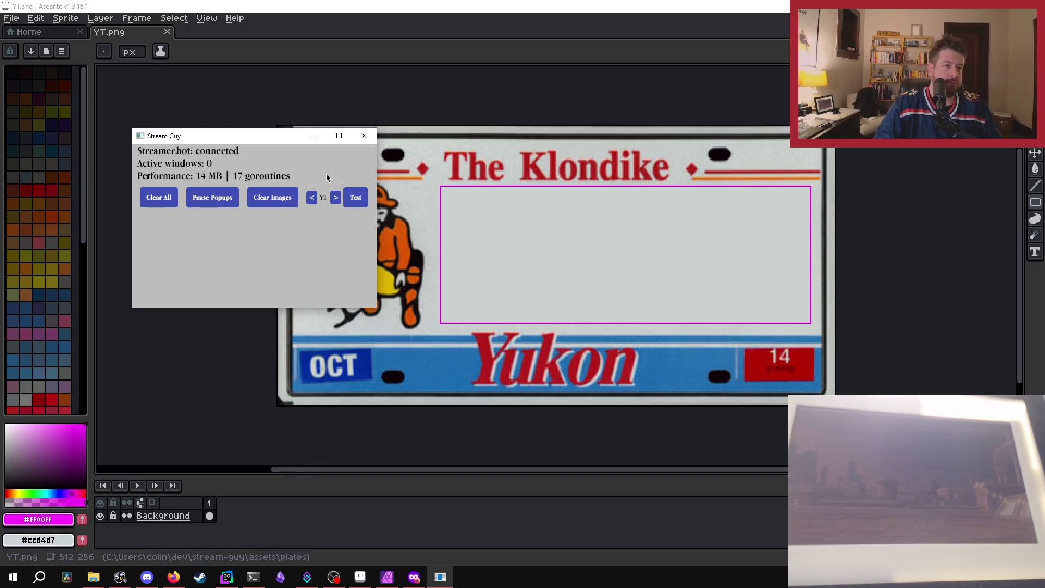
left_click(367, 139)
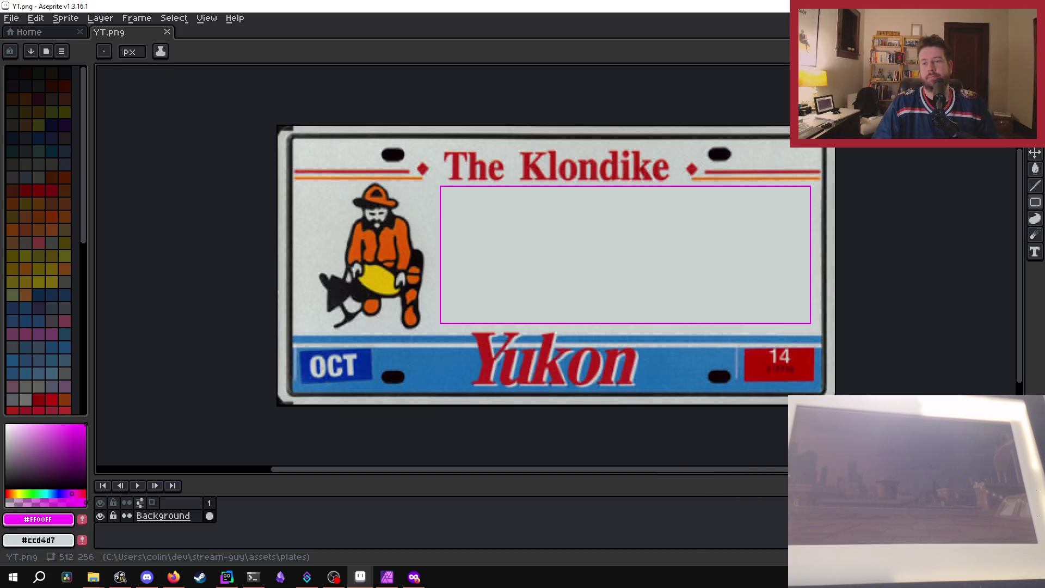